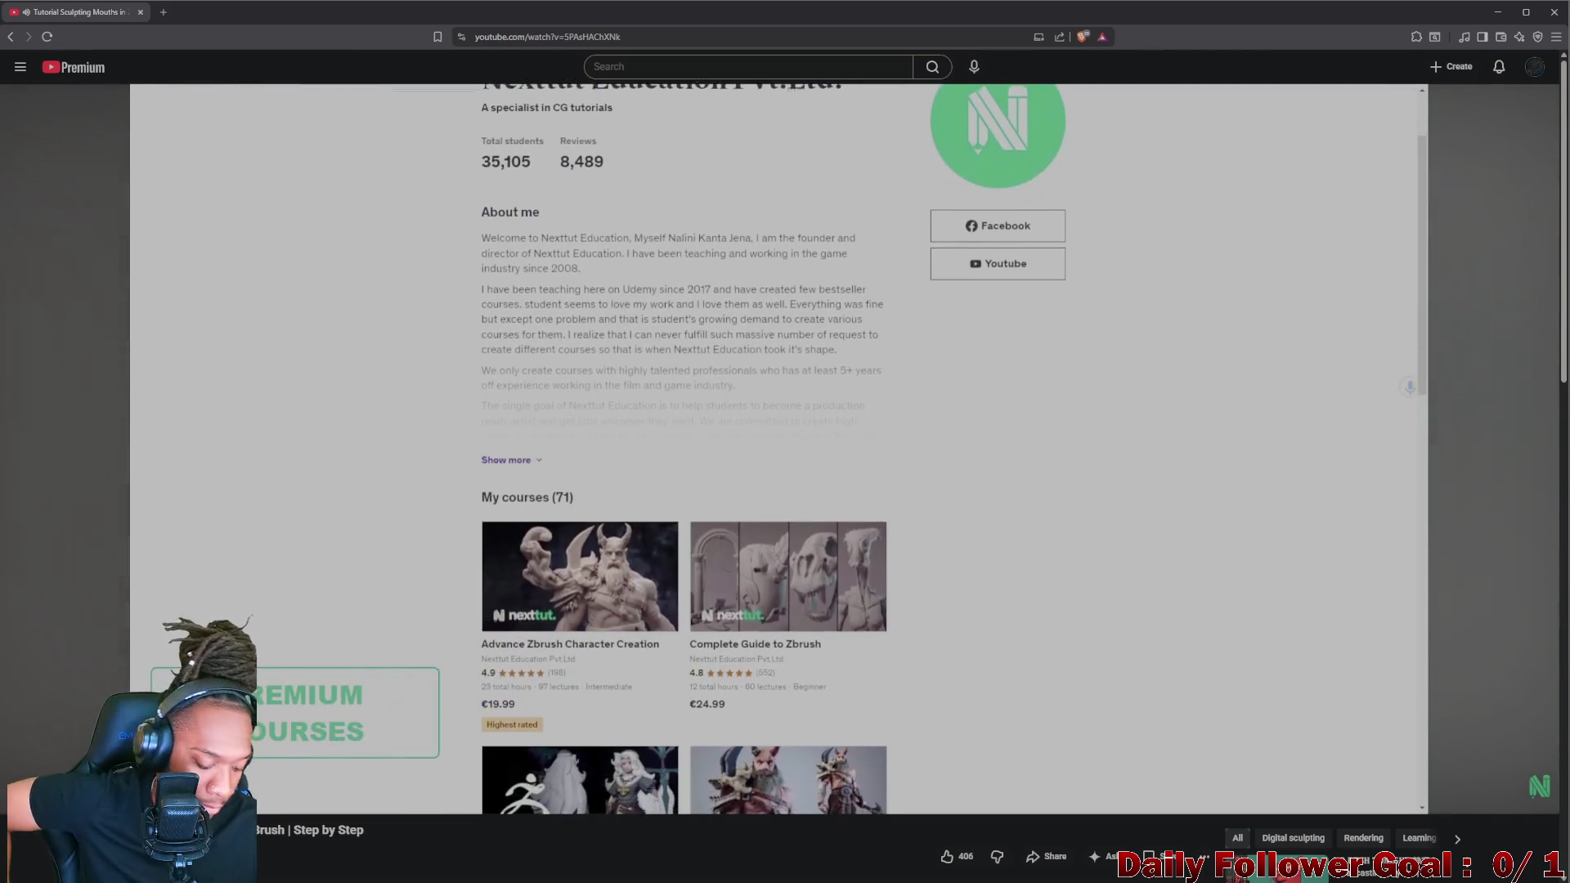
# - Start the ZBrush lips tutorial and let it run through the intro to the cube setup
pyautogui.click(745, 535)
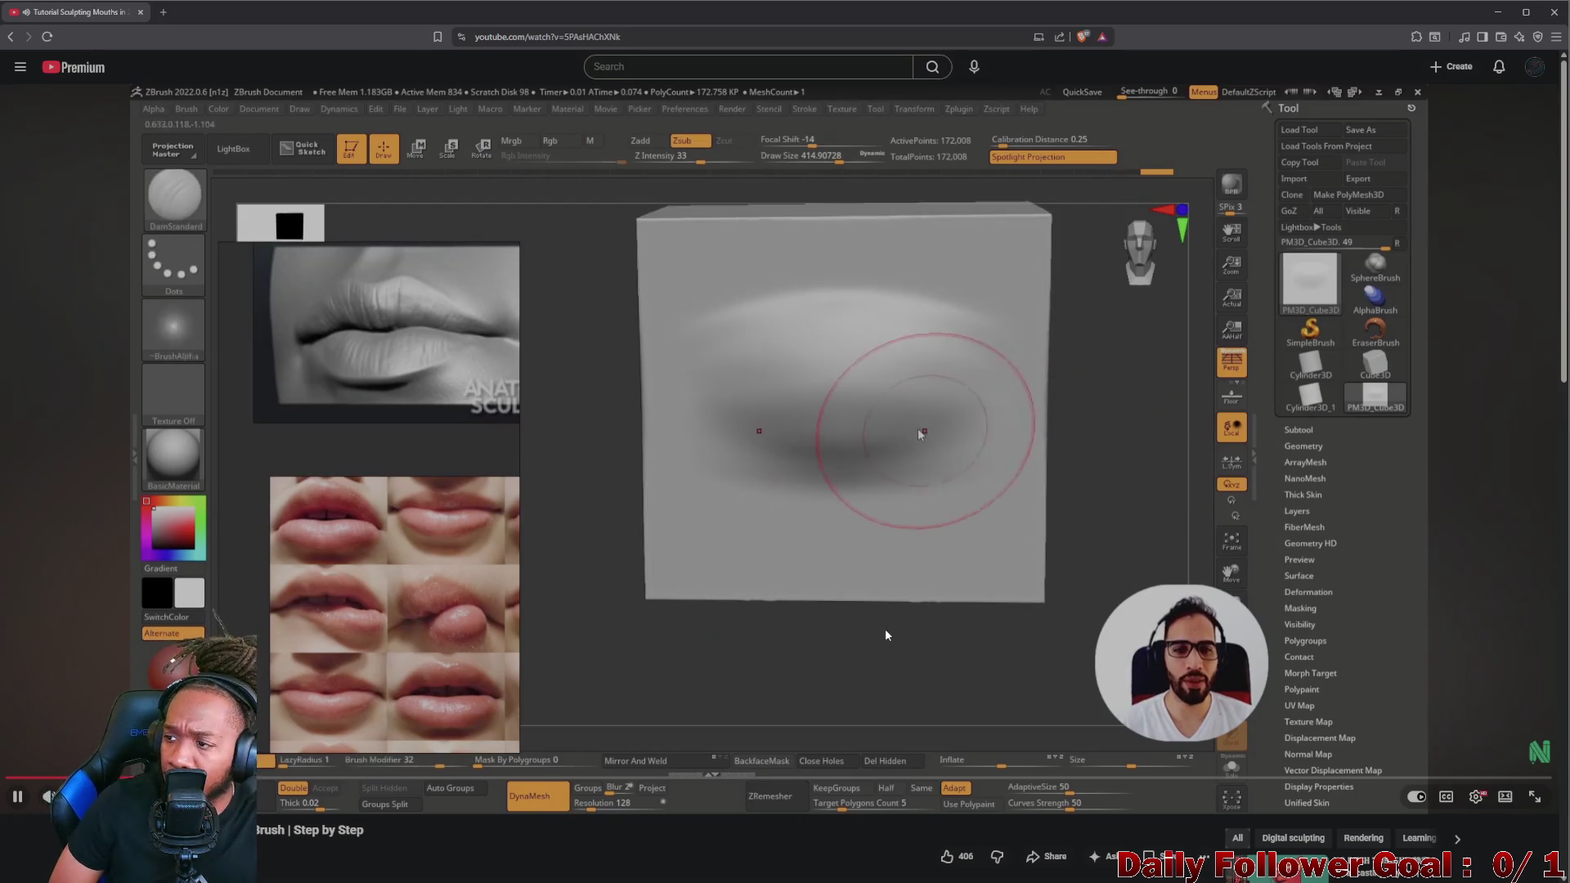
# - Pause the tutorial once the first soft lip form appears on the plane
pyautogui.click(848, 418)
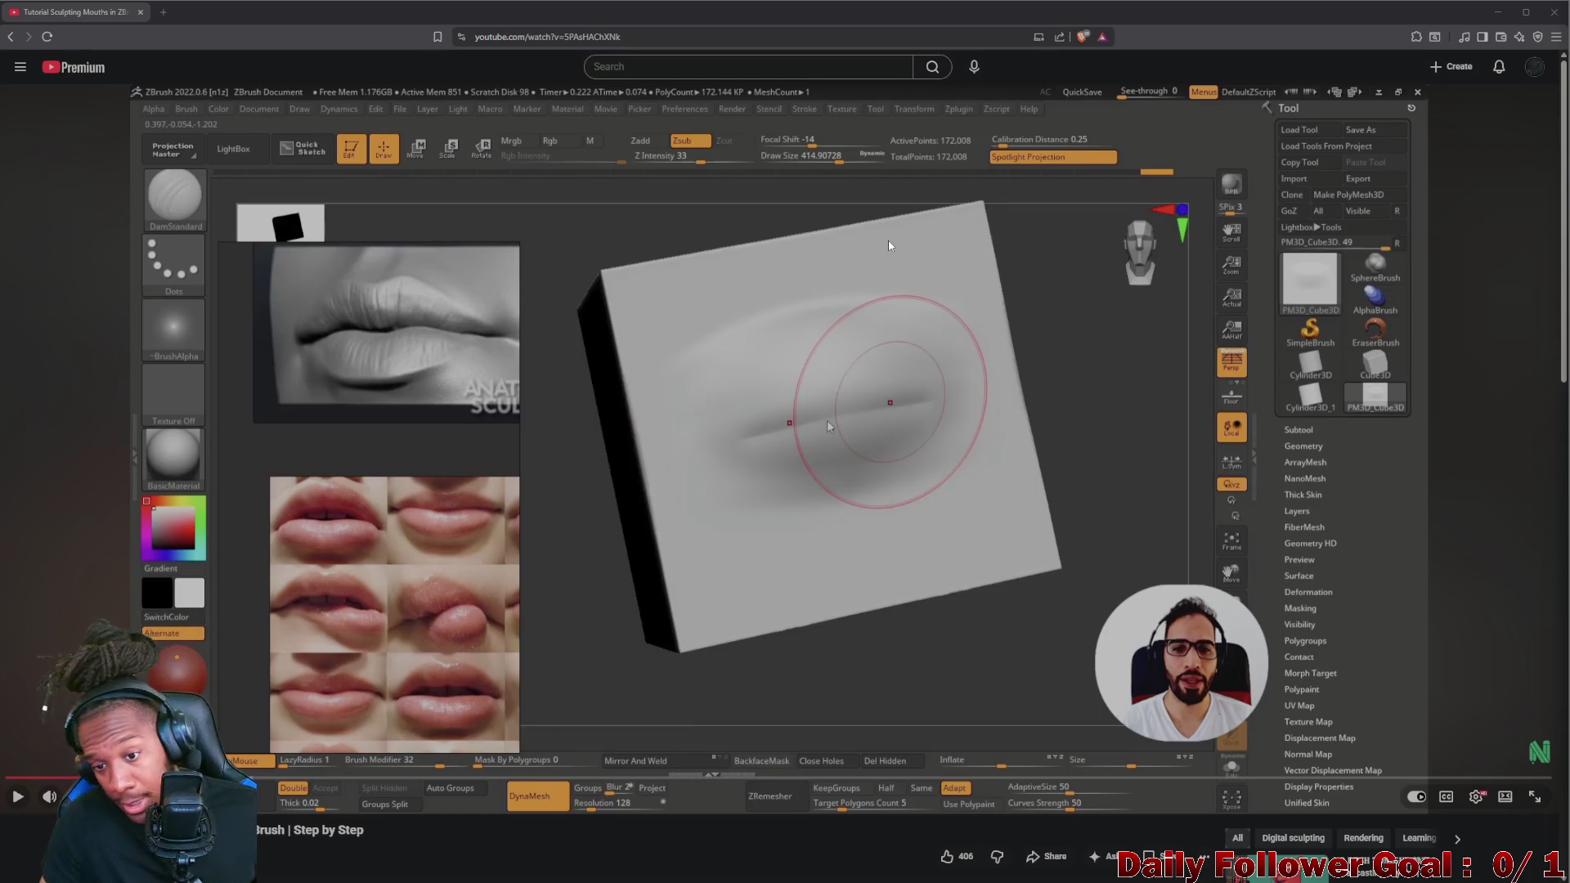
# - Resume briefly and pause again on the front view of the smoothed lip form
pyautogui.click(856, 576)
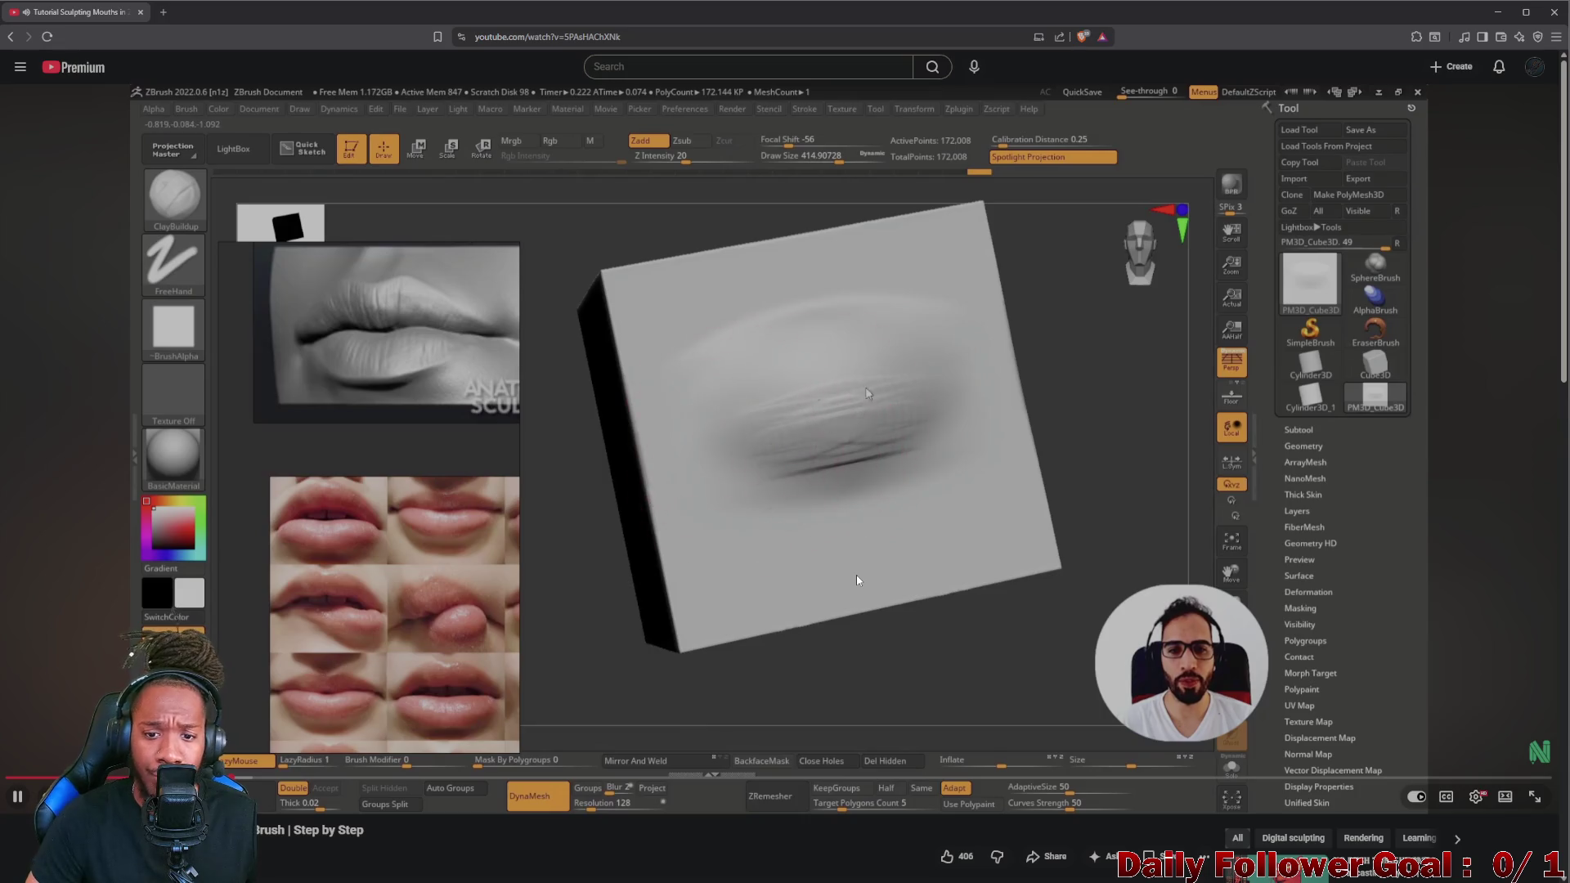
pyautogui.click(853, 239)
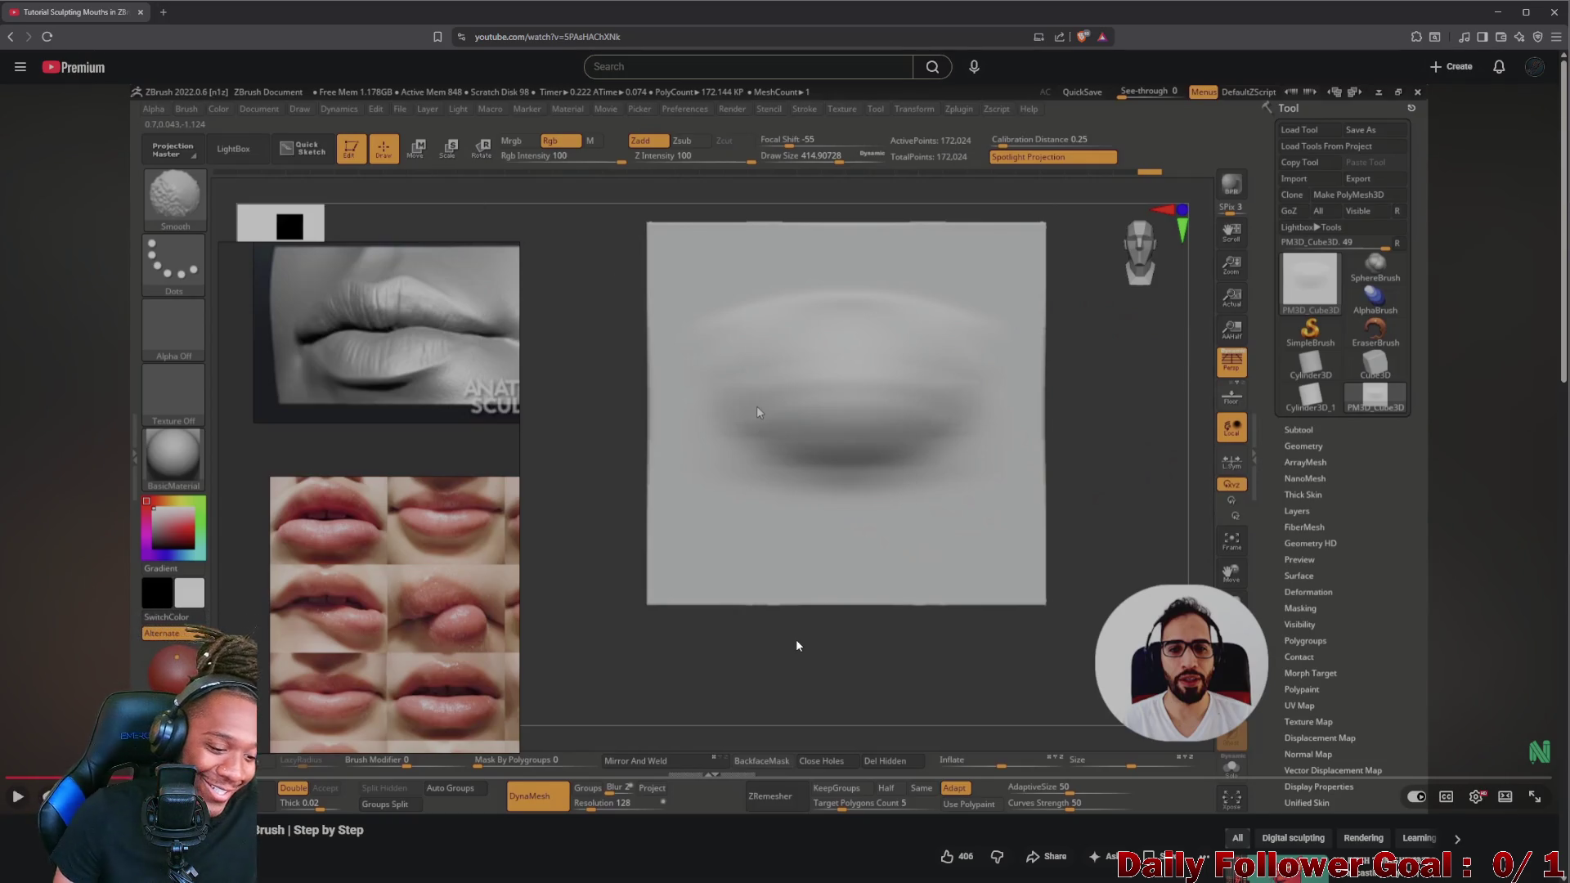
pyautogui.scroll(-1, 625, 493)
# - Play on to the refined lips beside the reference board, pause there, then resume
pyautogui.click(640, 503)
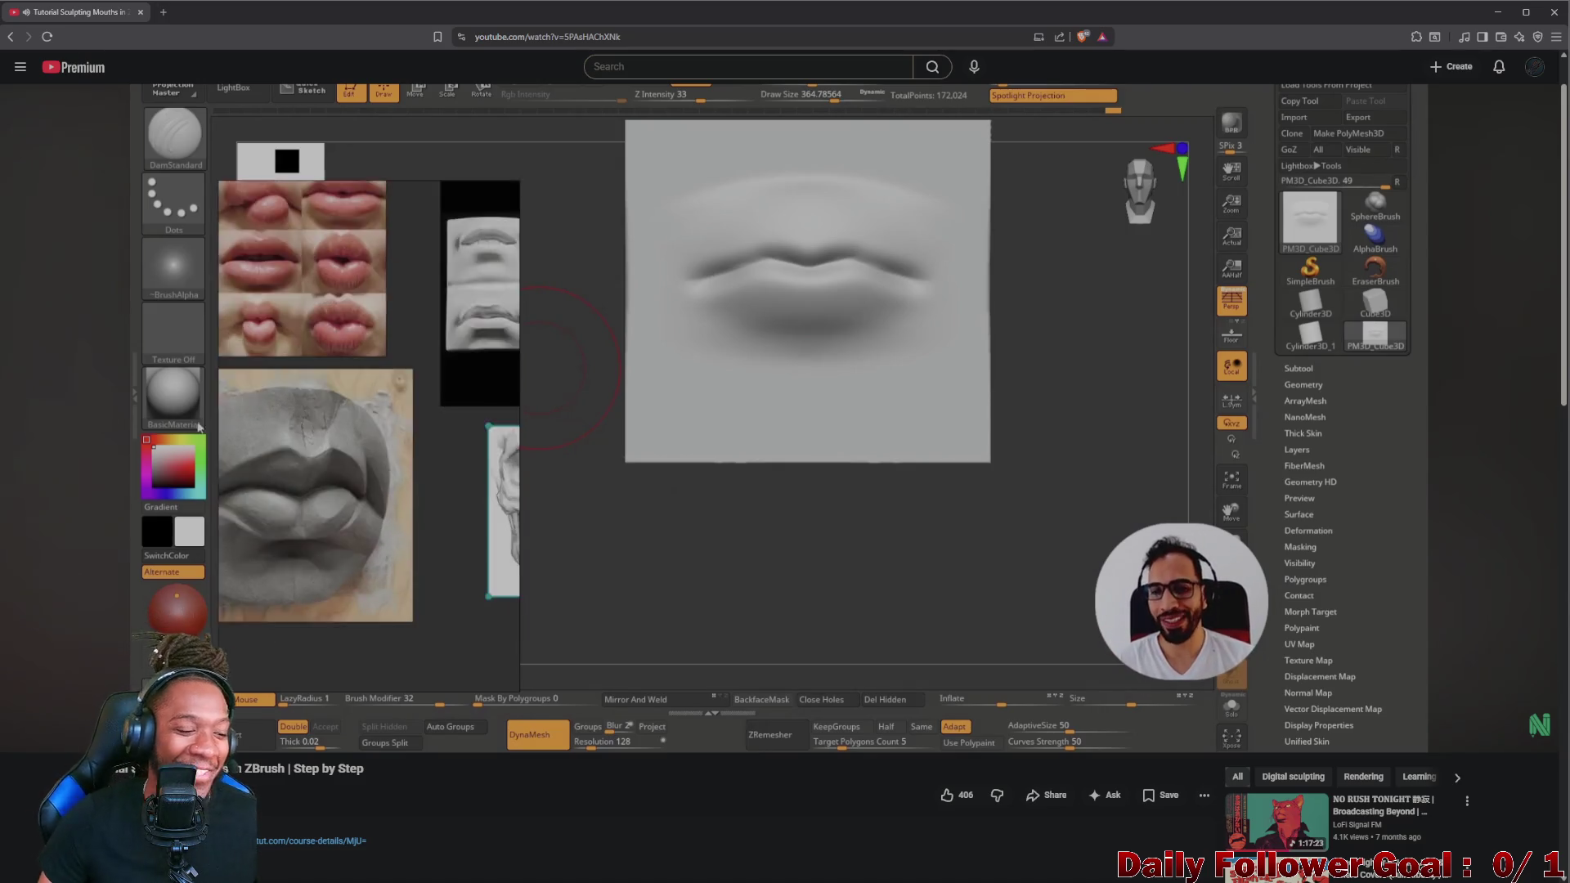
pyautogui.click(658, 509)
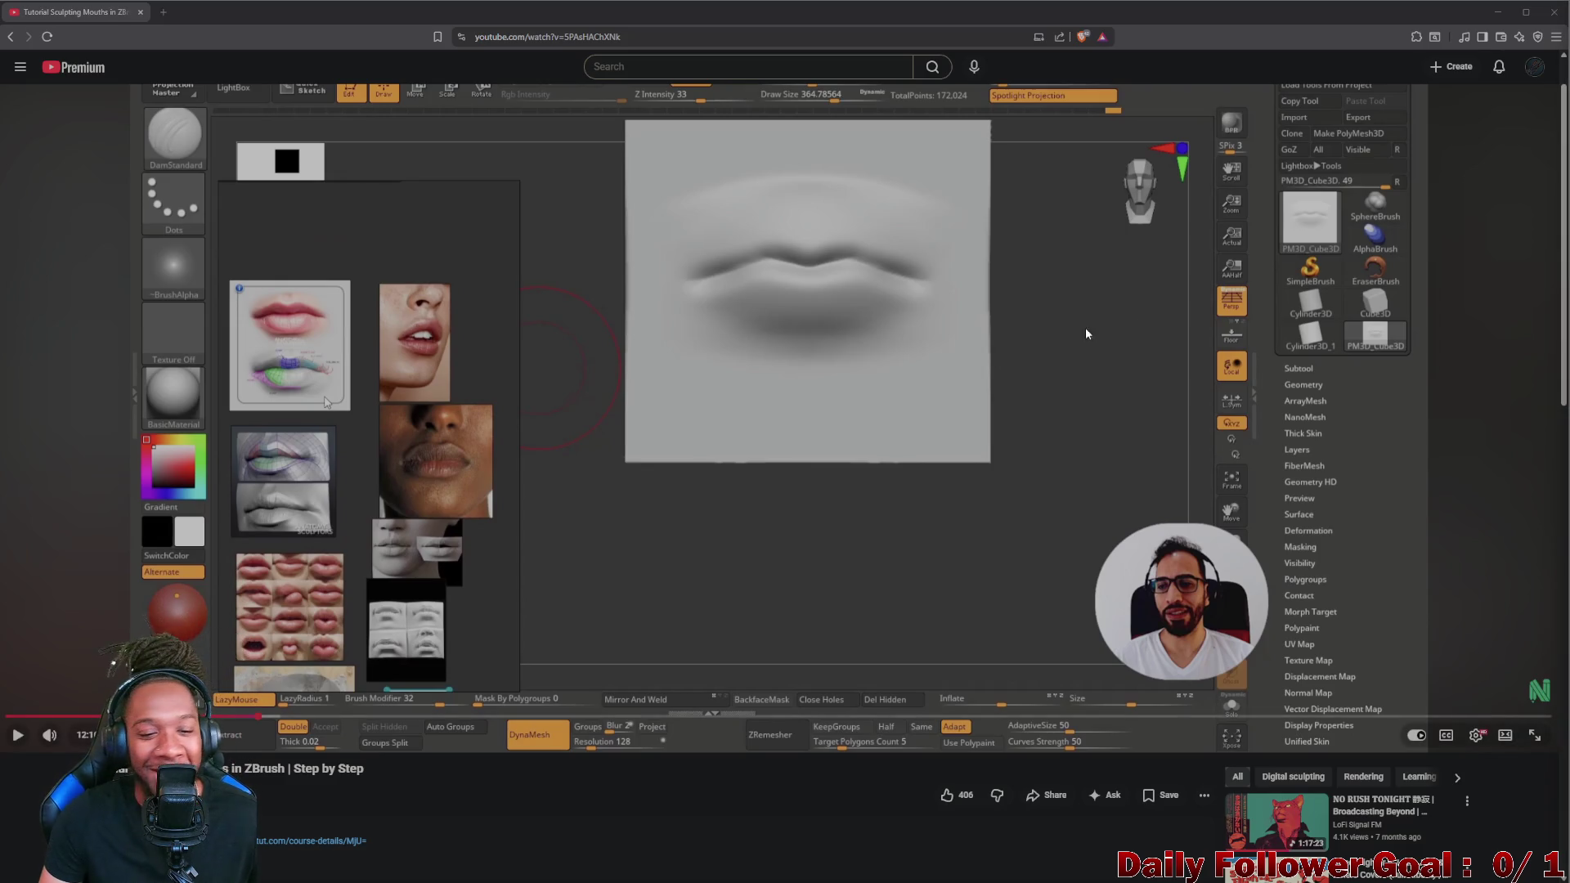
pyautogui.click(407, 584)
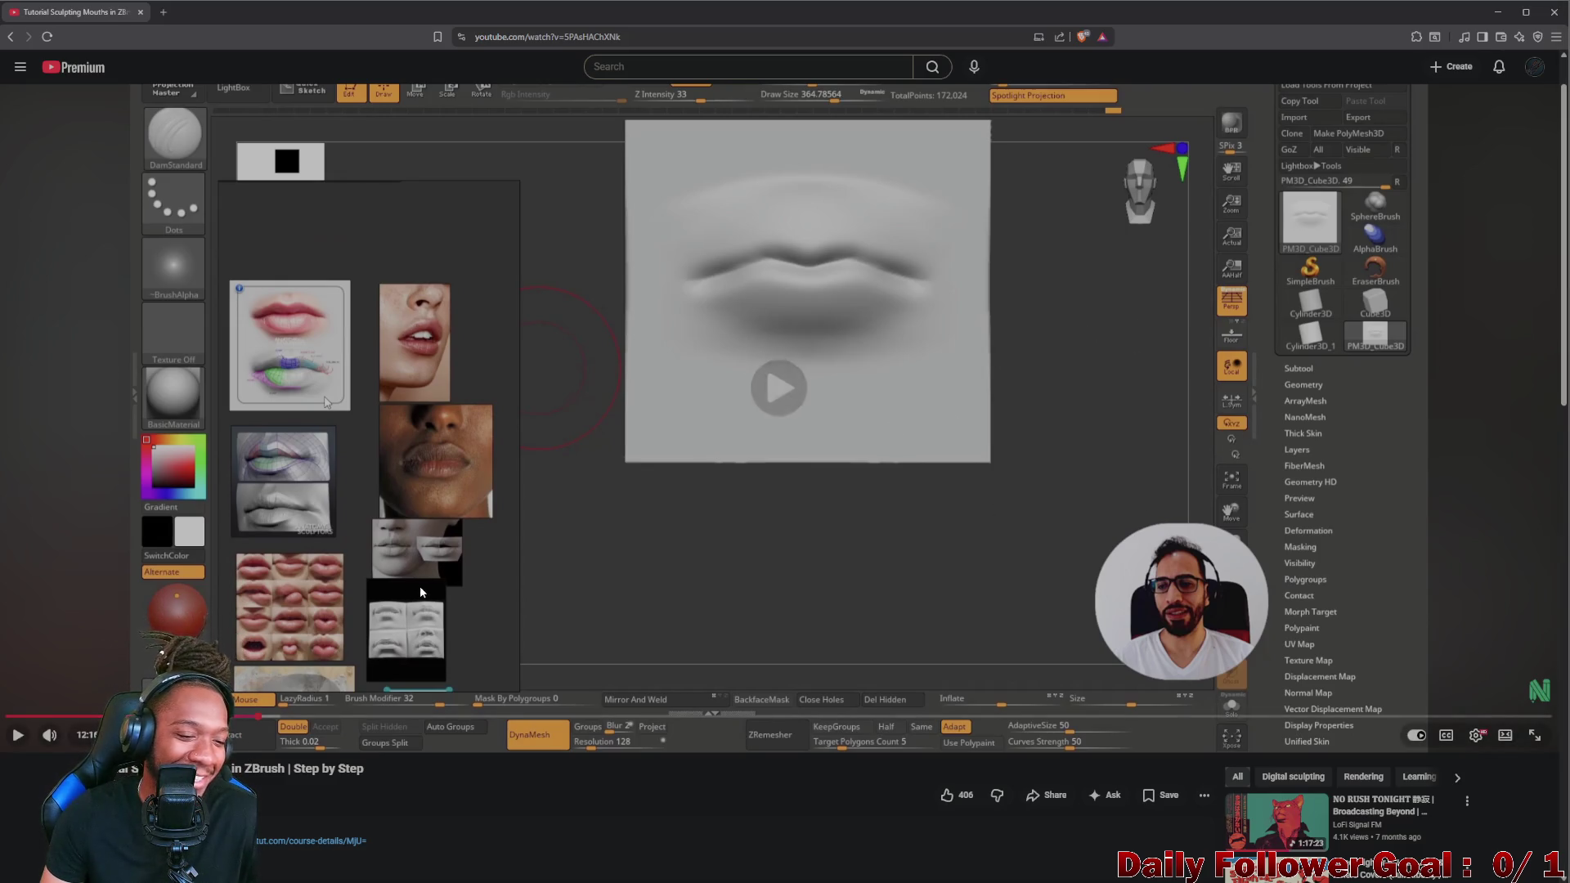
# - Rewind five seconds and watch until the cube shows distinct upper and lower lips
pyautogui.press('Left')
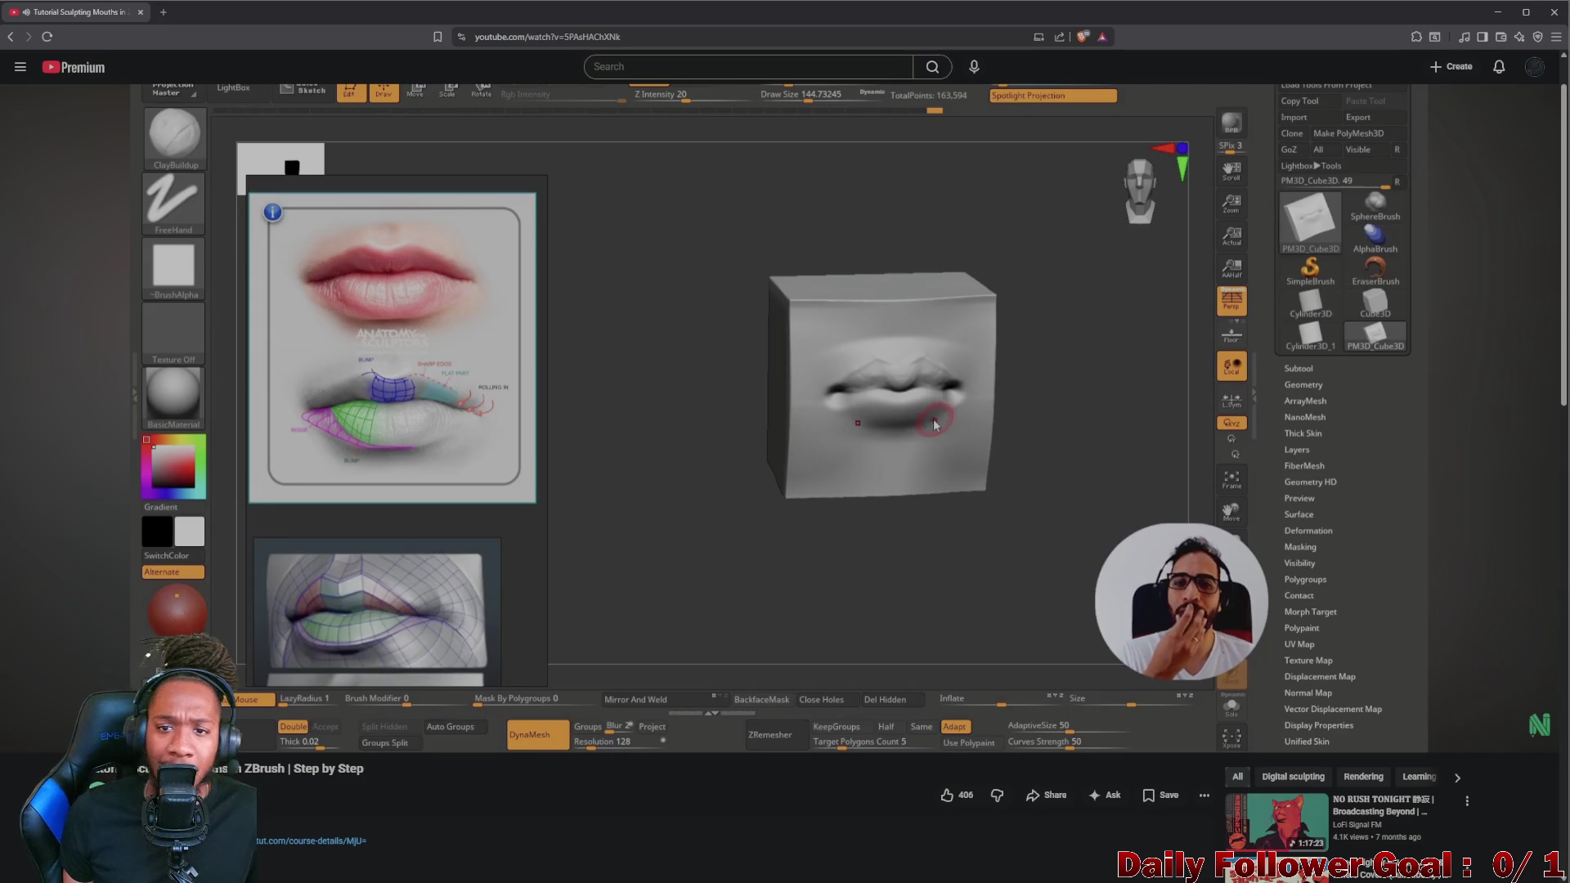
# - Pause on the close angled view of the lips, then set the tutorial playing again
pyautogui.click(884, 422)
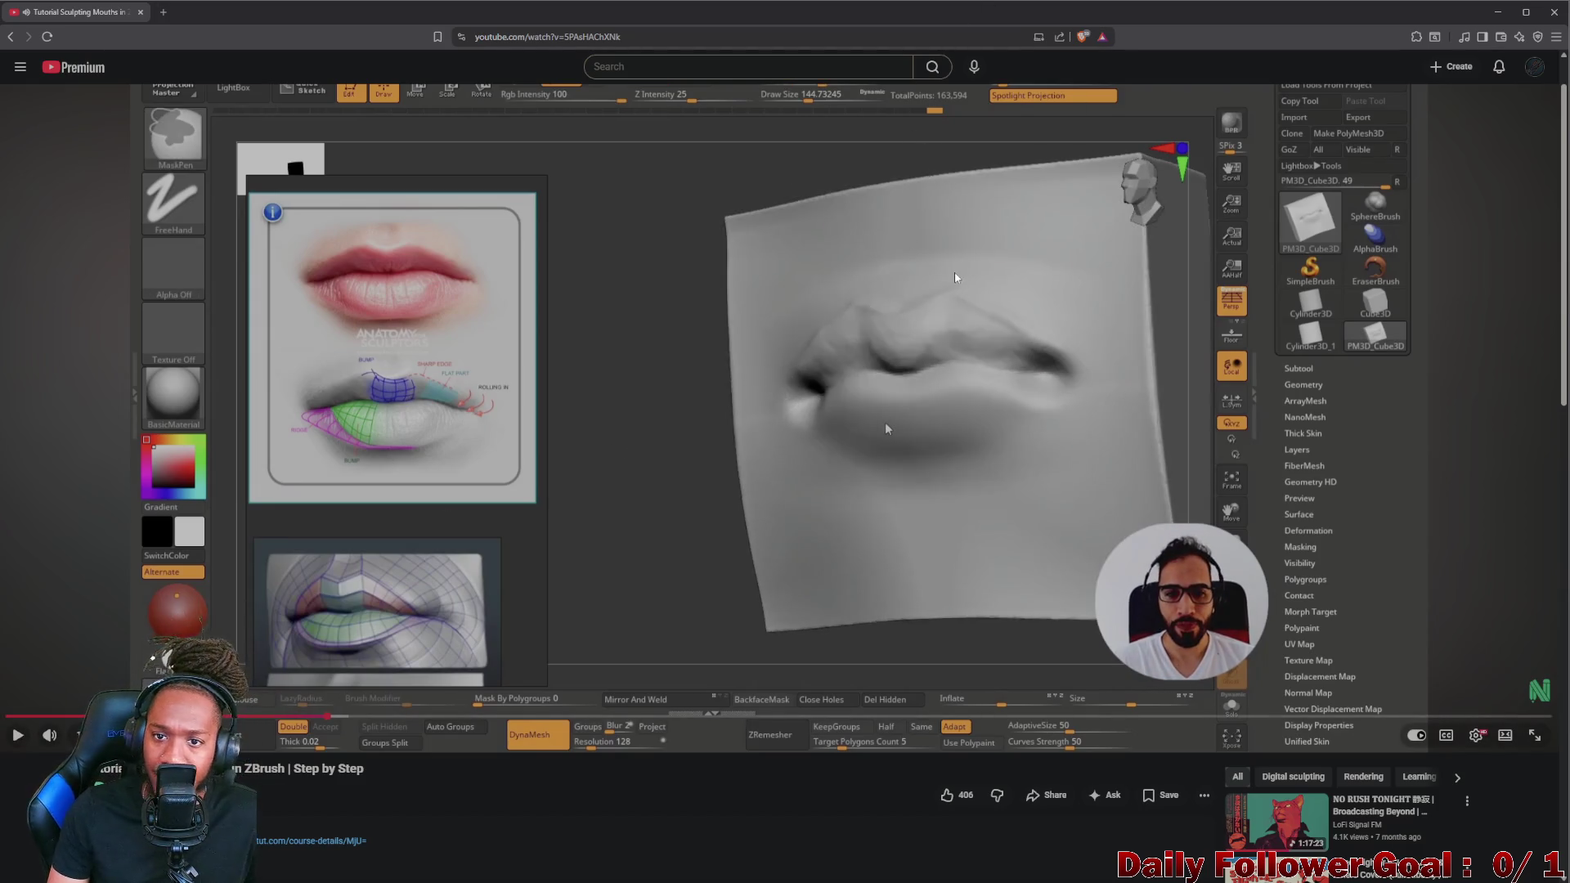
pyautogui.click(884, 422)
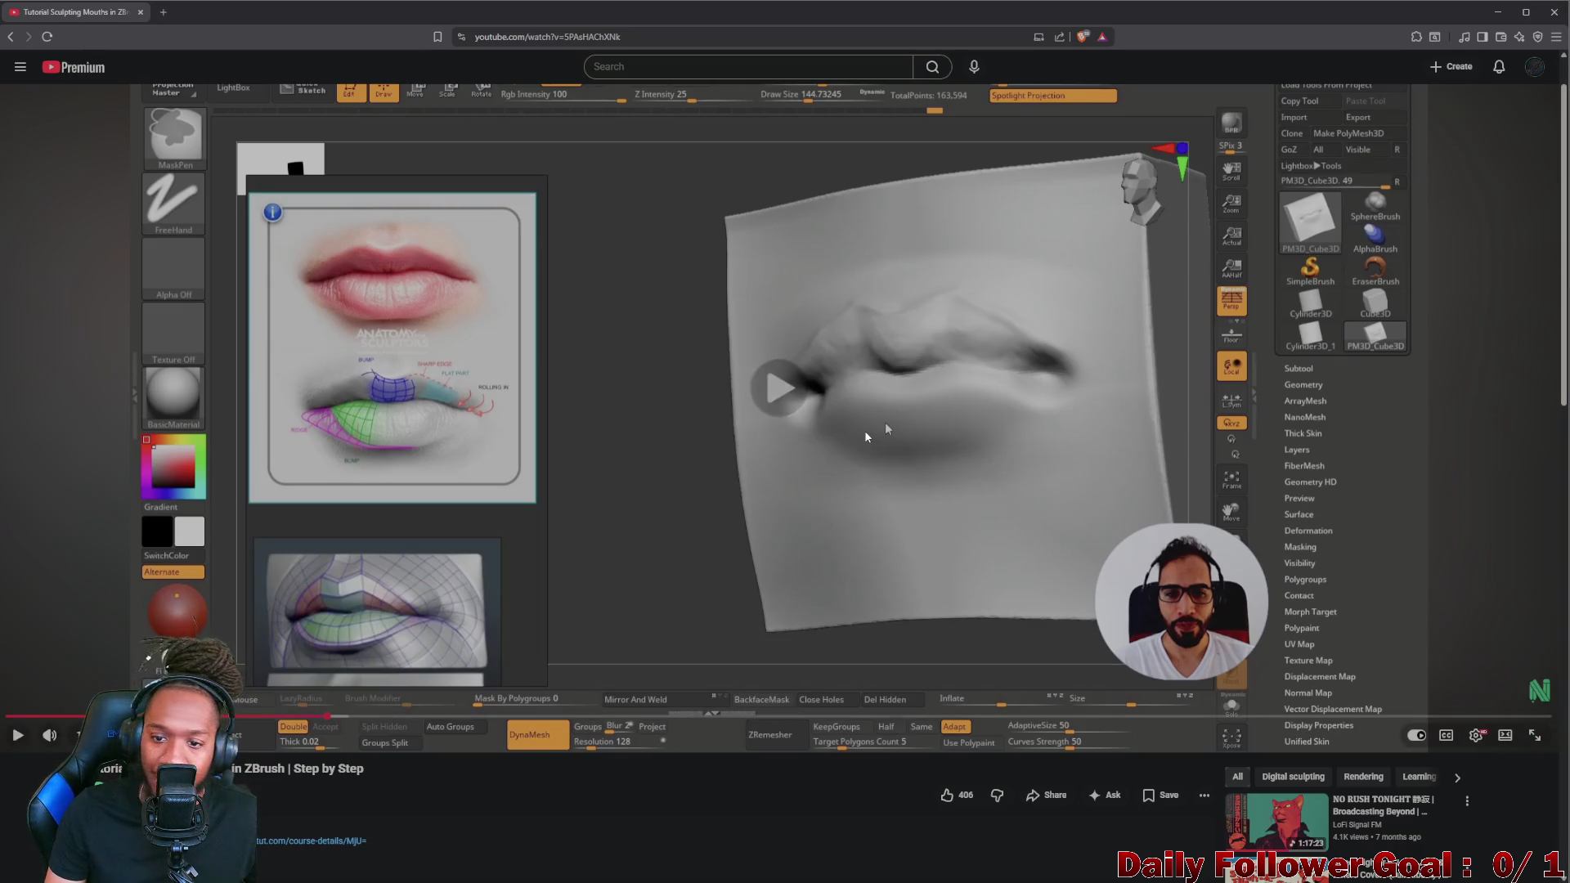
pyautogui.click(885, 422)
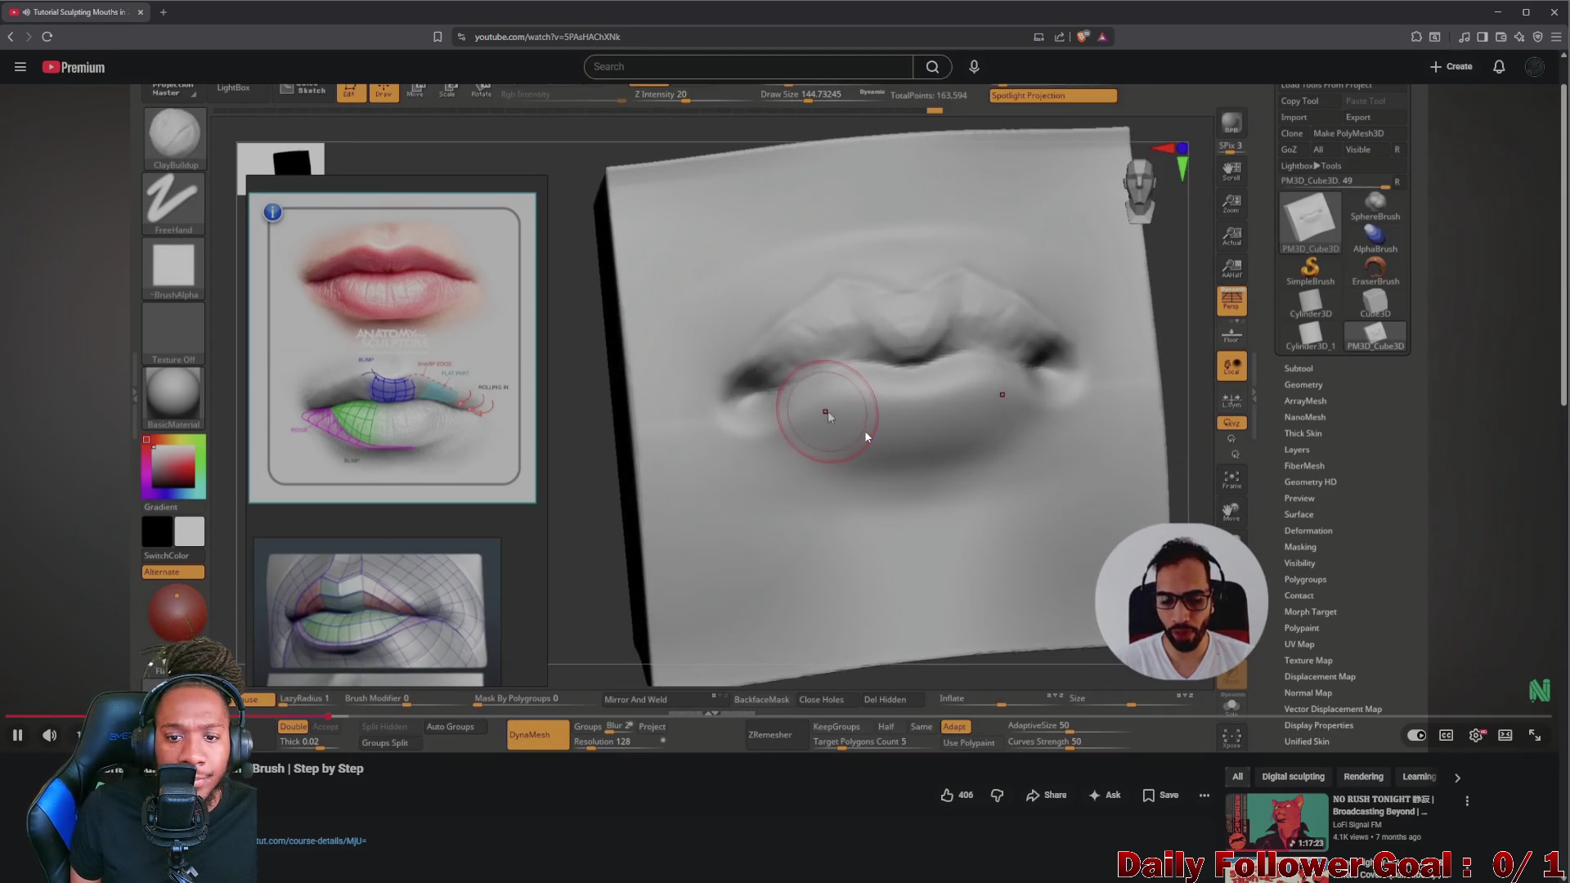
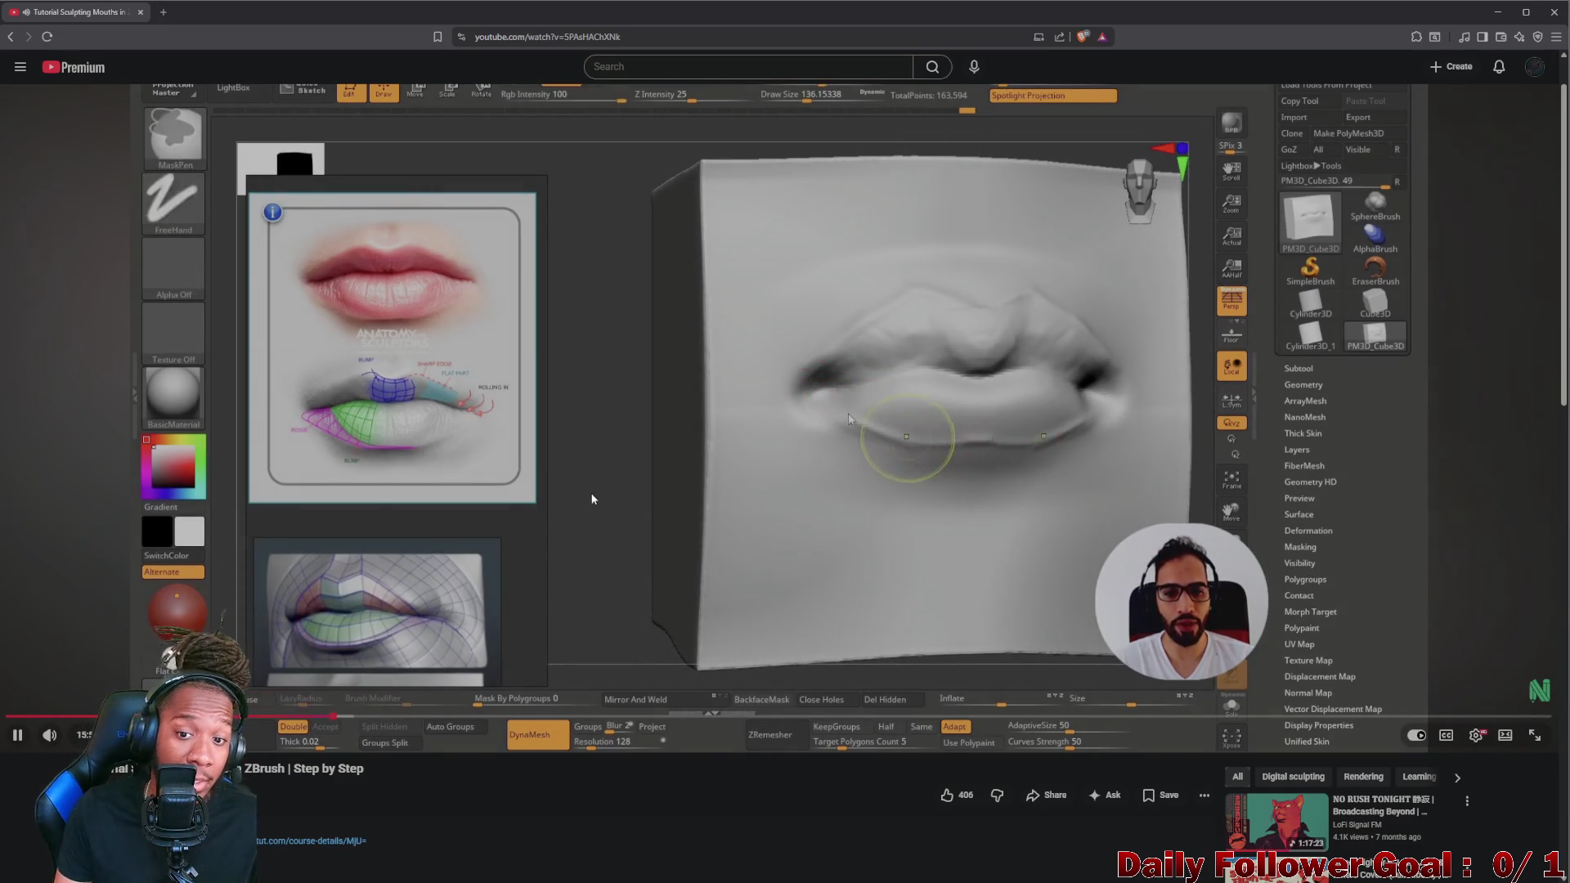
# - Pause and resume the ZBrush lip-sculpting tutorial, rewinding twice to rewatch the lip detail
pyautogui.click(621, 473)
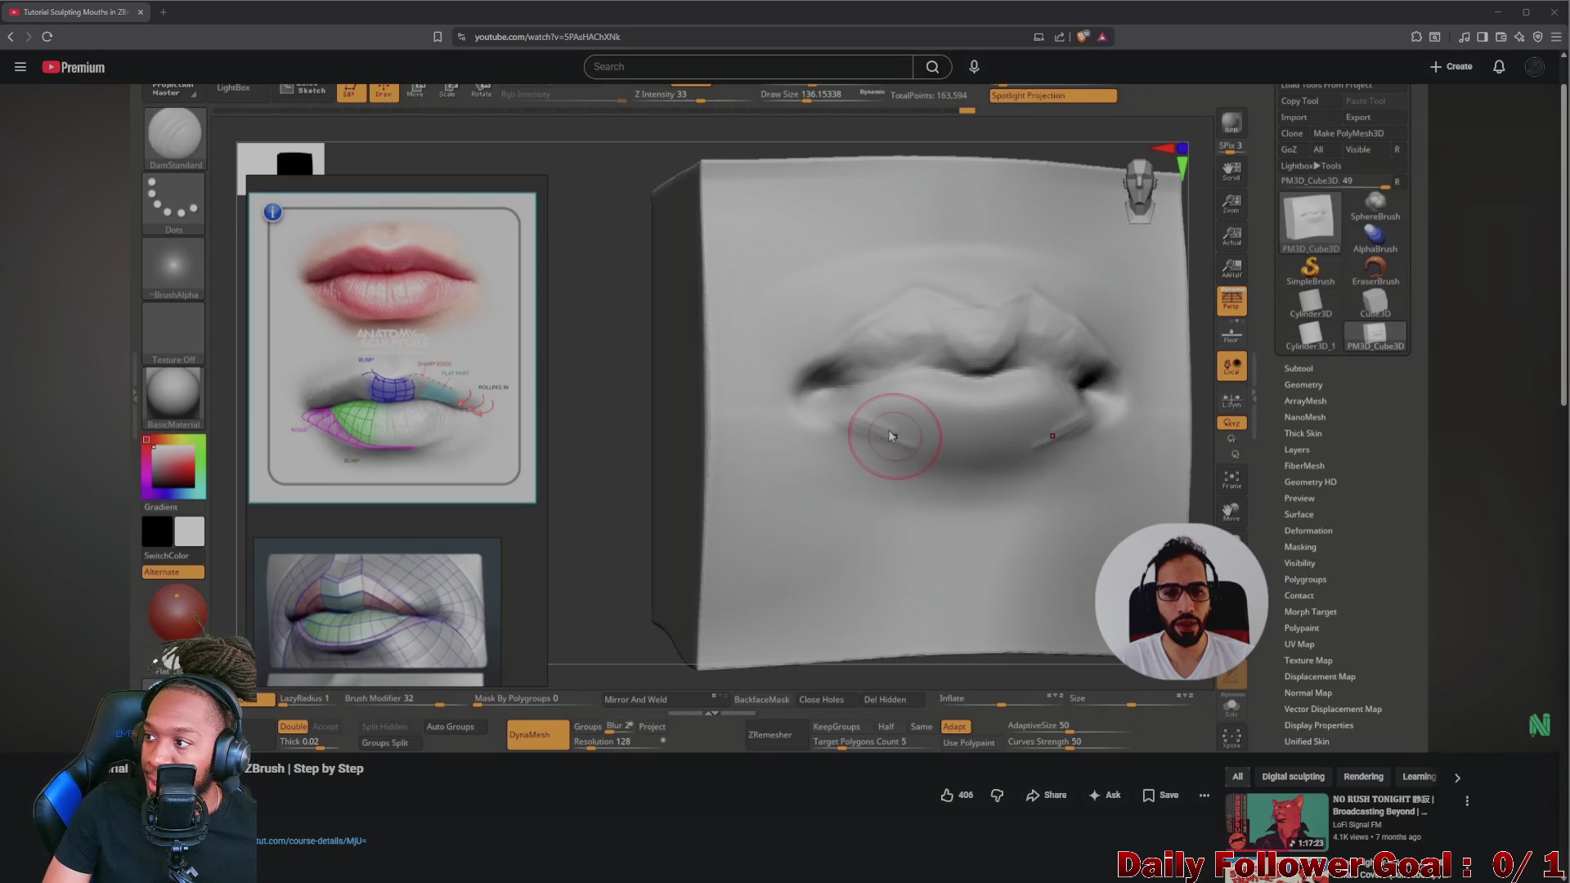
pyautogui.click(806, 506)
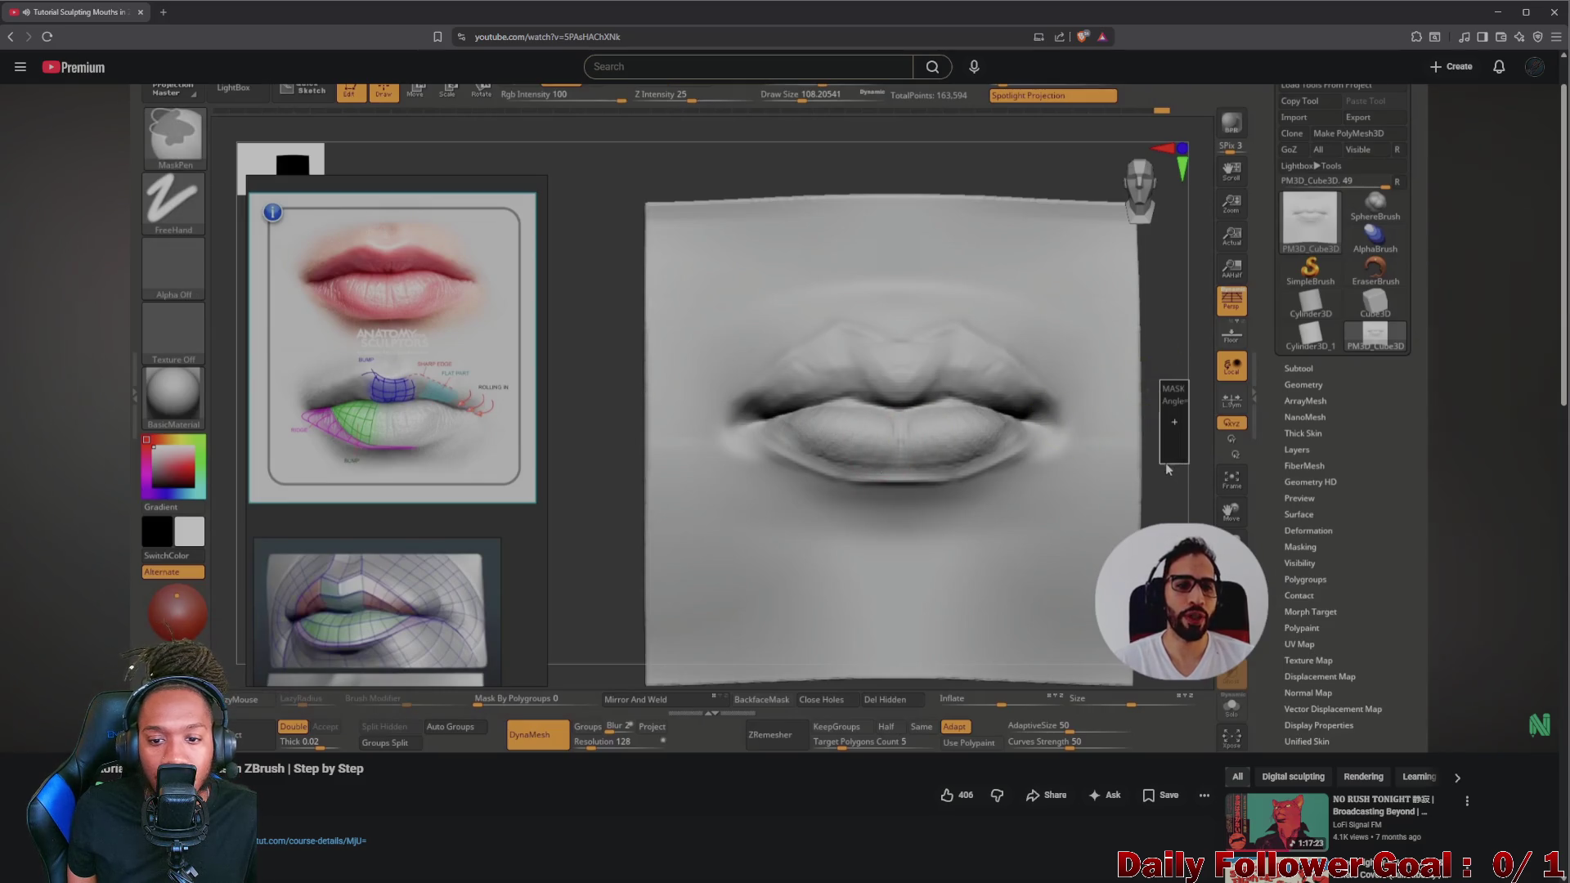
pyautogui.press('Left')
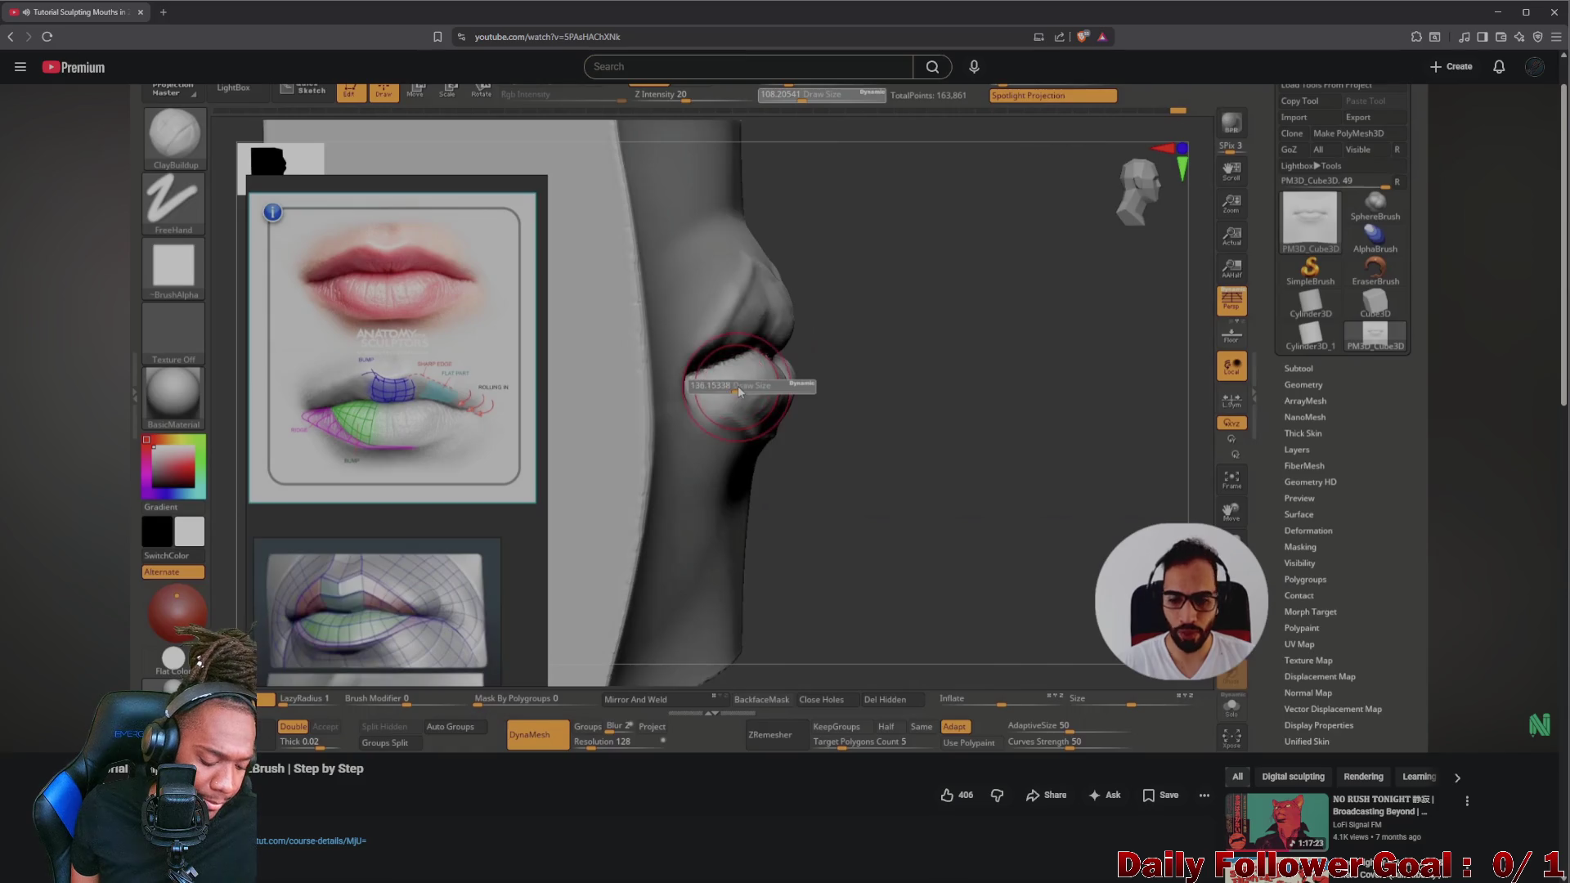
pyautogui.press('Left')
pyautogui.press('Left')
pyautogui.press('Left')
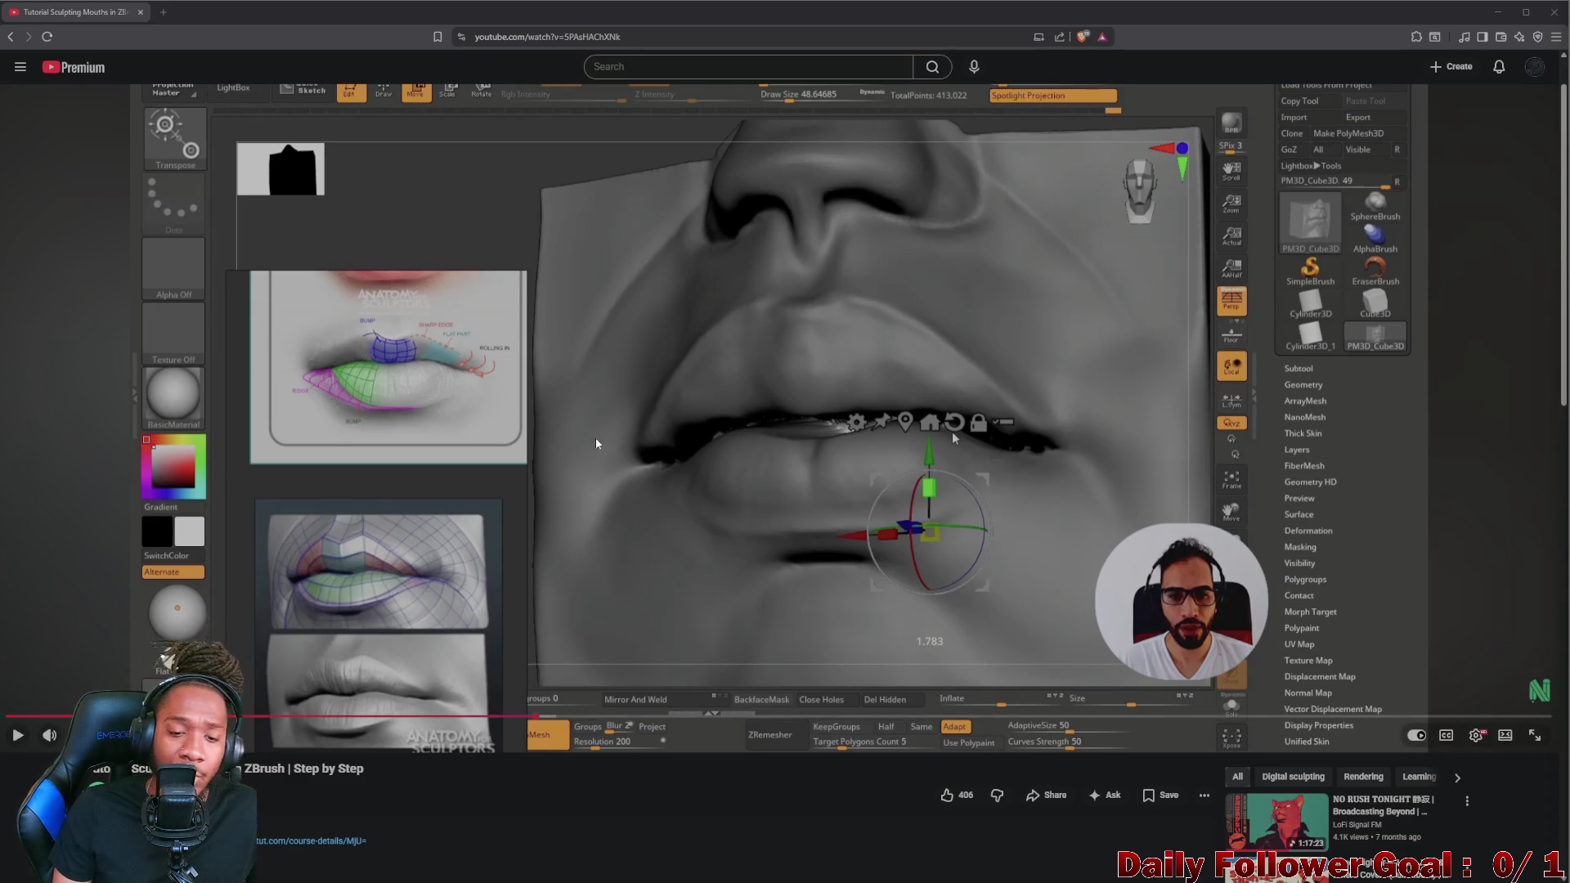
pyautogui.click(667, 470)
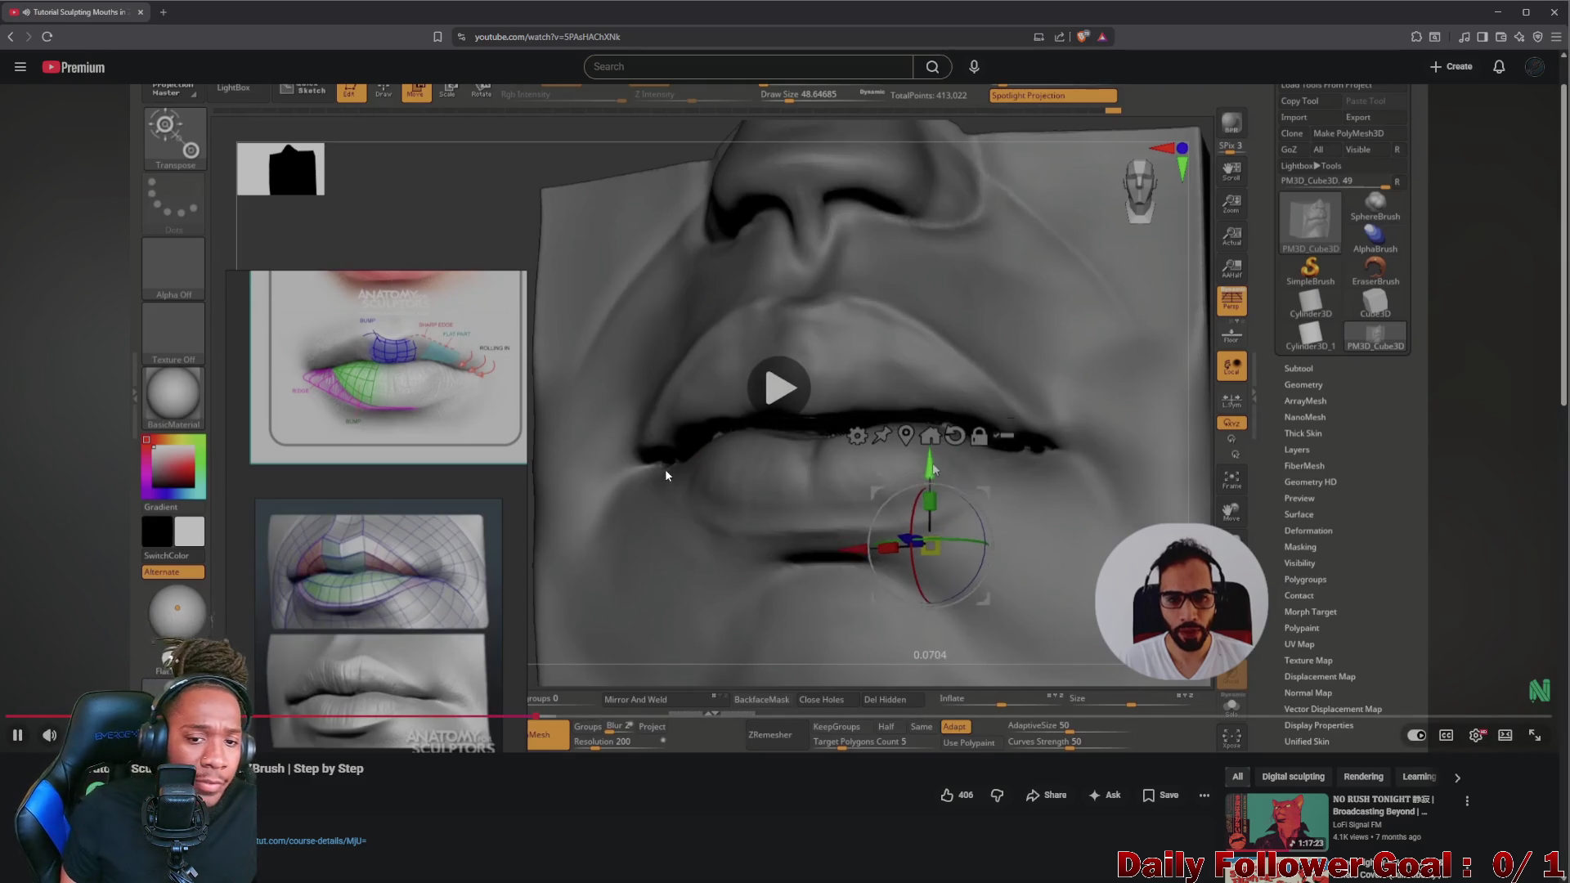
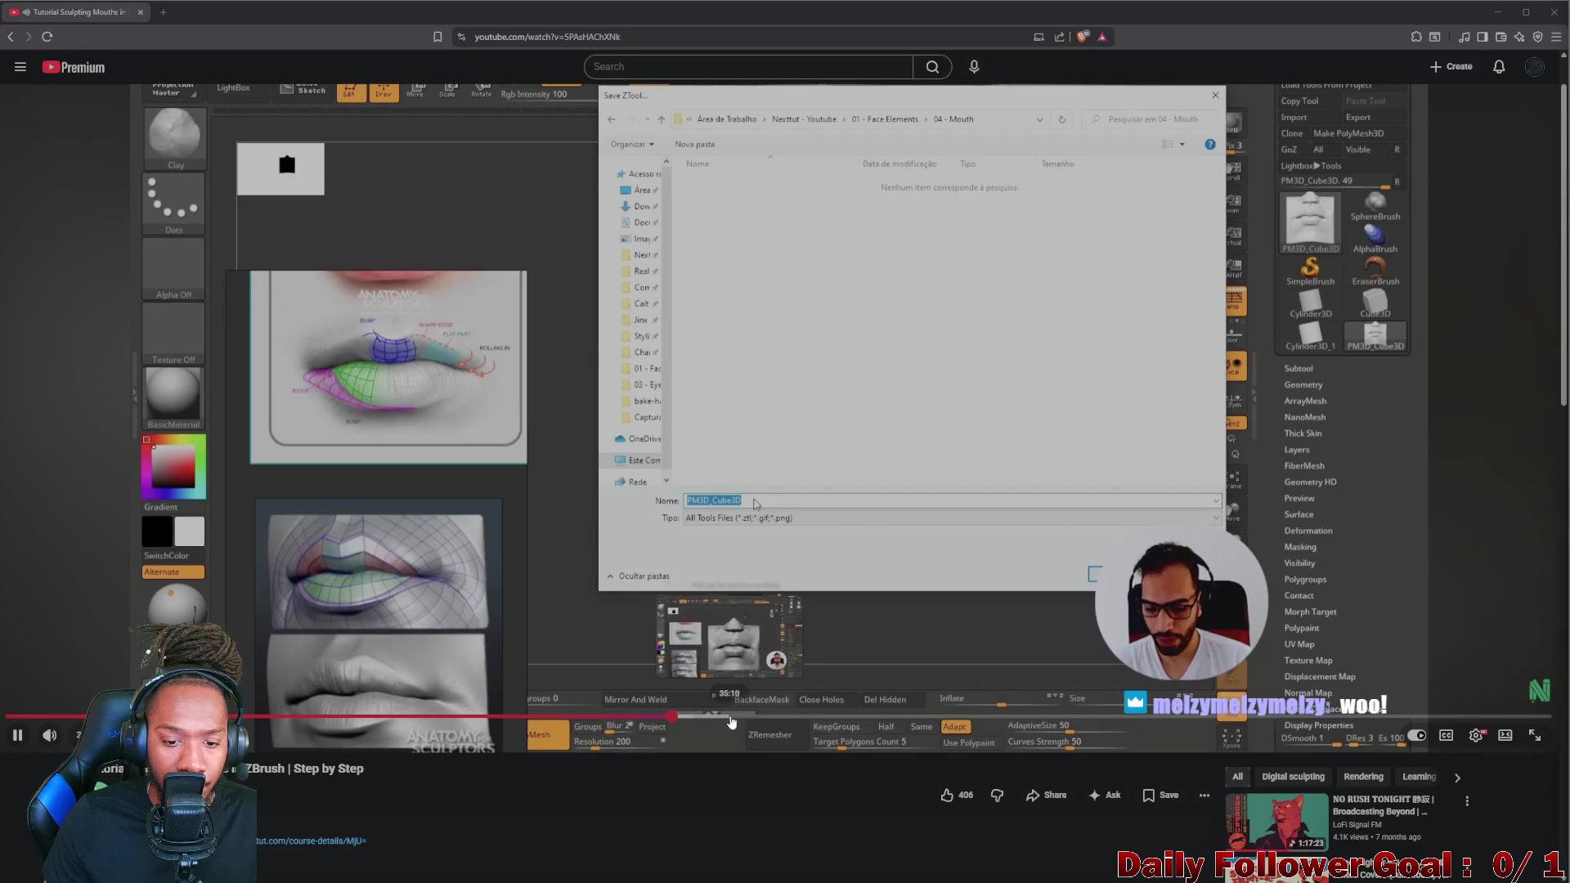
# - Pause the mouth tutorial on the sculpted lips stage, then go back to the Google video results
pyautogui.click(901, 636)
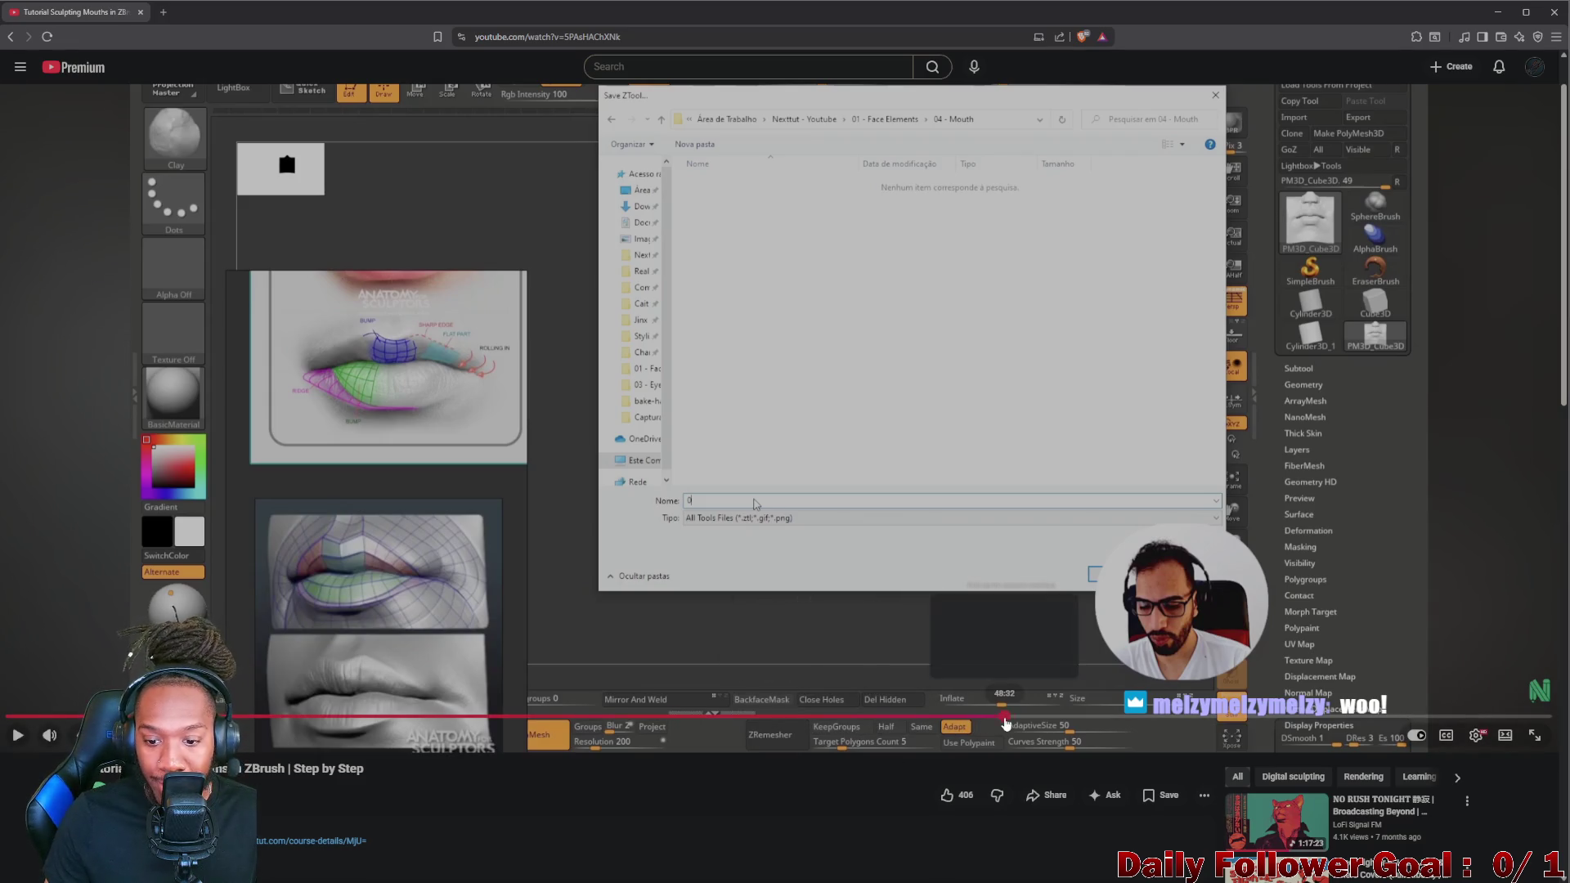
pyautogui.click(801, 565)
pyautogui.click(802, 565)
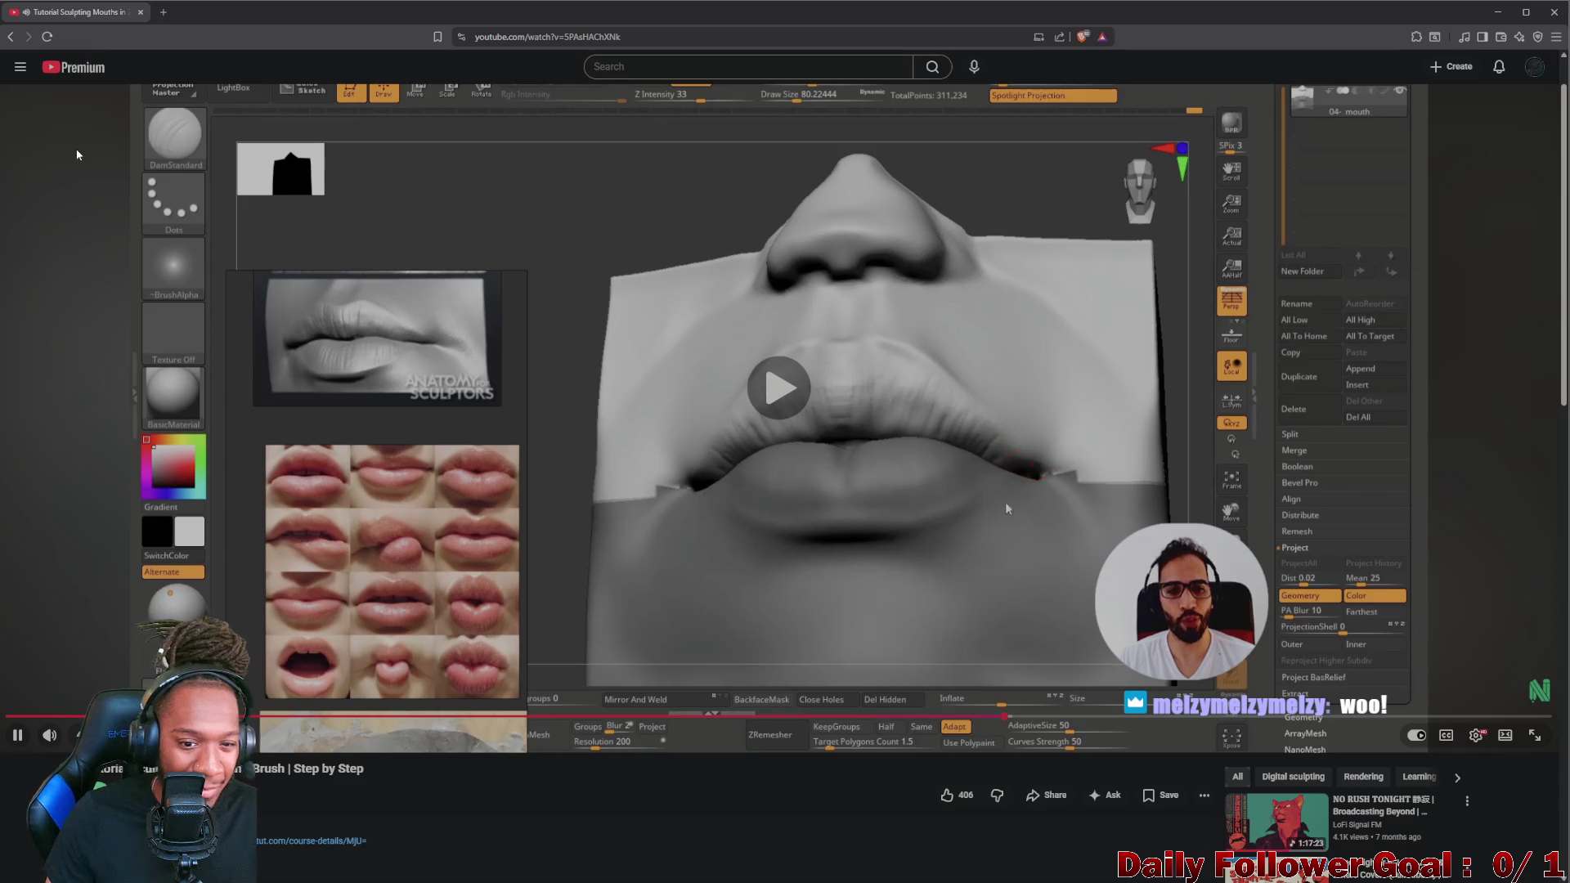
pyautogui.click(11, 38)
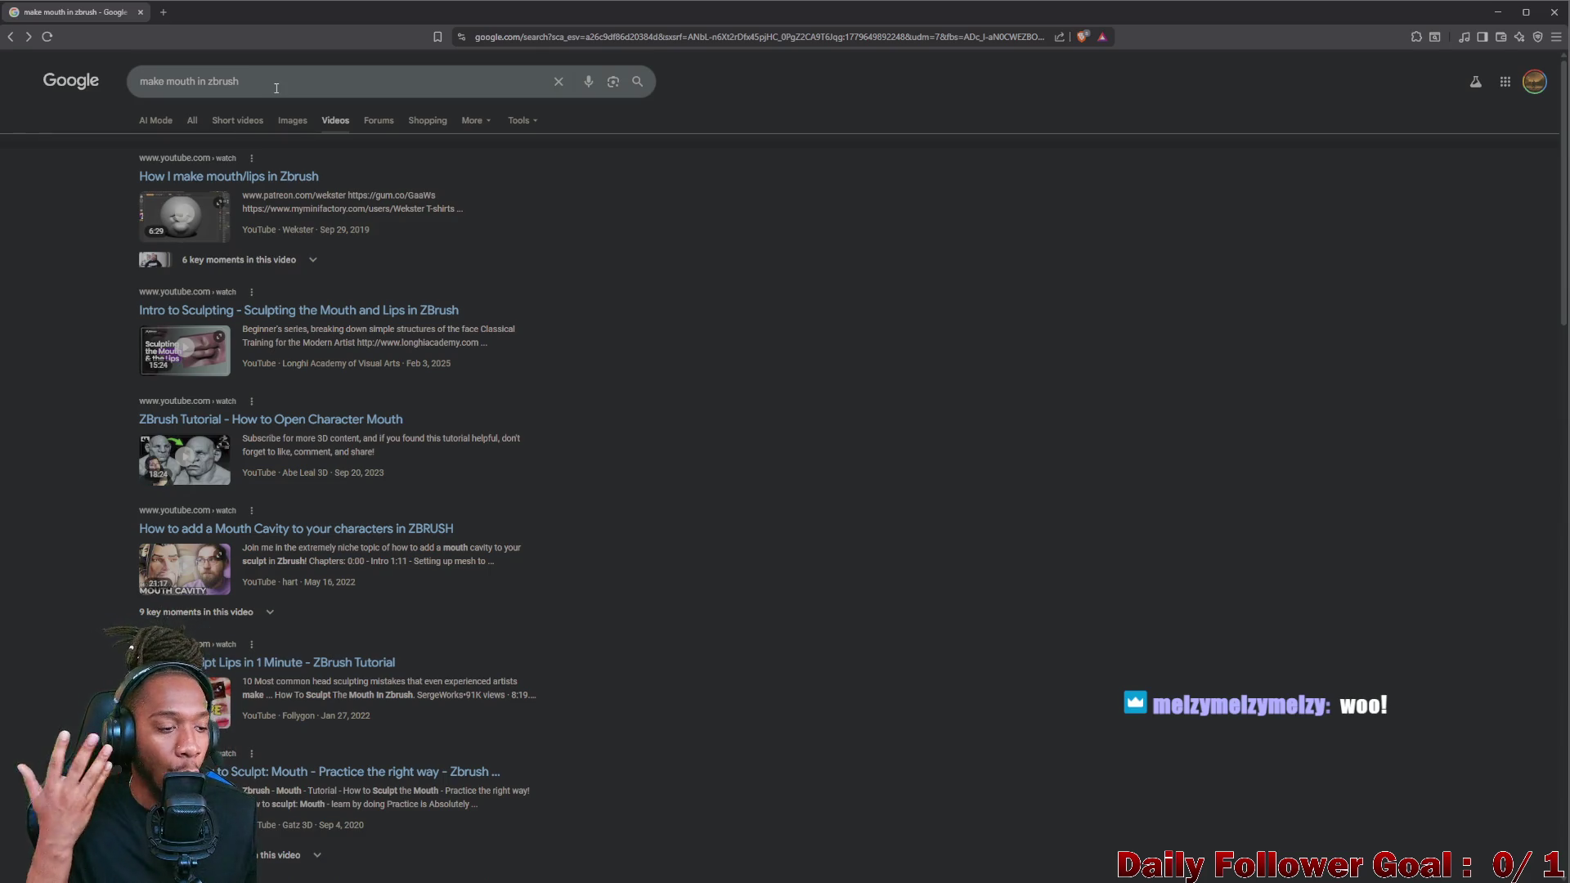
# - Change the query from 'mouth' to 'eyes' and search for making eyes in ZBrush
pyautogui.click(195, 81)
pyautogui.press('BackSpace')
pyautogui.press('BackSpace')
pyautogui.press('BackSpace')
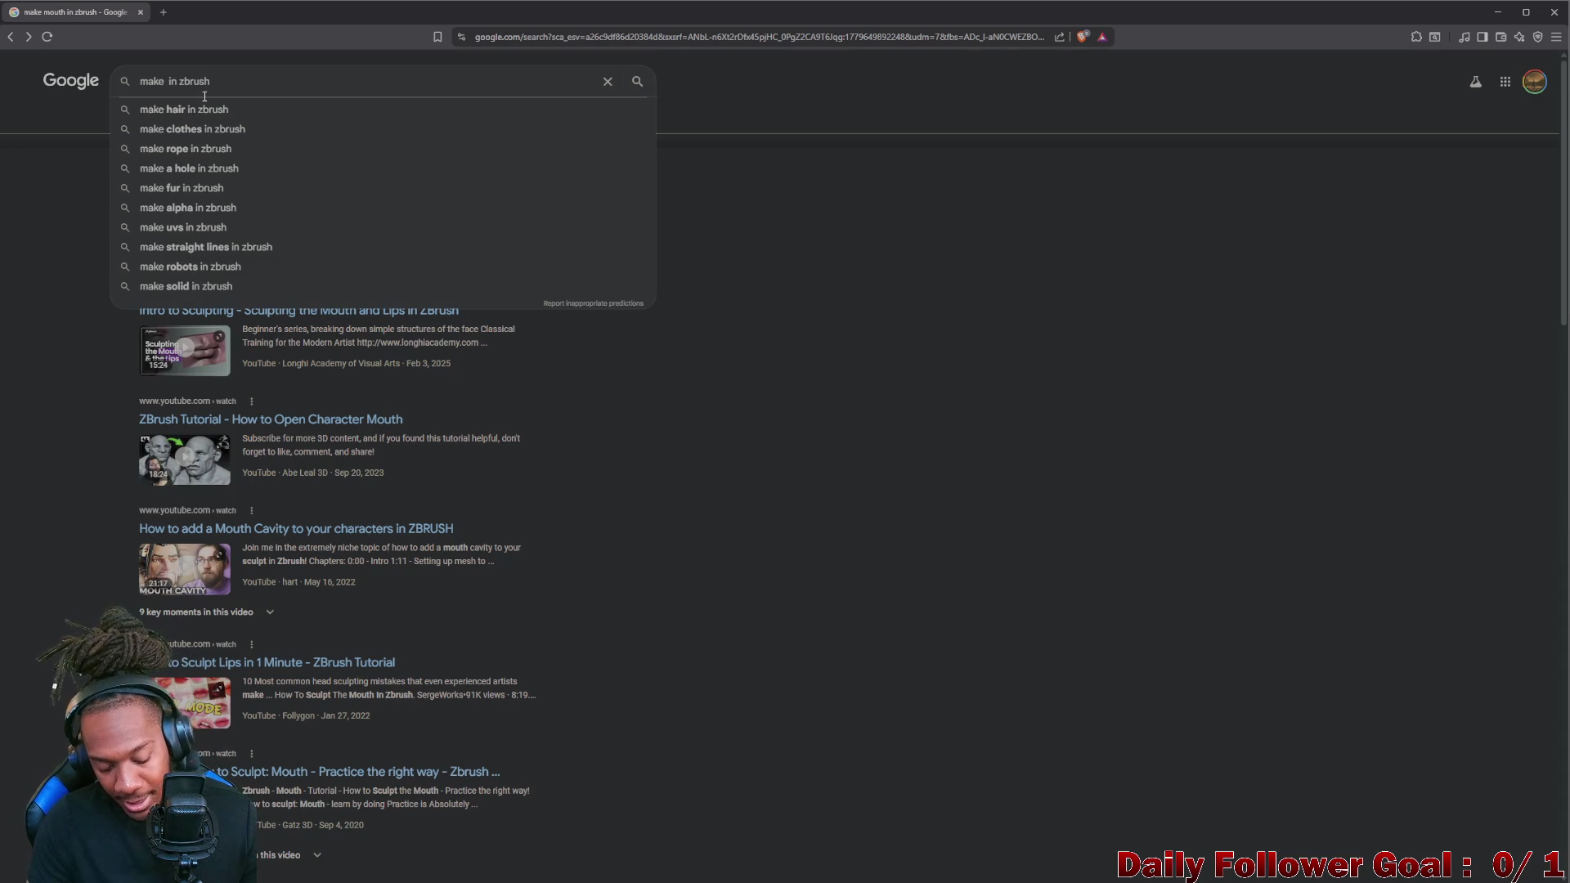
pyautogui.write('eyes')
pyautogui.press('Return')
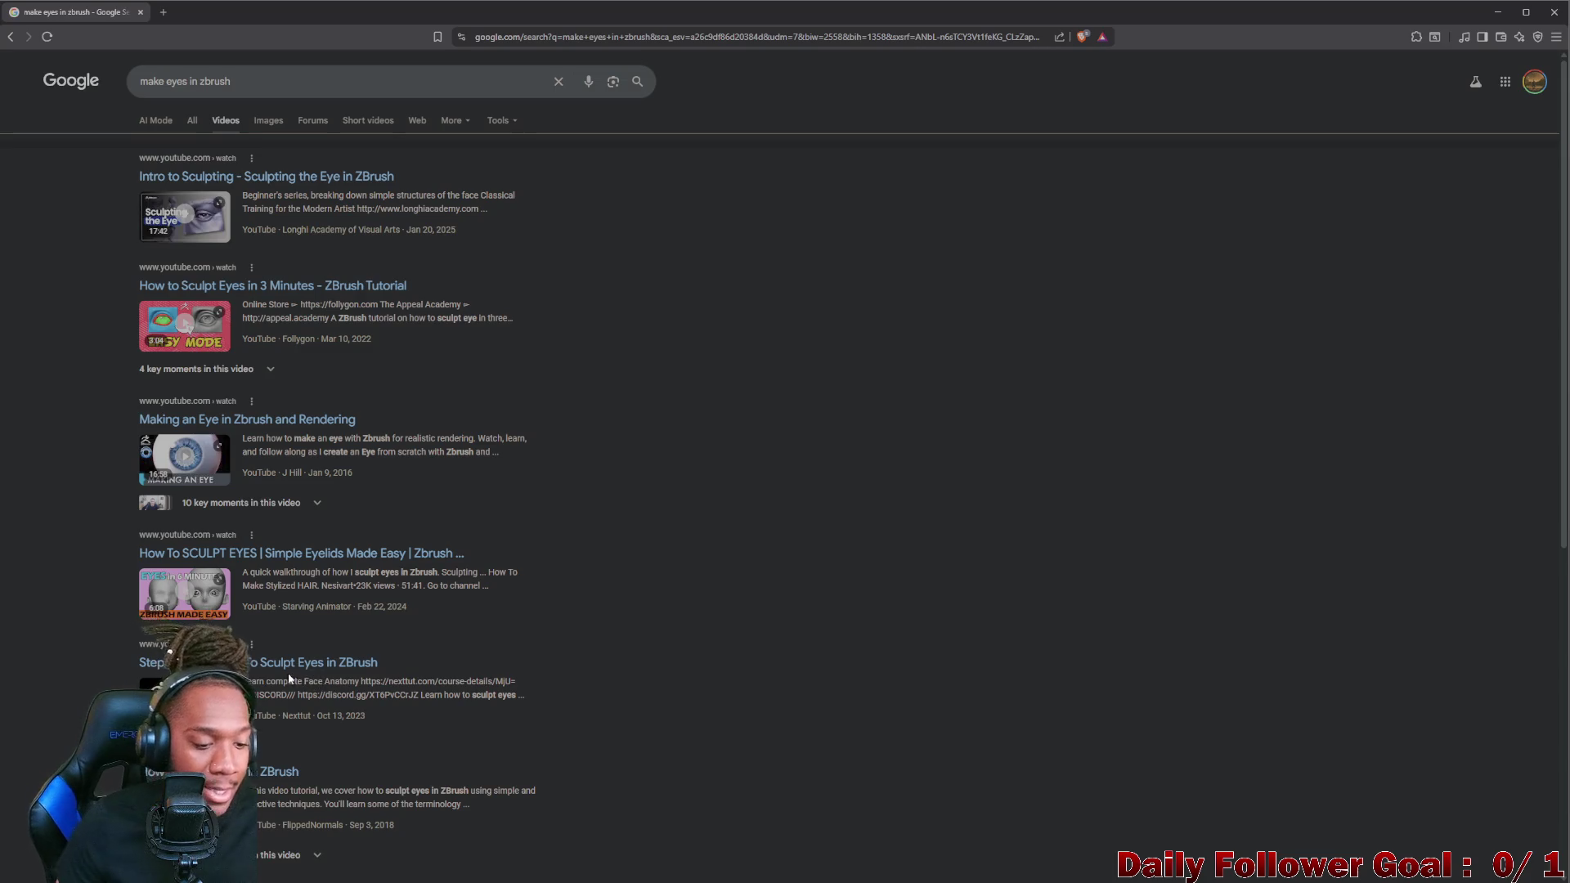
pyautogui.scroll(-1, 262, 679)
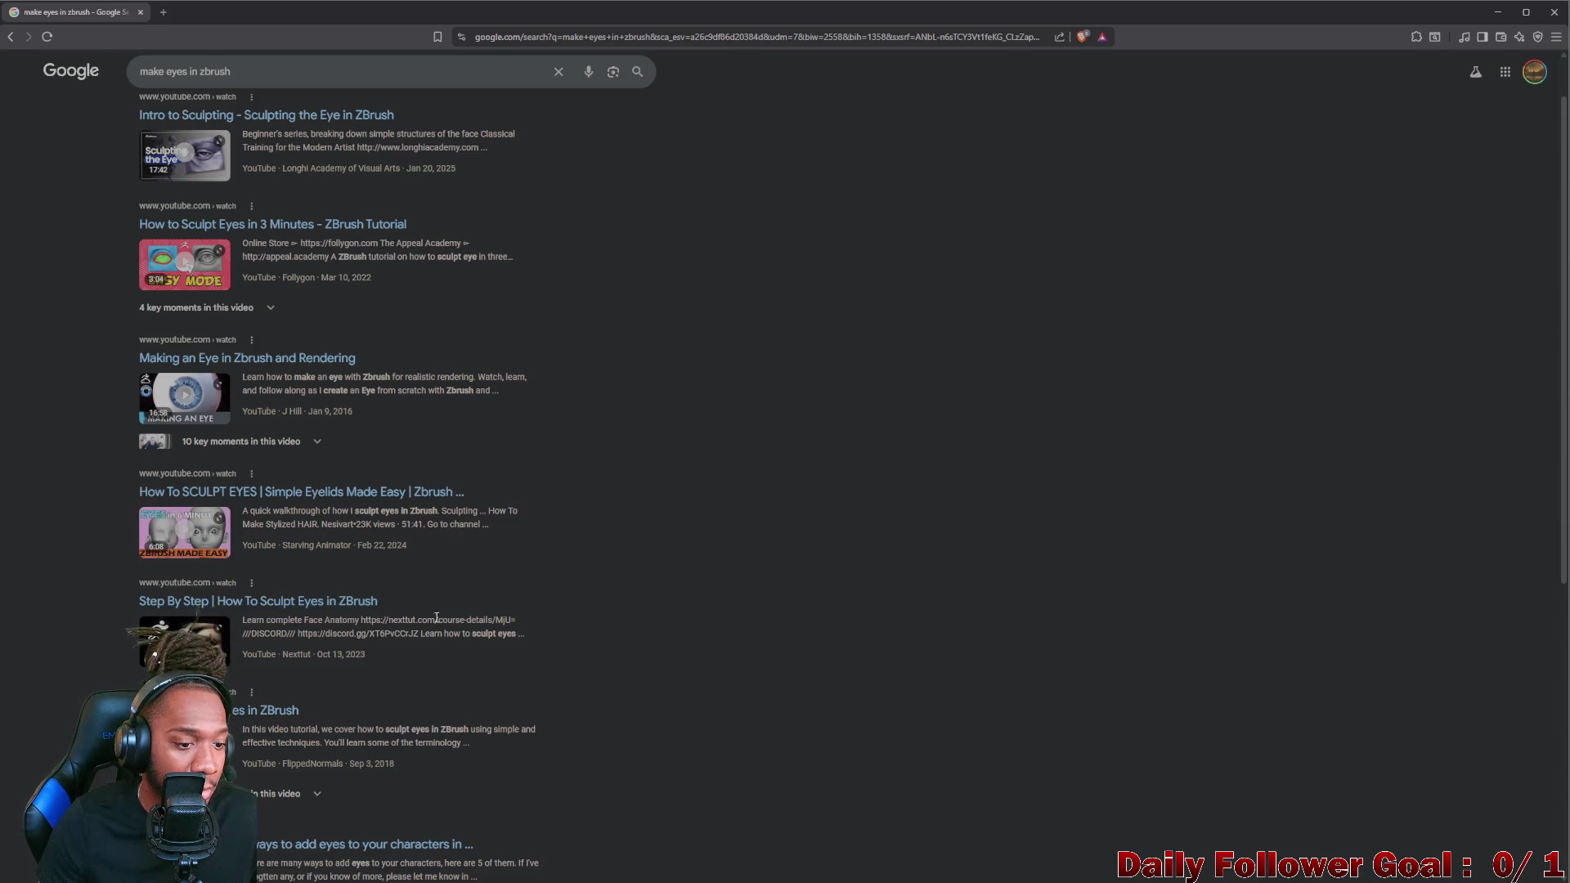
pyautogui.scroll(-3, 256, 623)
pyautogui.scroll(3, 204, 599)
pyautogui.scroll(3, 246, 491)
pyautogui.scroll(2, 295, 245)
# - Open 'Intro to Sculpting - Sculpting the Eye in ZBrush' from the results and start playback
pyautogui.click(300, 175)
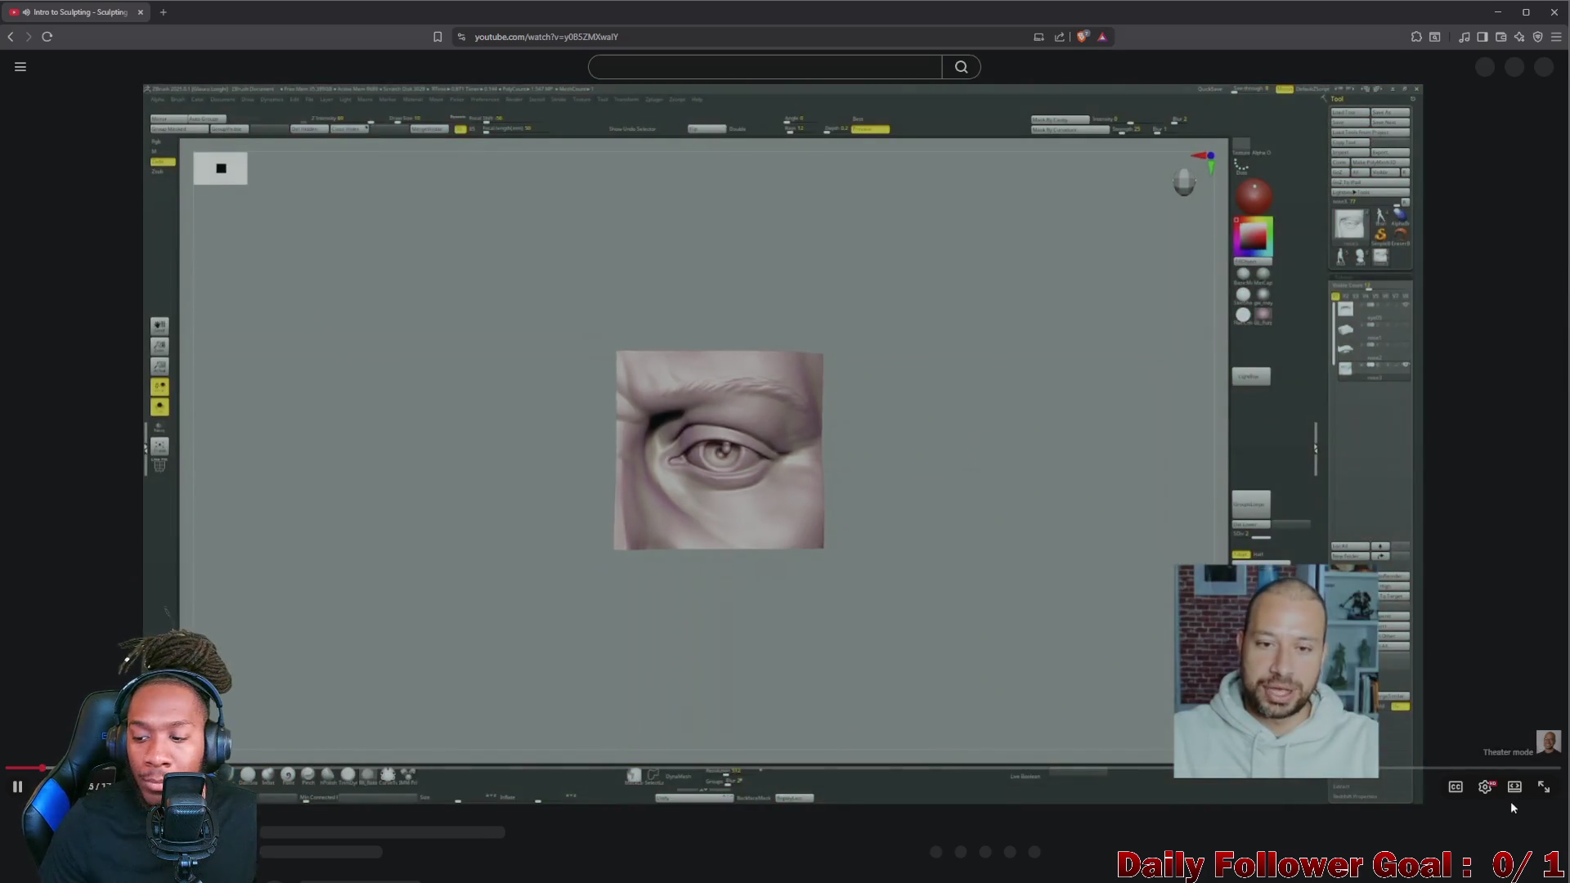
pyautogui.press('space')
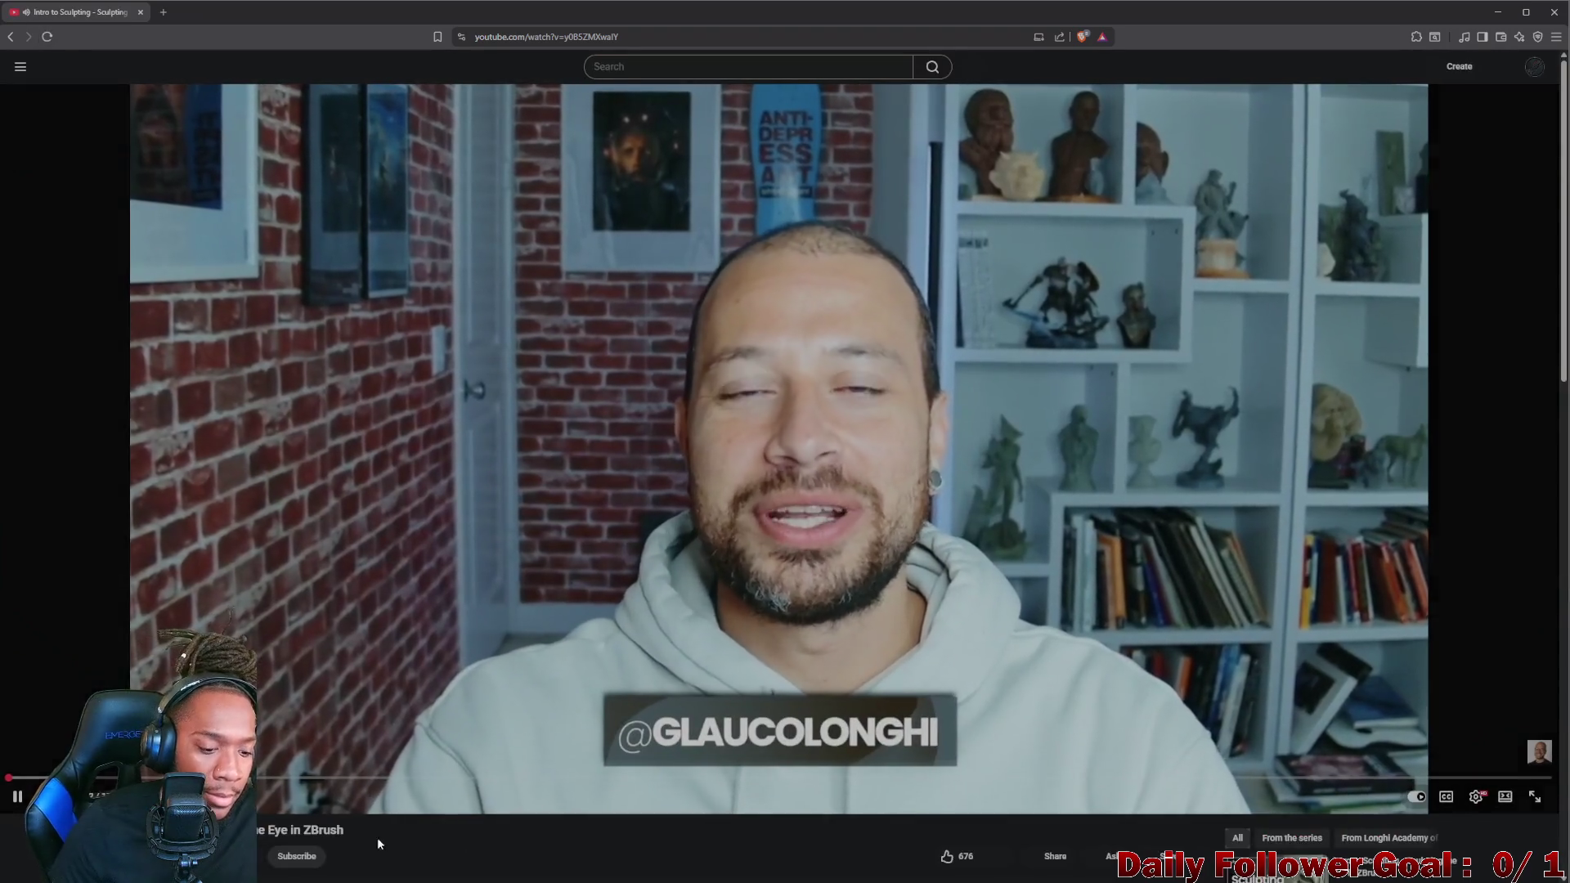
pyautogui.scroll(-3, 786, 490)
pyautogui.scroll(-2, 785, 491)
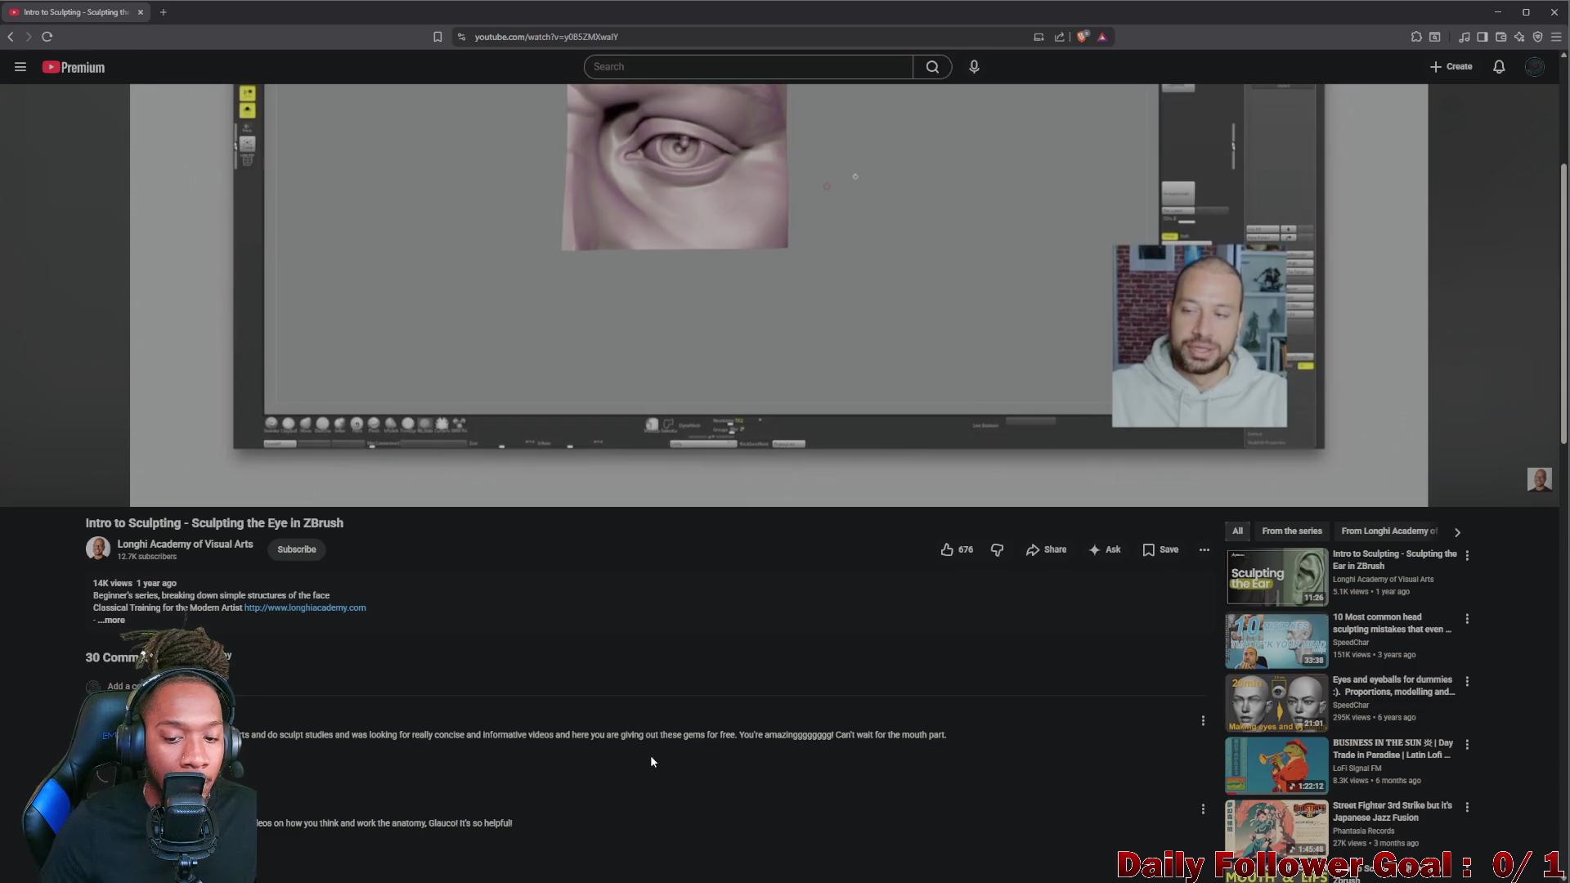
pyautogui.scroll(-1, 593, 750)
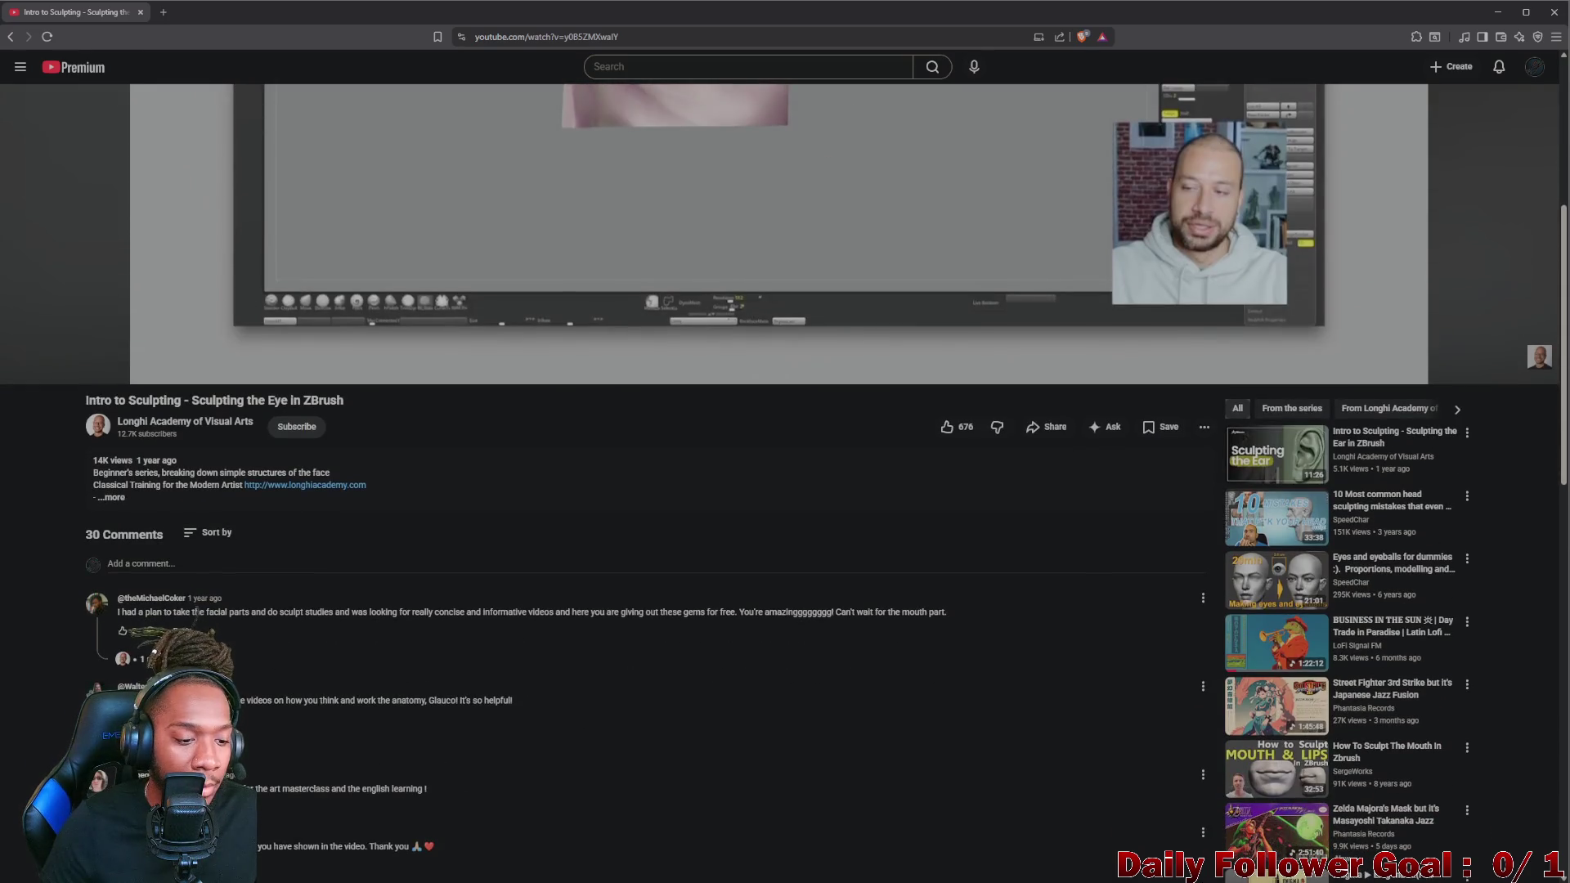
# - Expand the reply under the first comment, then resume playing the eye tutorial
pyautogui.click(147, 659)
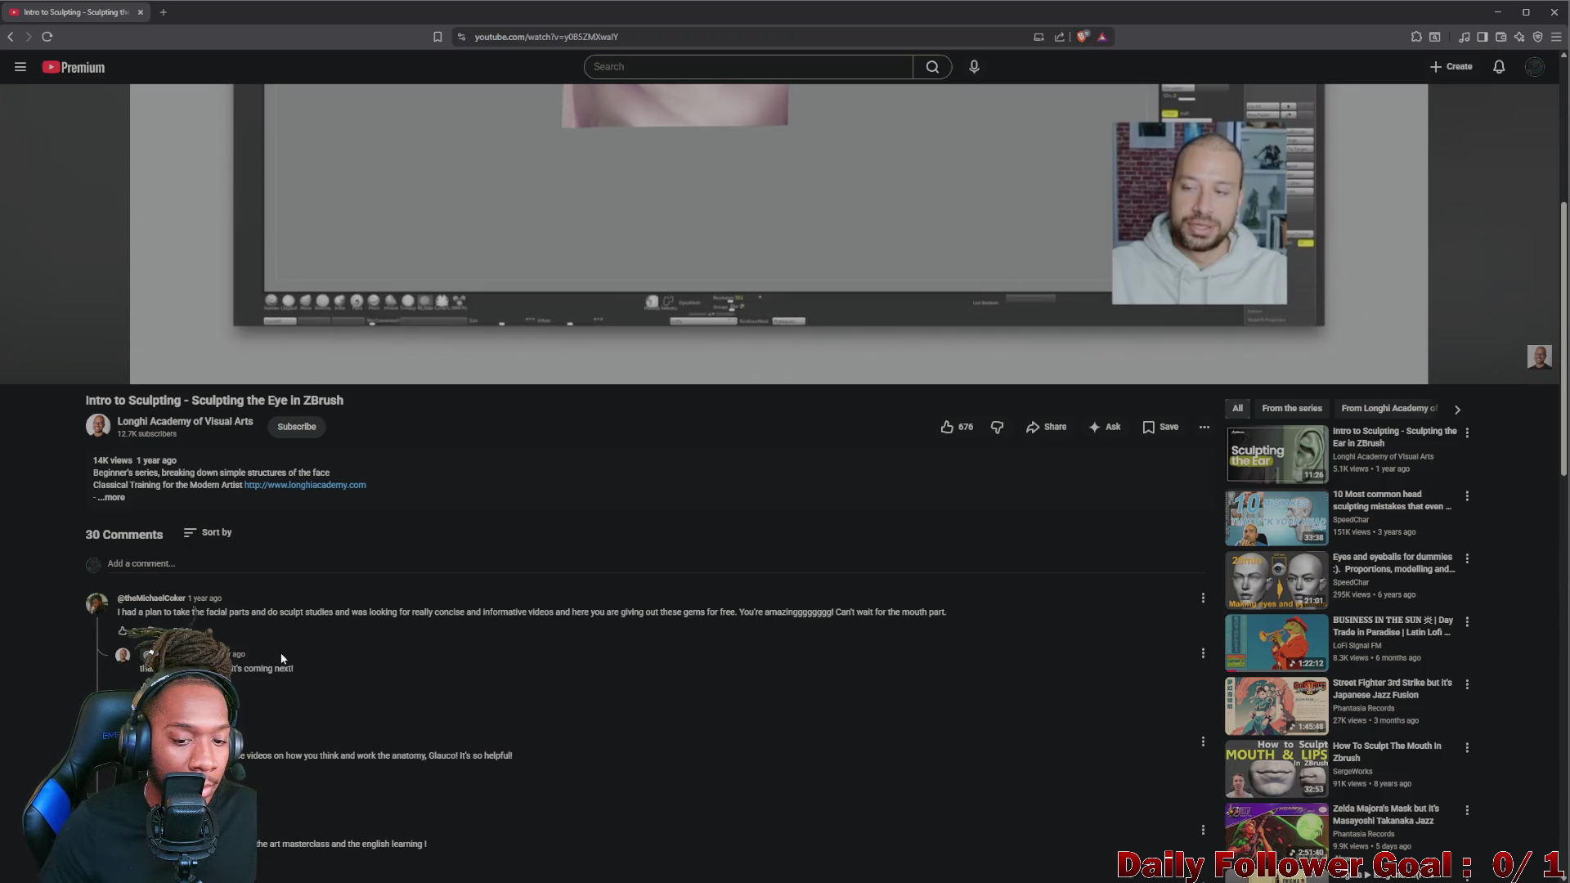
pyautogui.scroll(-1, 327, 651)
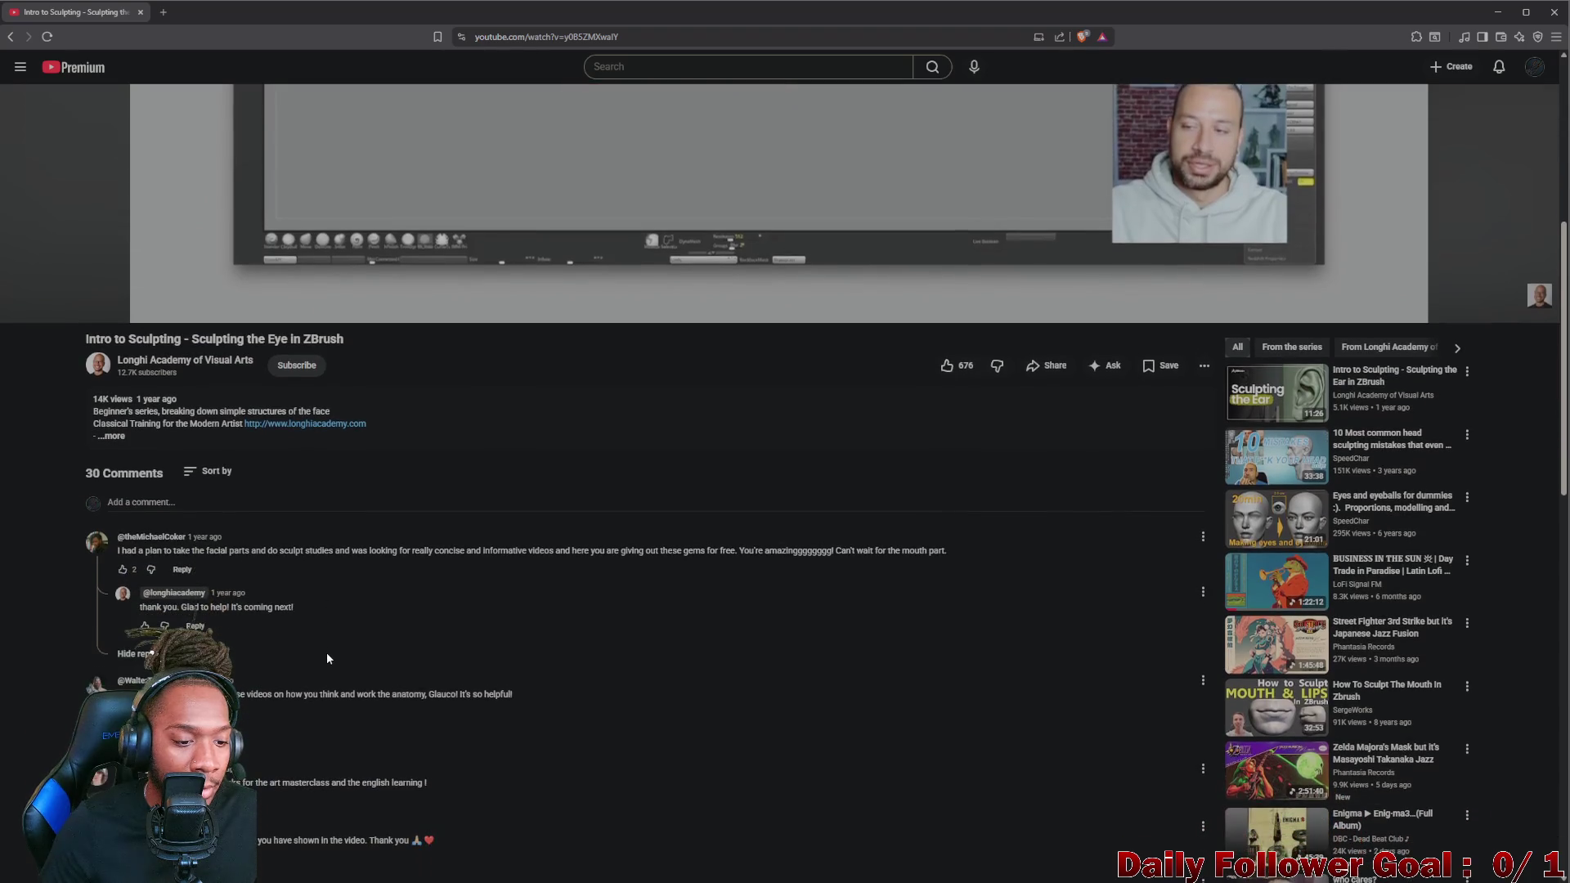
pyautogui.scroll(-1, 315, 664)
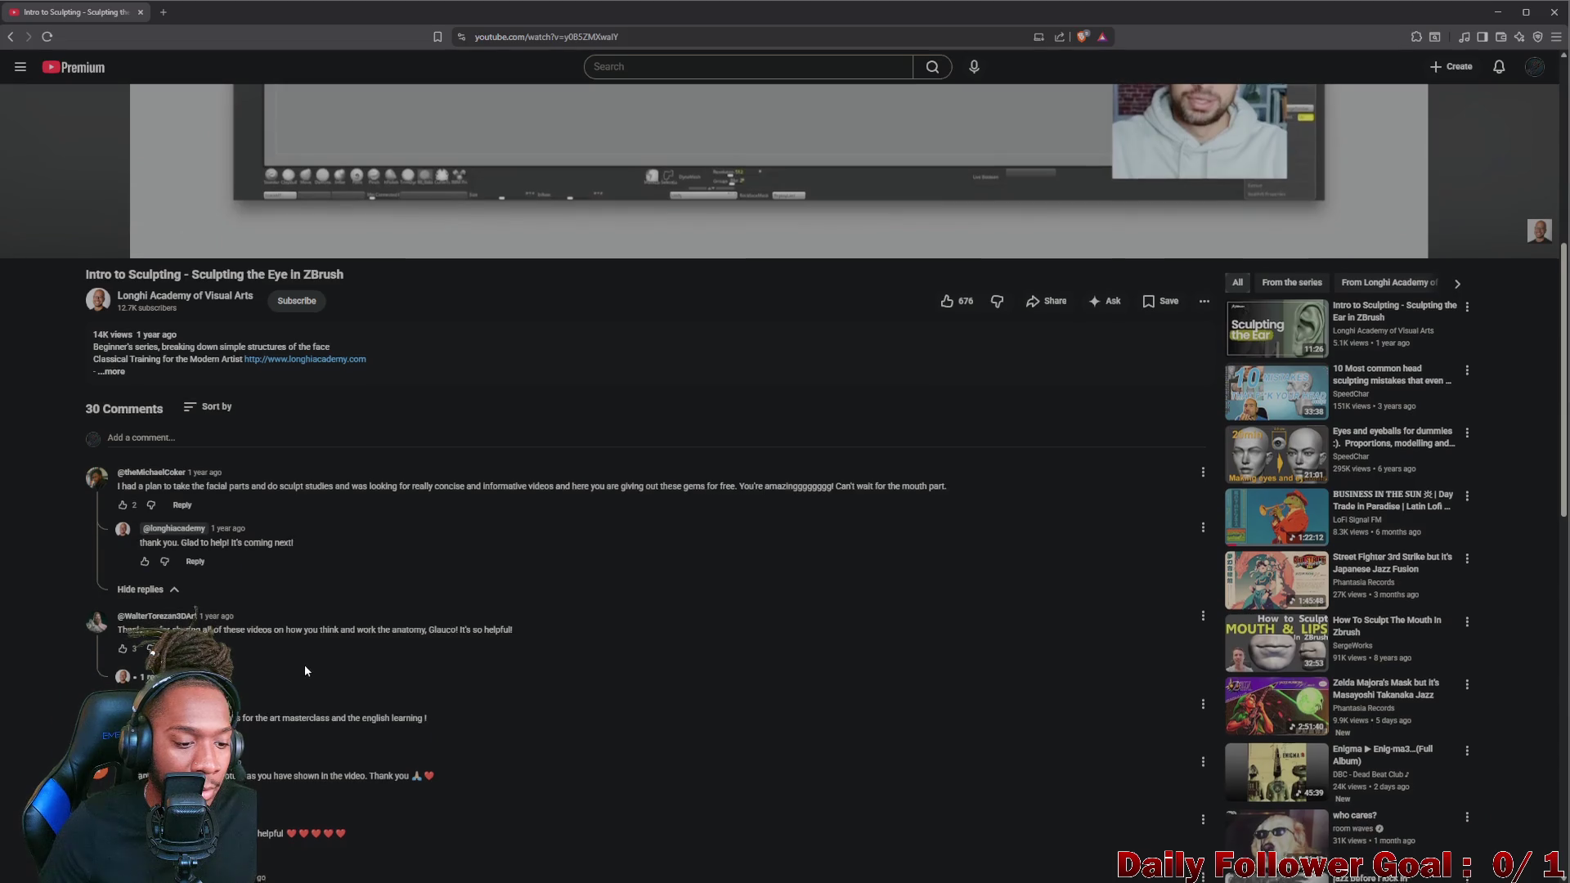
pyautogui.scroll(-1, 305, 663)
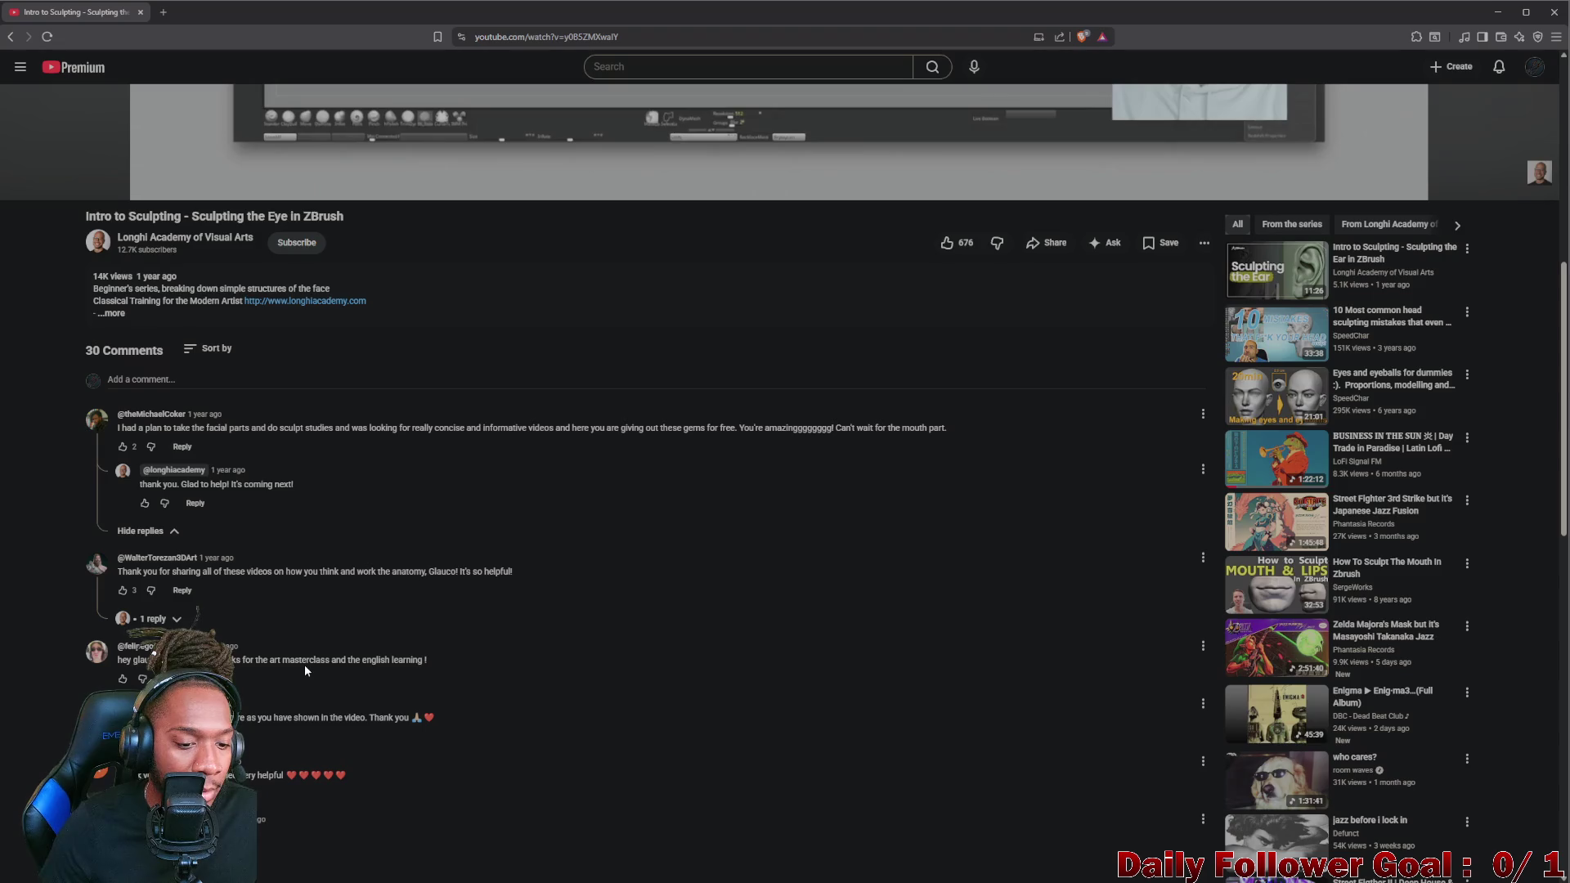
pyautogui.scroll(-2, 304, 664)
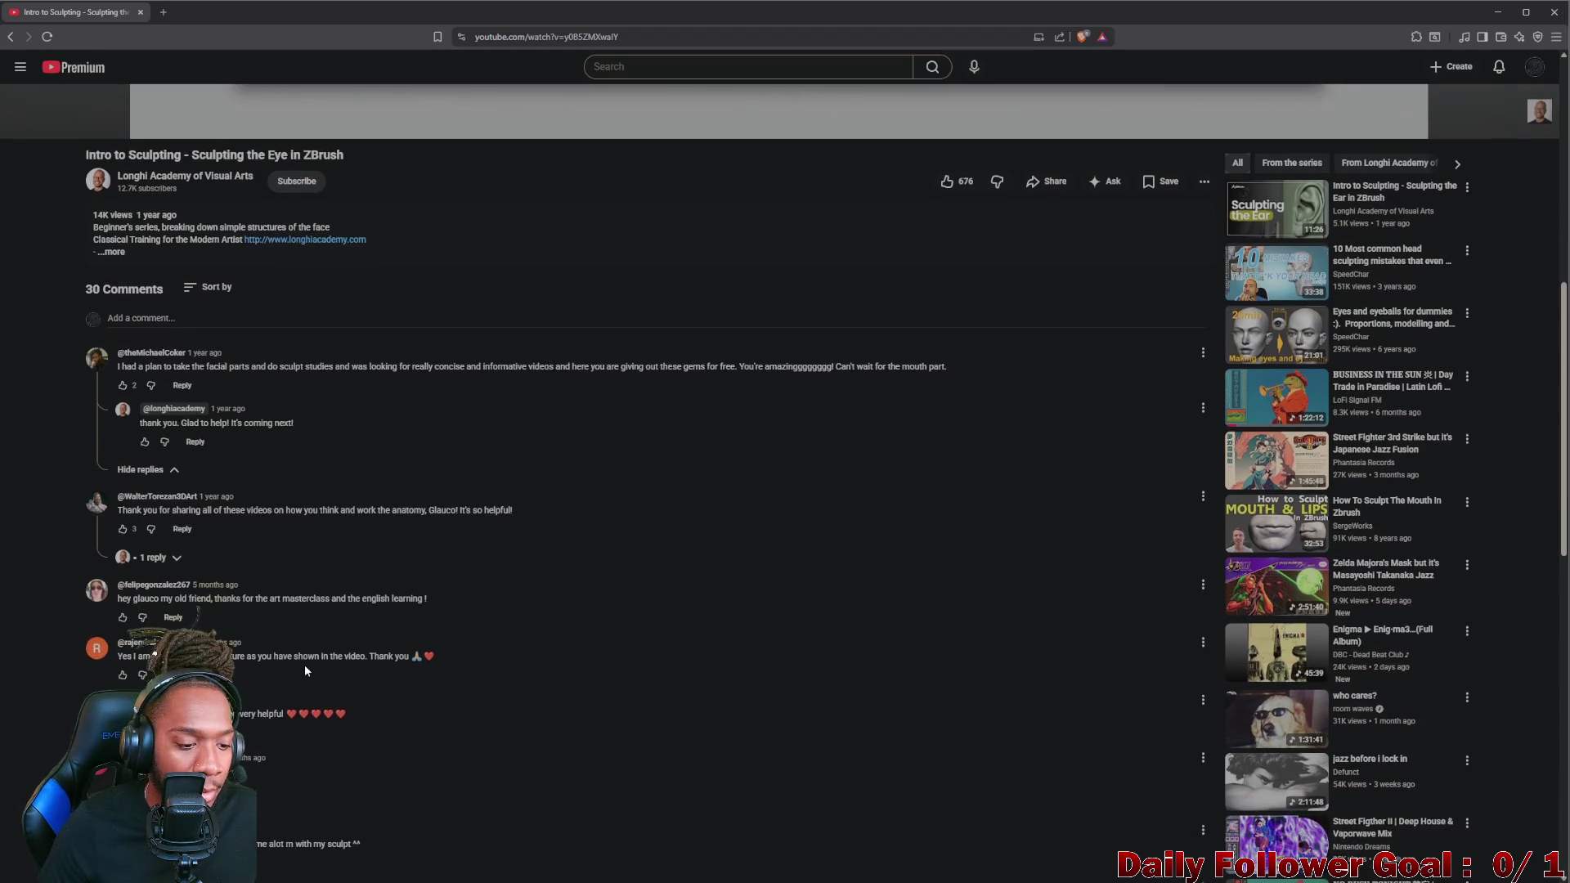
pyautogui.scroll(-2, 304, 663)
pyautogui.scroll(-1, 305, 664)
pyautogui.scroll(3, 304, 664)
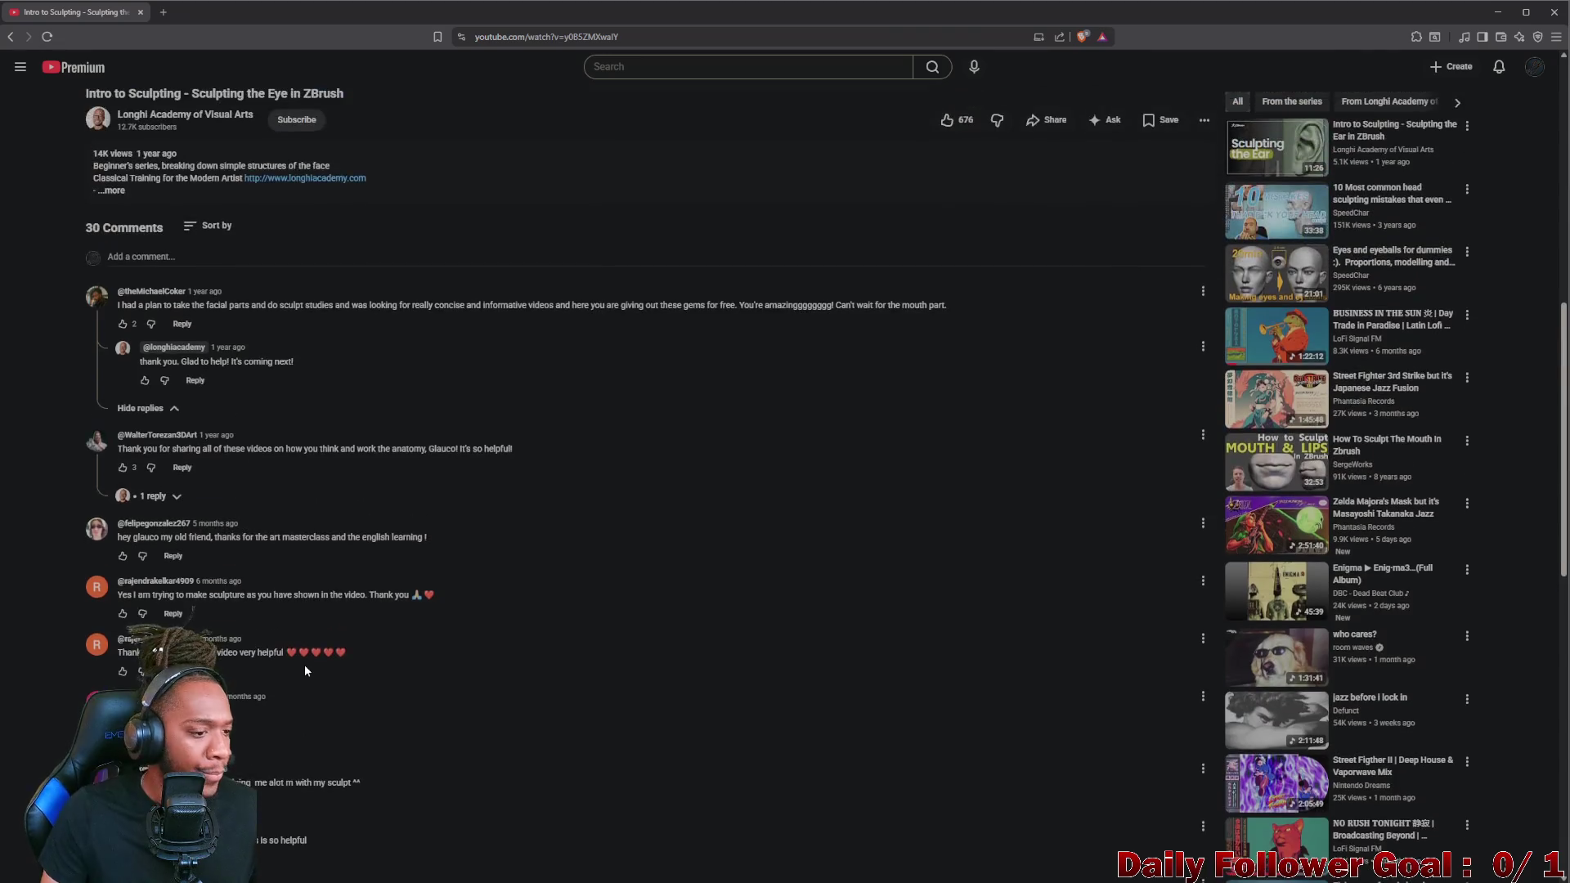
pyautogui.scroll(3, 304, 664)
pyautogui.scroll(2, 372, 616)
pyautogui.scroll(2, 371, 614)
pyautogui.click(779, 563)
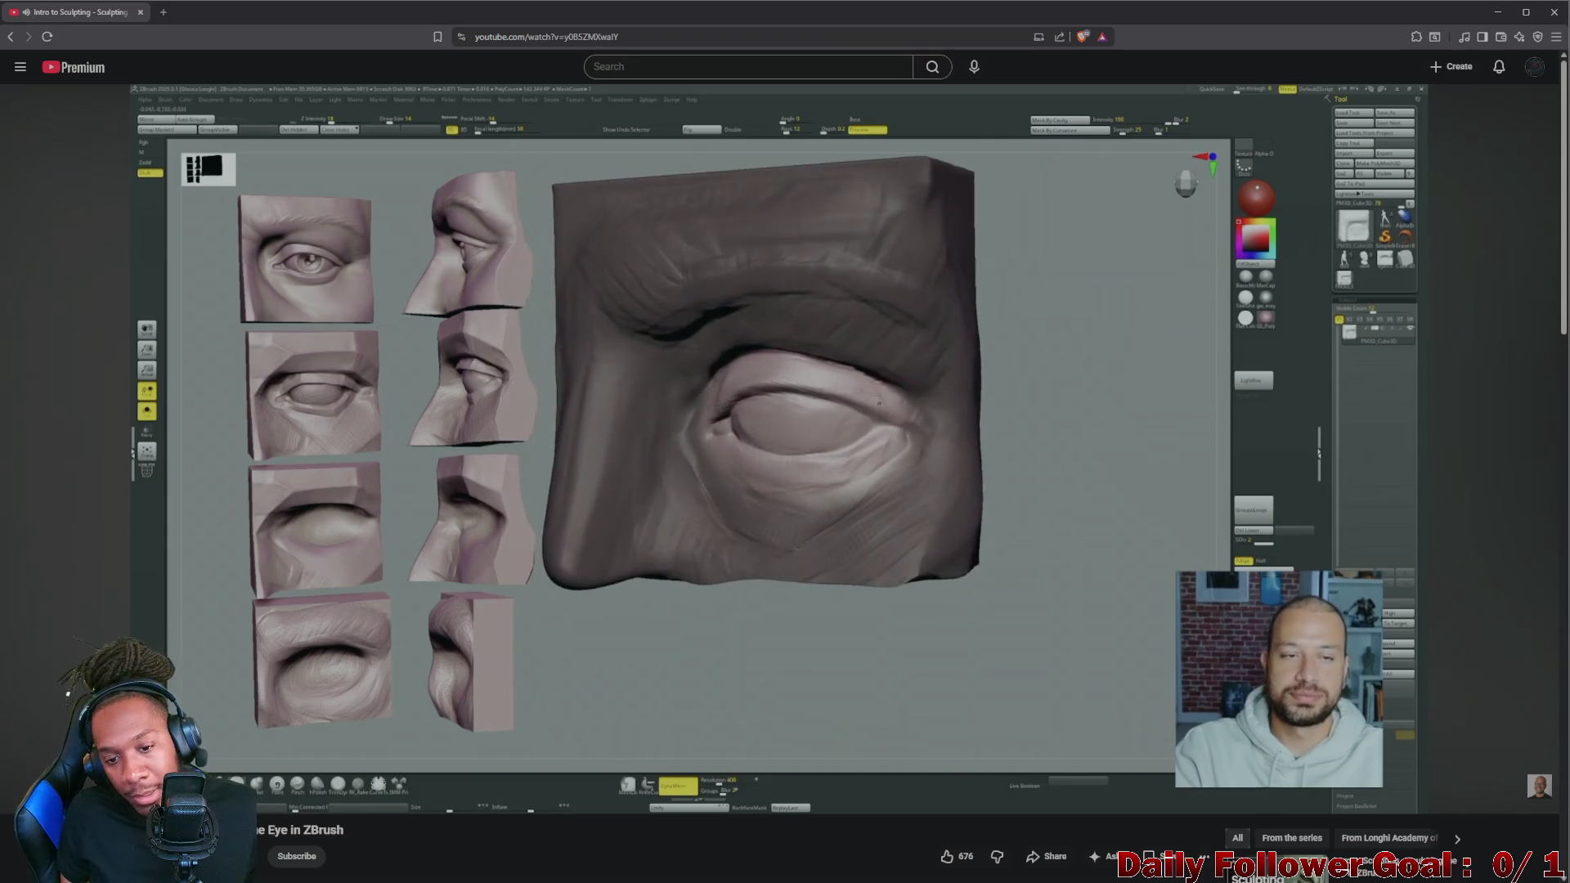
# - Rewind the eye tutorial about twenty seconds to rewatch that part, then pause it
pyautogui.press('j')
pyautogui.press('Left')
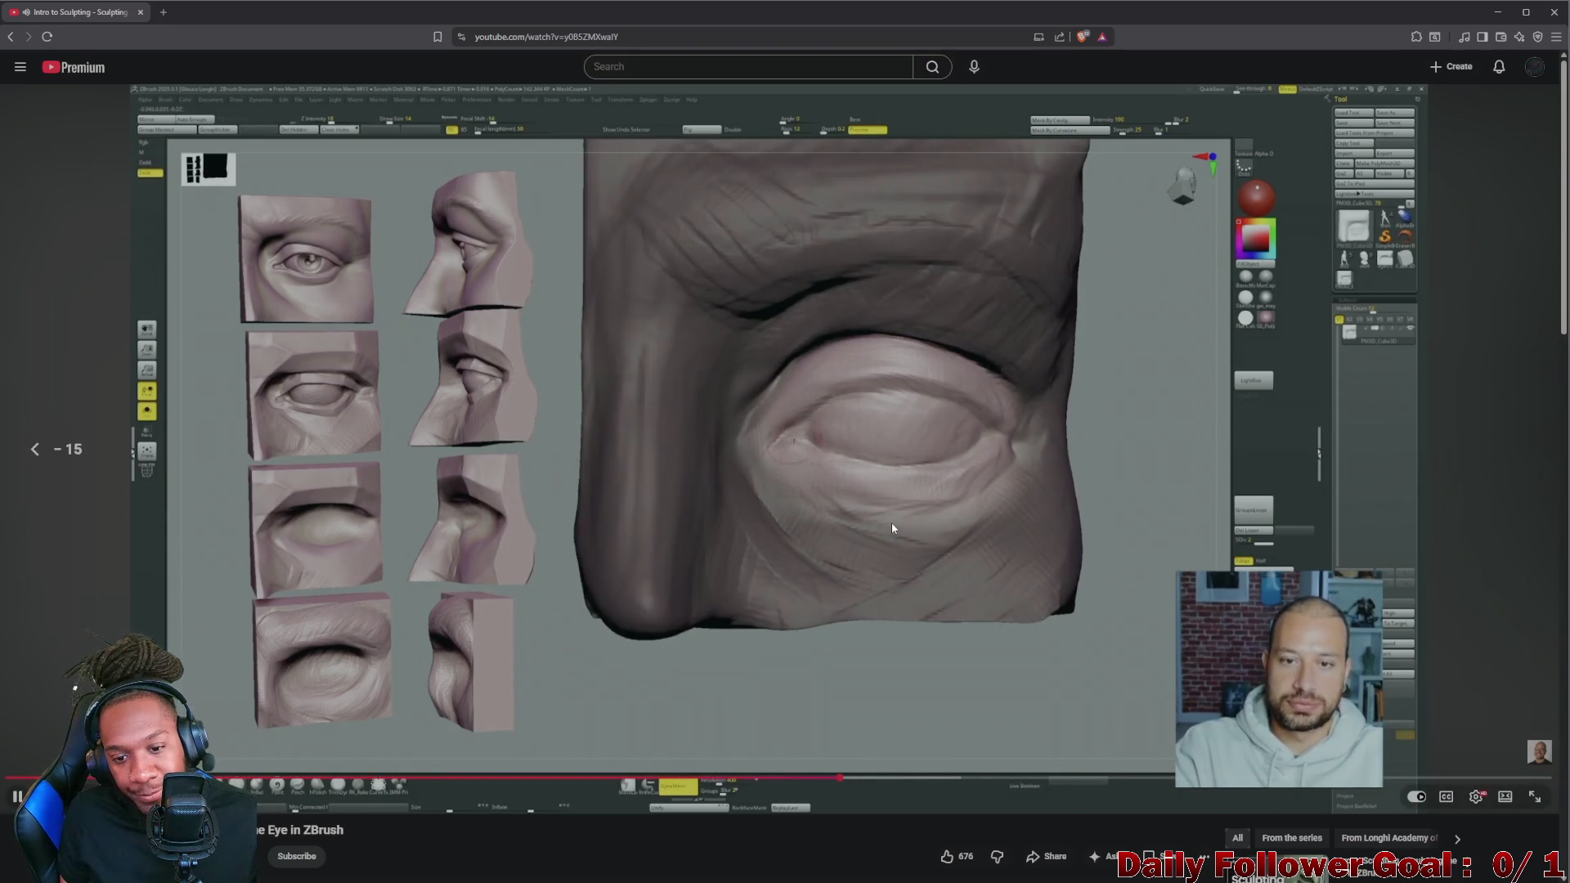
pyautogui.press('Left')
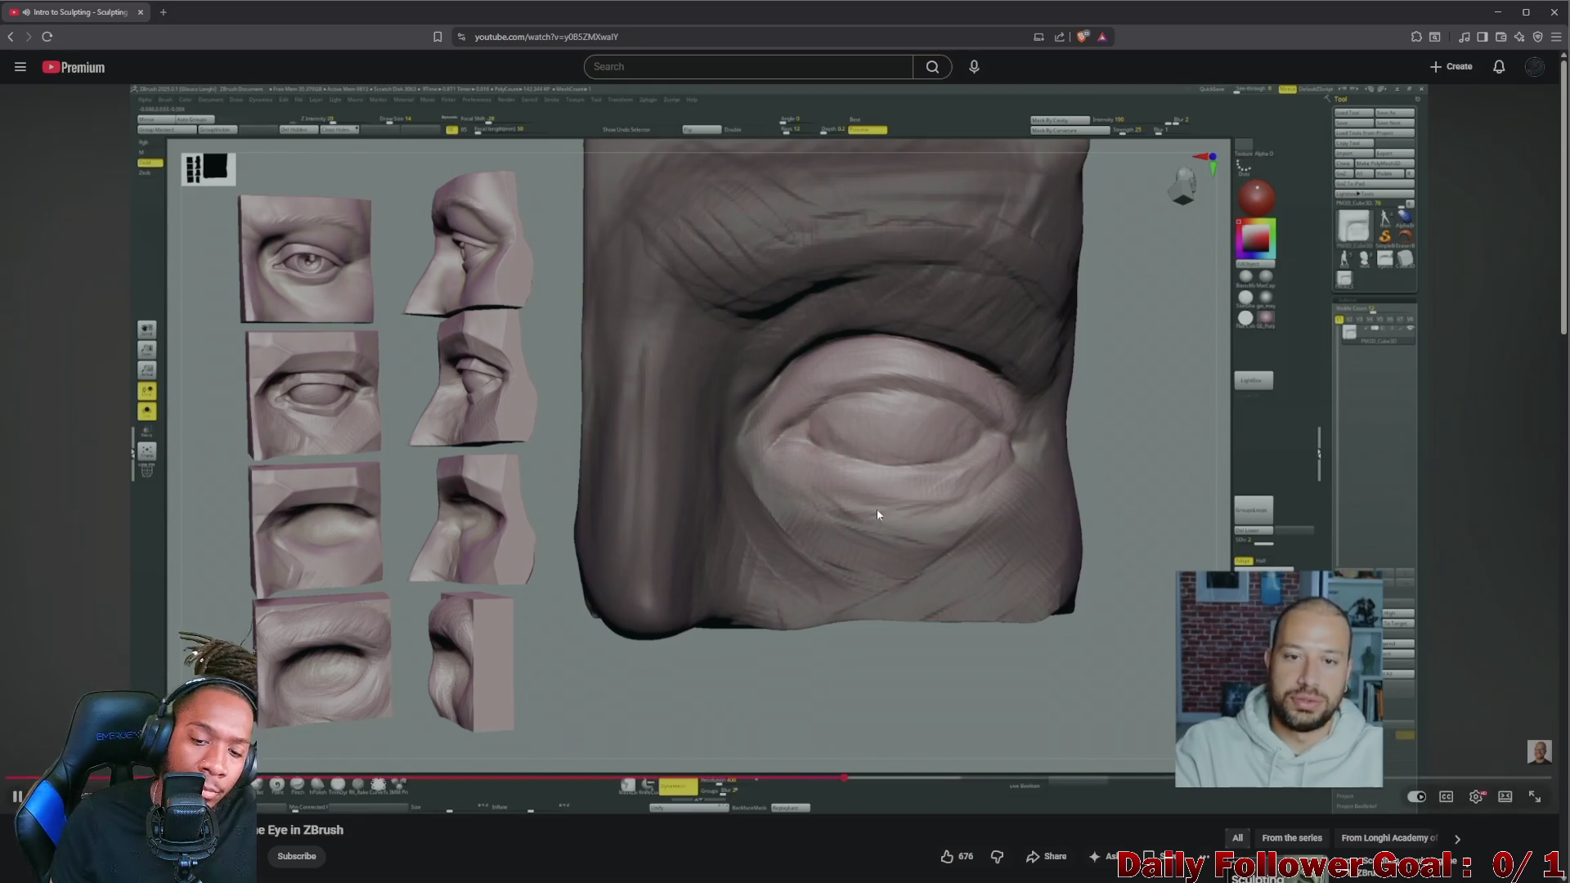
pyautogui.click(857, 378)
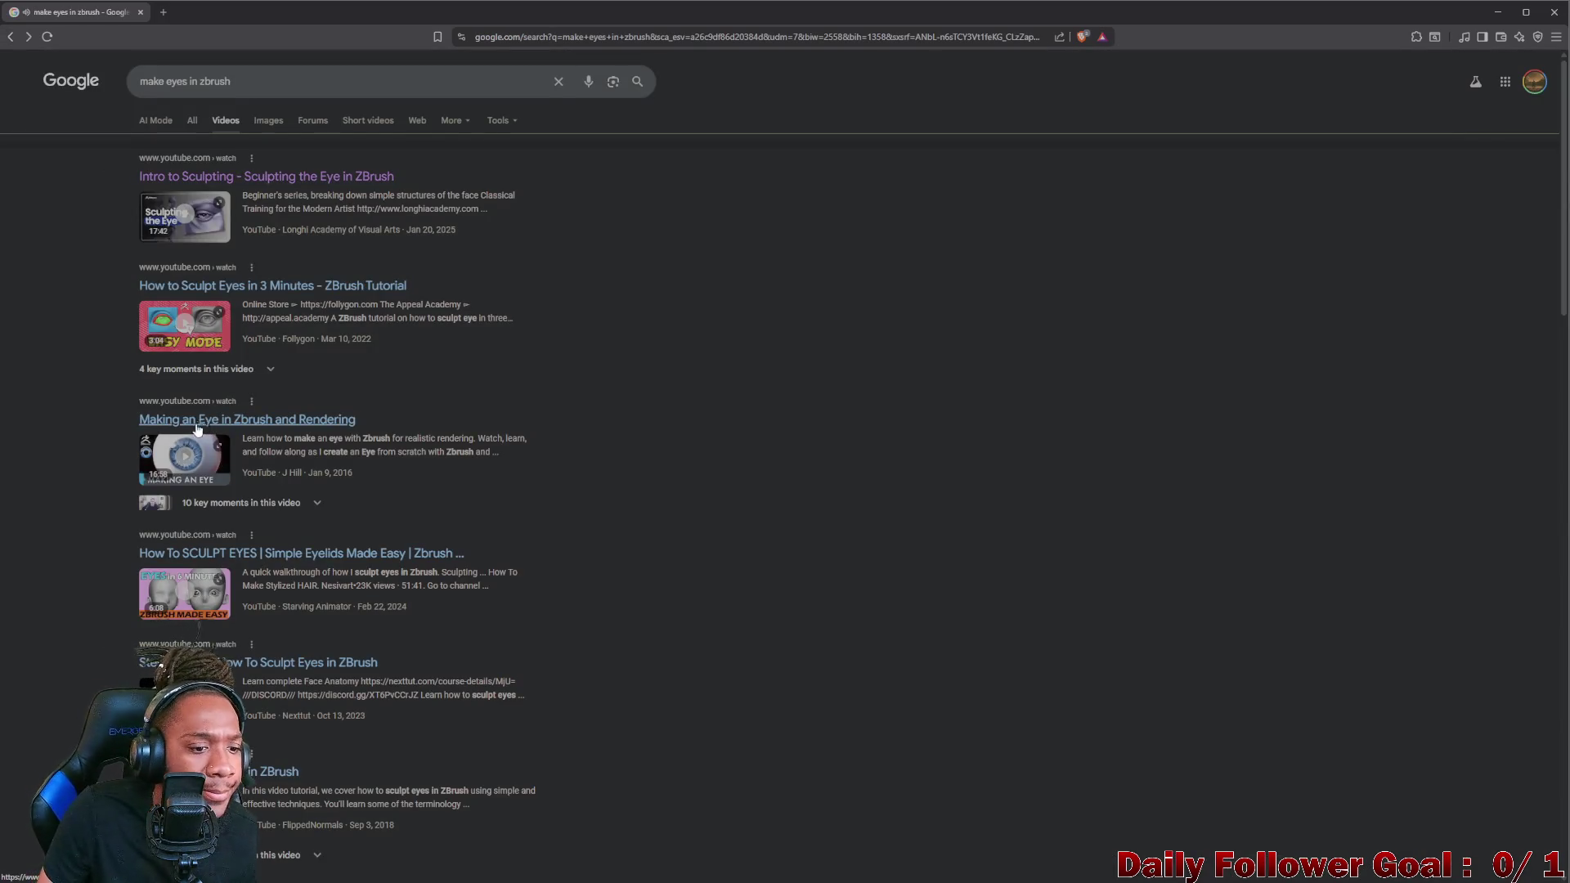
pyautogui.scroll(-3, 198, 428)
pyautogui.scroll(-3, 208, 516)
pyautogui.scroll(-2, 222, 633)
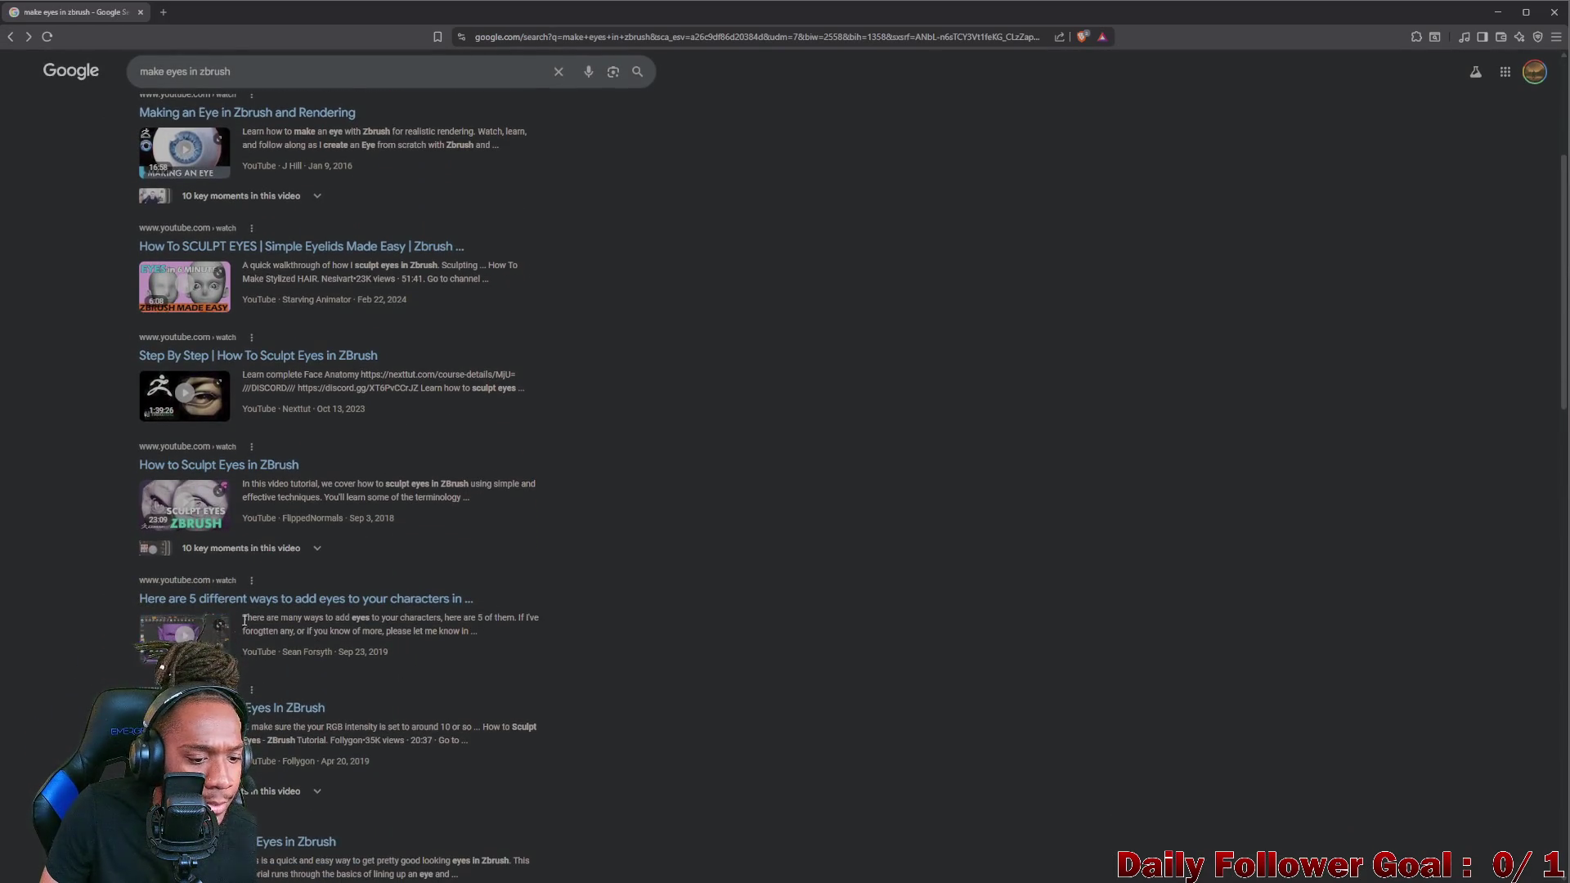
pyautogui.scroll(-2, 313, 579)
pyautogui.scroll(-1, 295, 614)
pyautogui.scroll(-1, 283, 651)
pyautogui.scroll(-1, 275, 673)
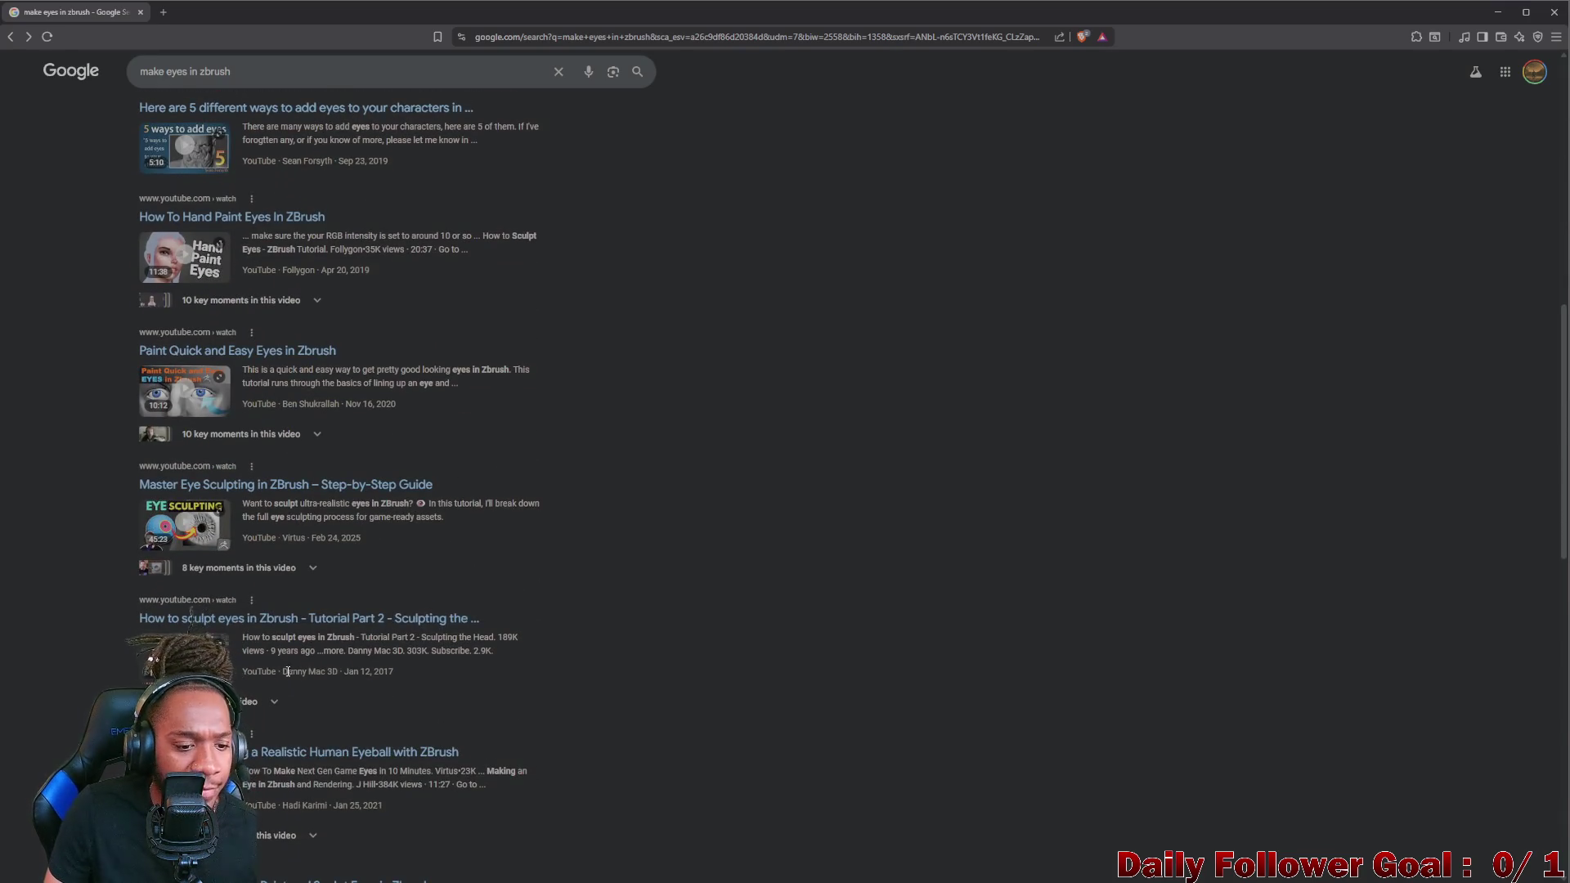
pyautogui.scroll(2, 285, 672)
pyautogui.scroll(2, 221, 552)
pyautogui.scroll(1, 160, 467)
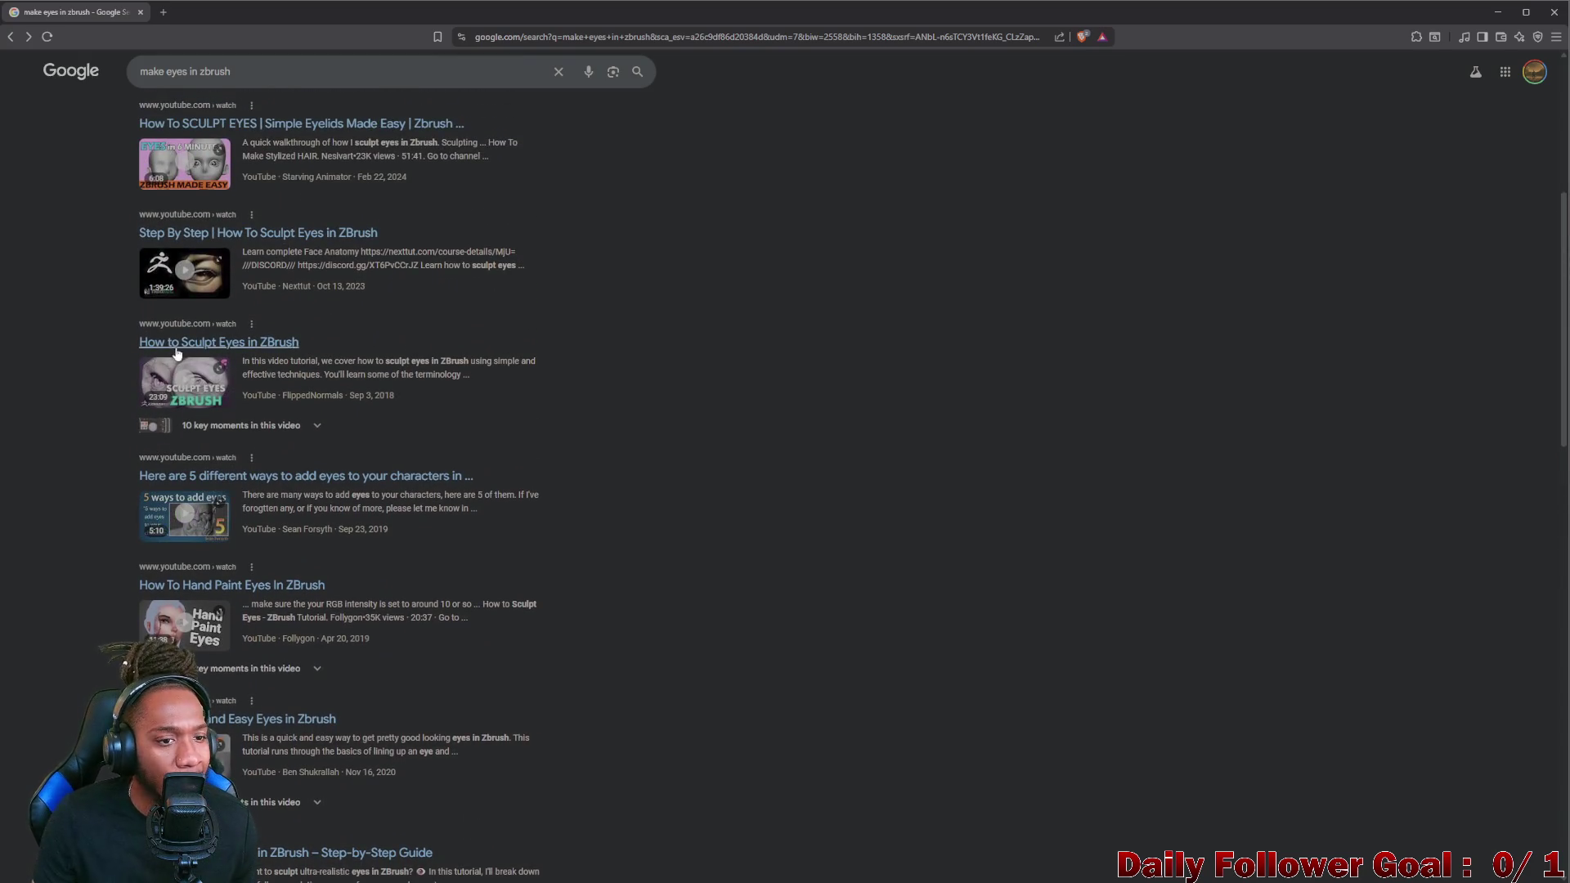
pyautogui.scroll(1, 175, 354)
pyautogui.scroll(1, 183, 354)
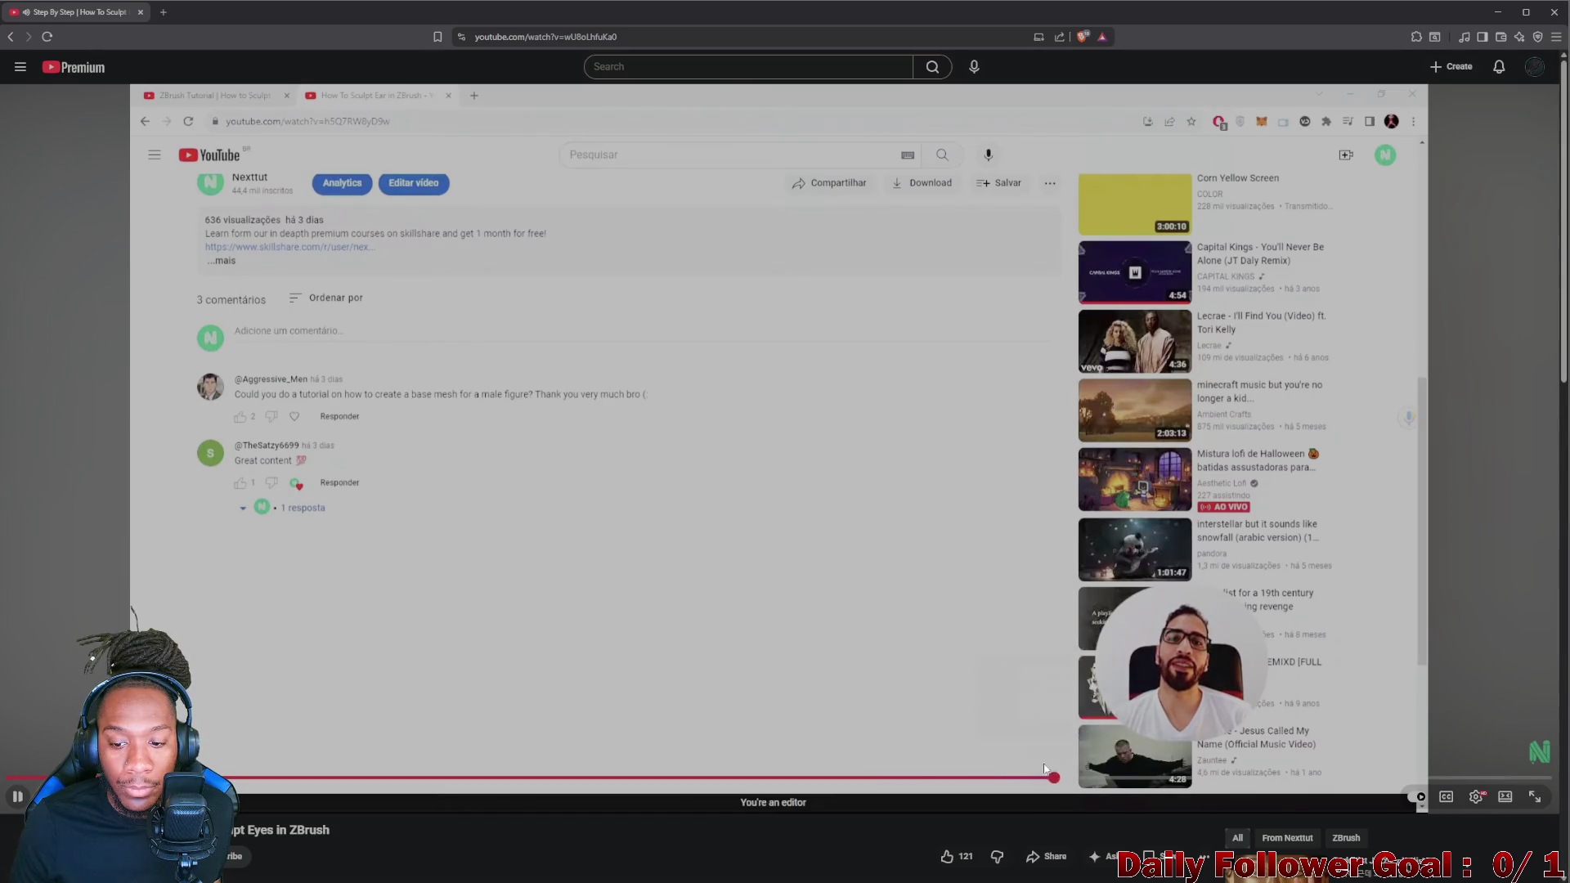
# - Skim ahead through the polygroup close-up, red-masked eye and reference-image scenes
pyautogui.click(1055, 775)
pyautogui.click(890, 666)
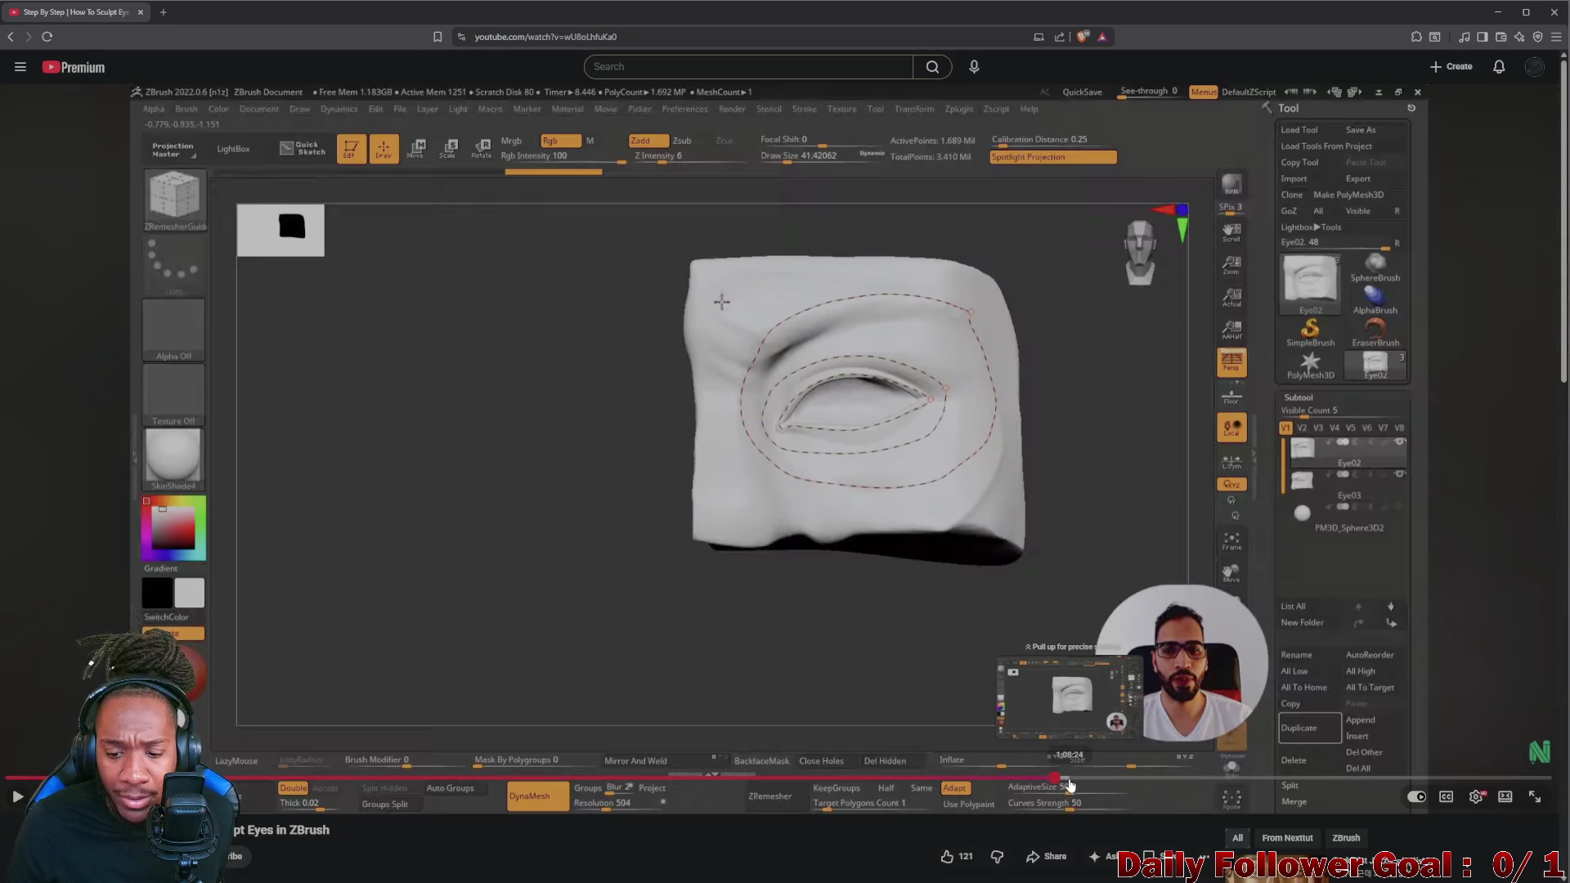
pyautogui.click(1071, 776)
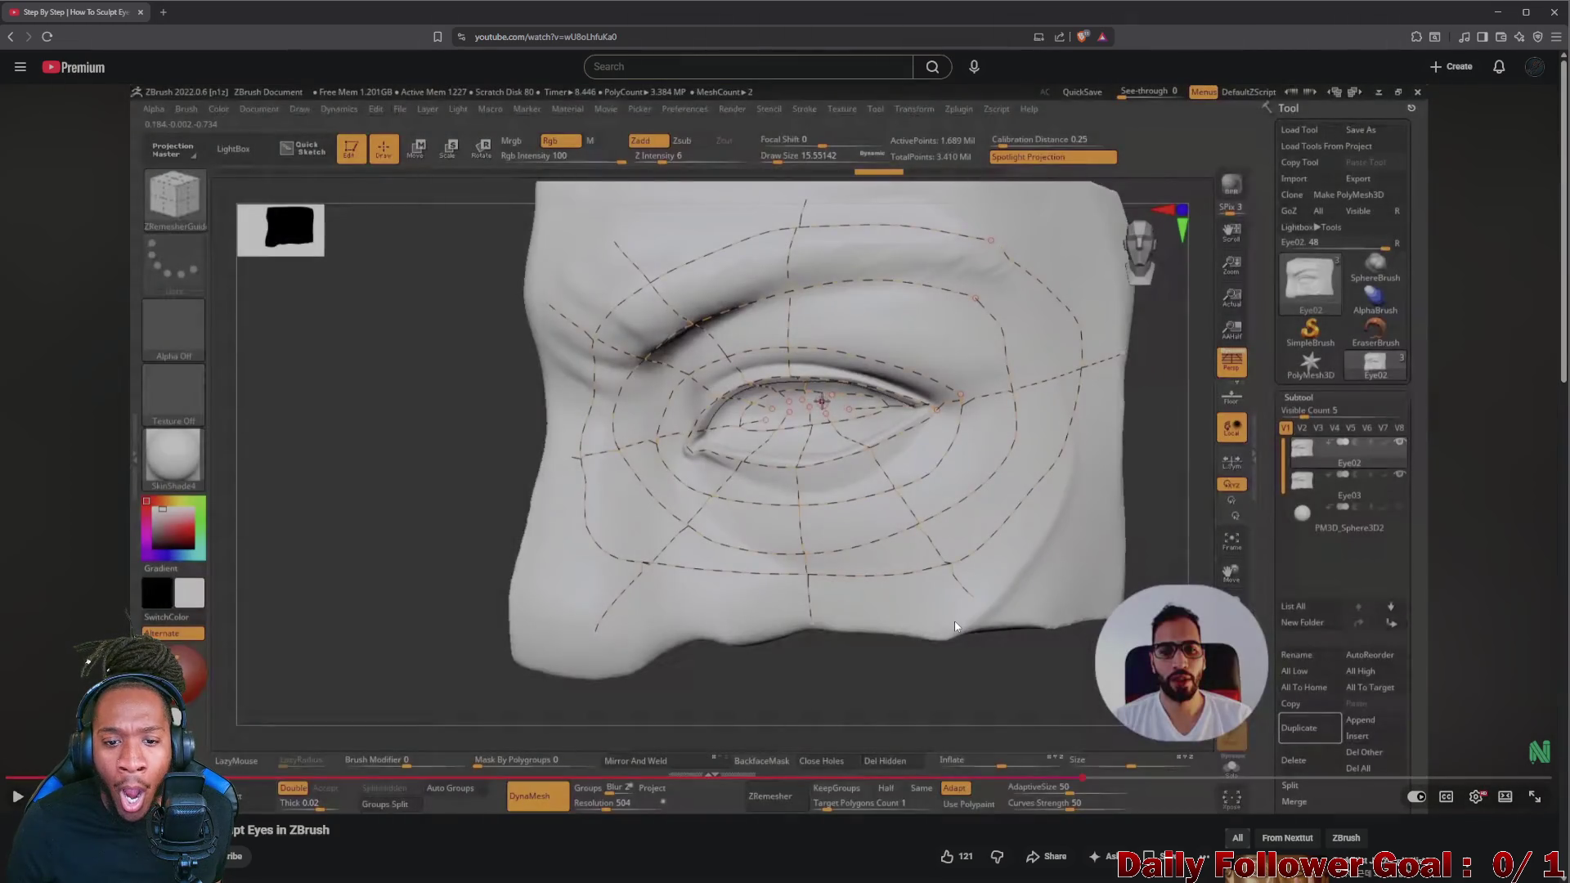
pyautogui.click(955, 621)
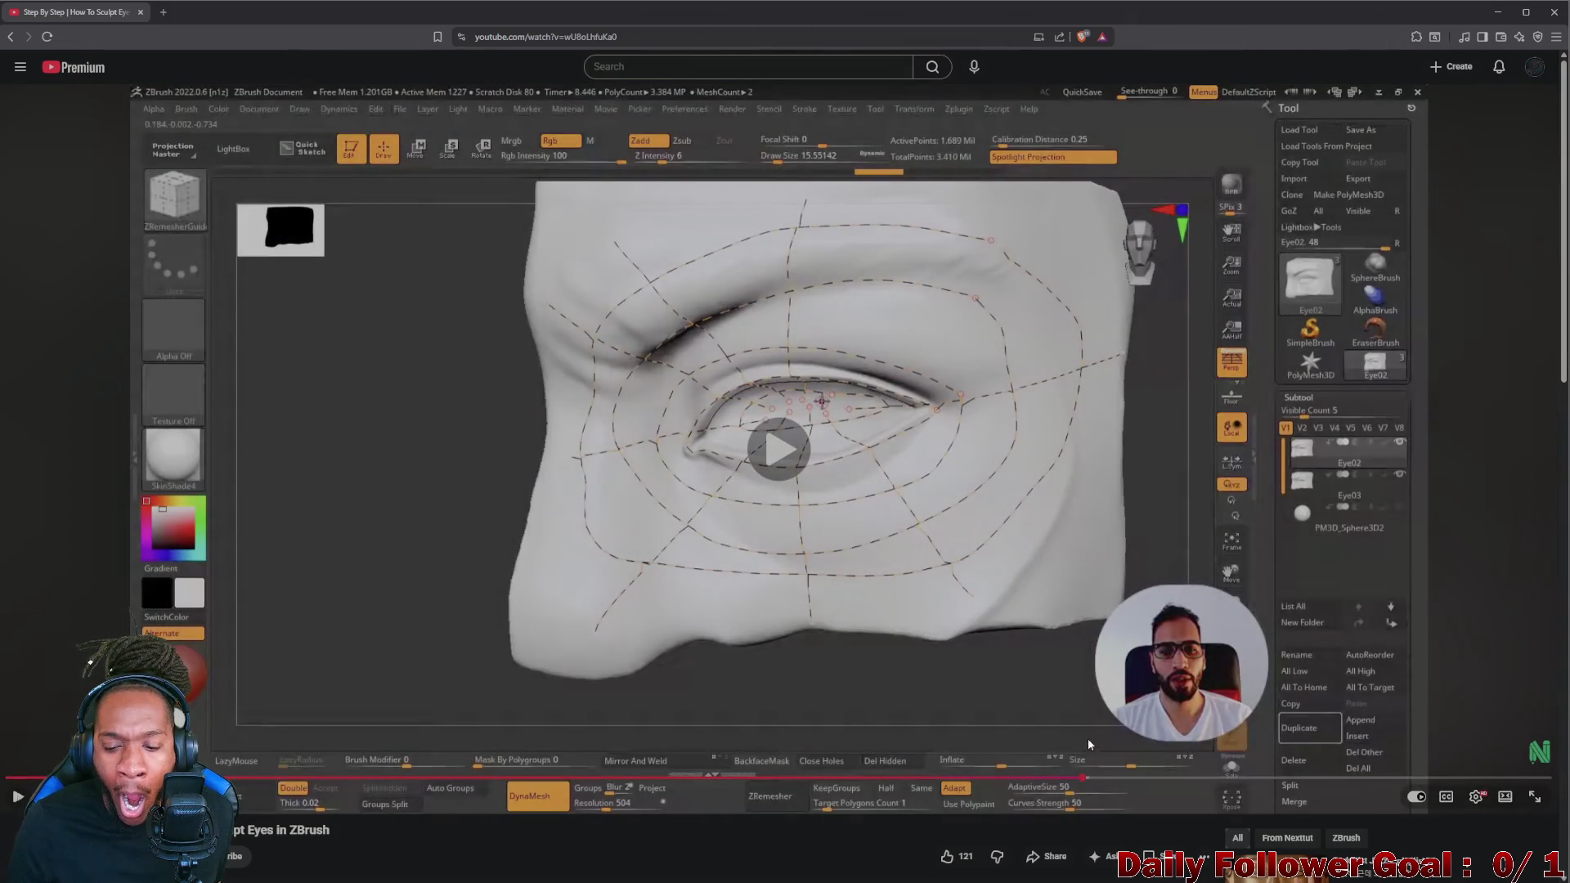
pyautogui.click(1184, 775)
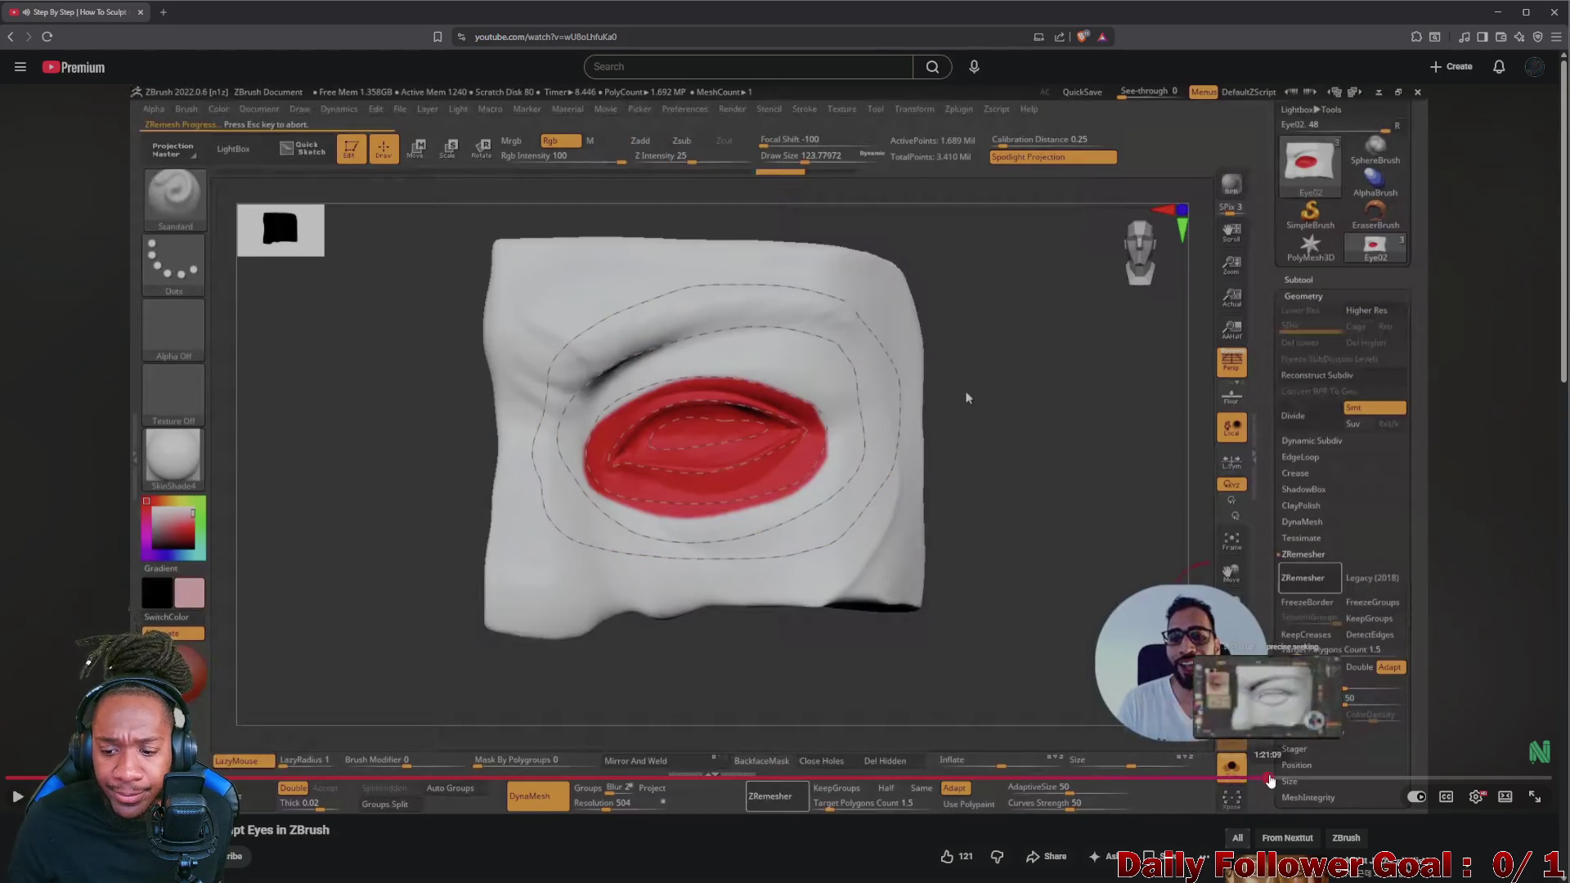
pyautogui.click(1271, 777)
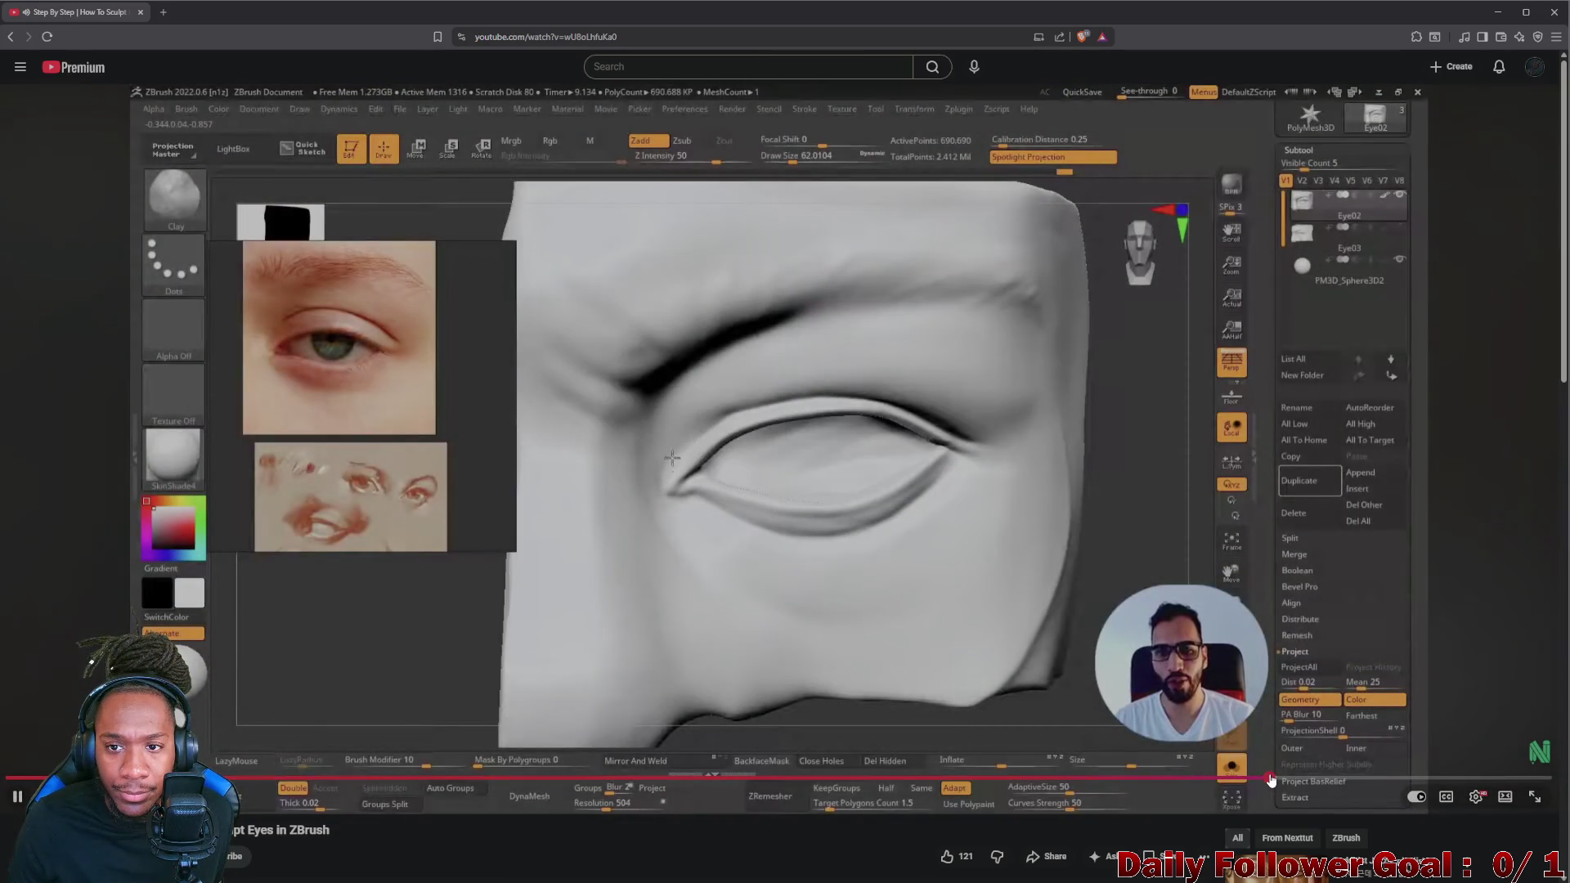
# - Jump to near the end of the Step By Step tutorial, then return to the Google results
pyautogui.click(1224, 775)
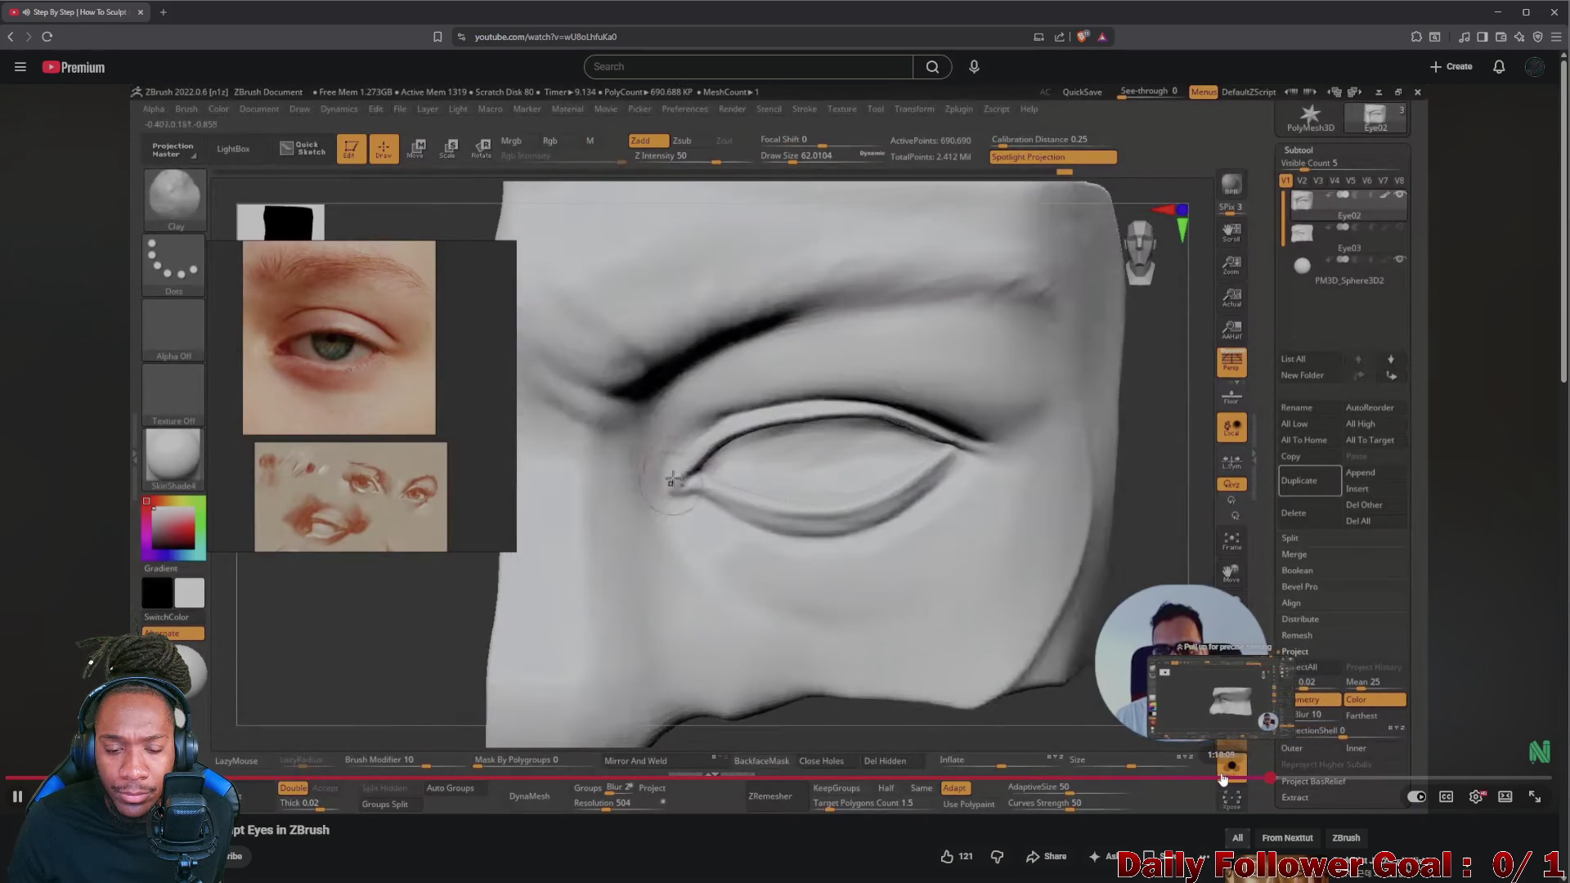
pyautogui.click(1528, 778)
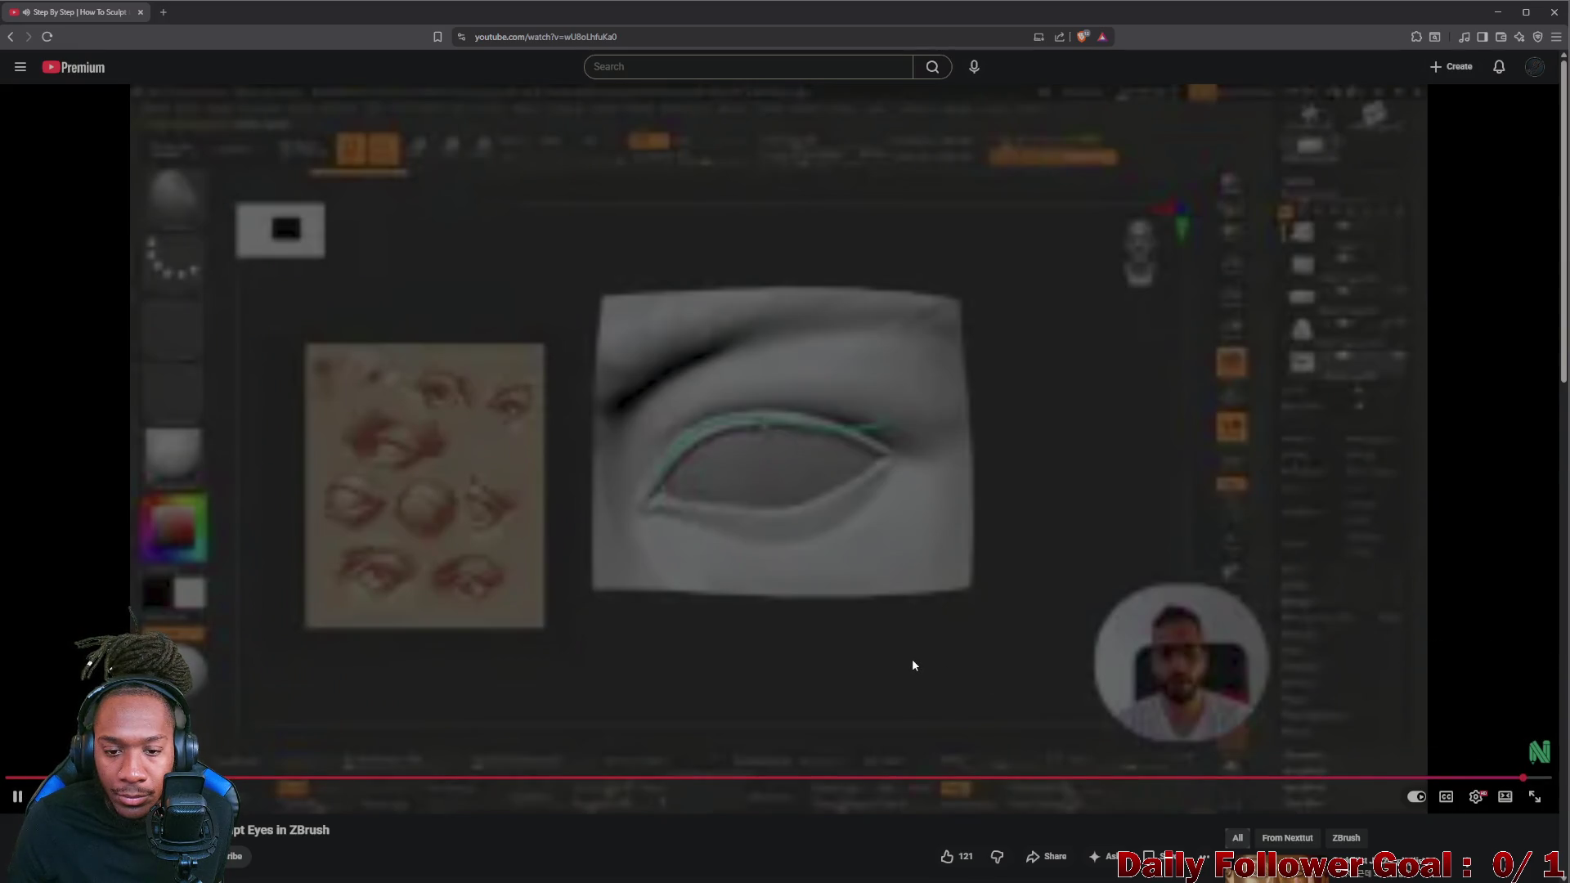
pyautogui.click(912, 663)
pyautogui.click(912, 664)
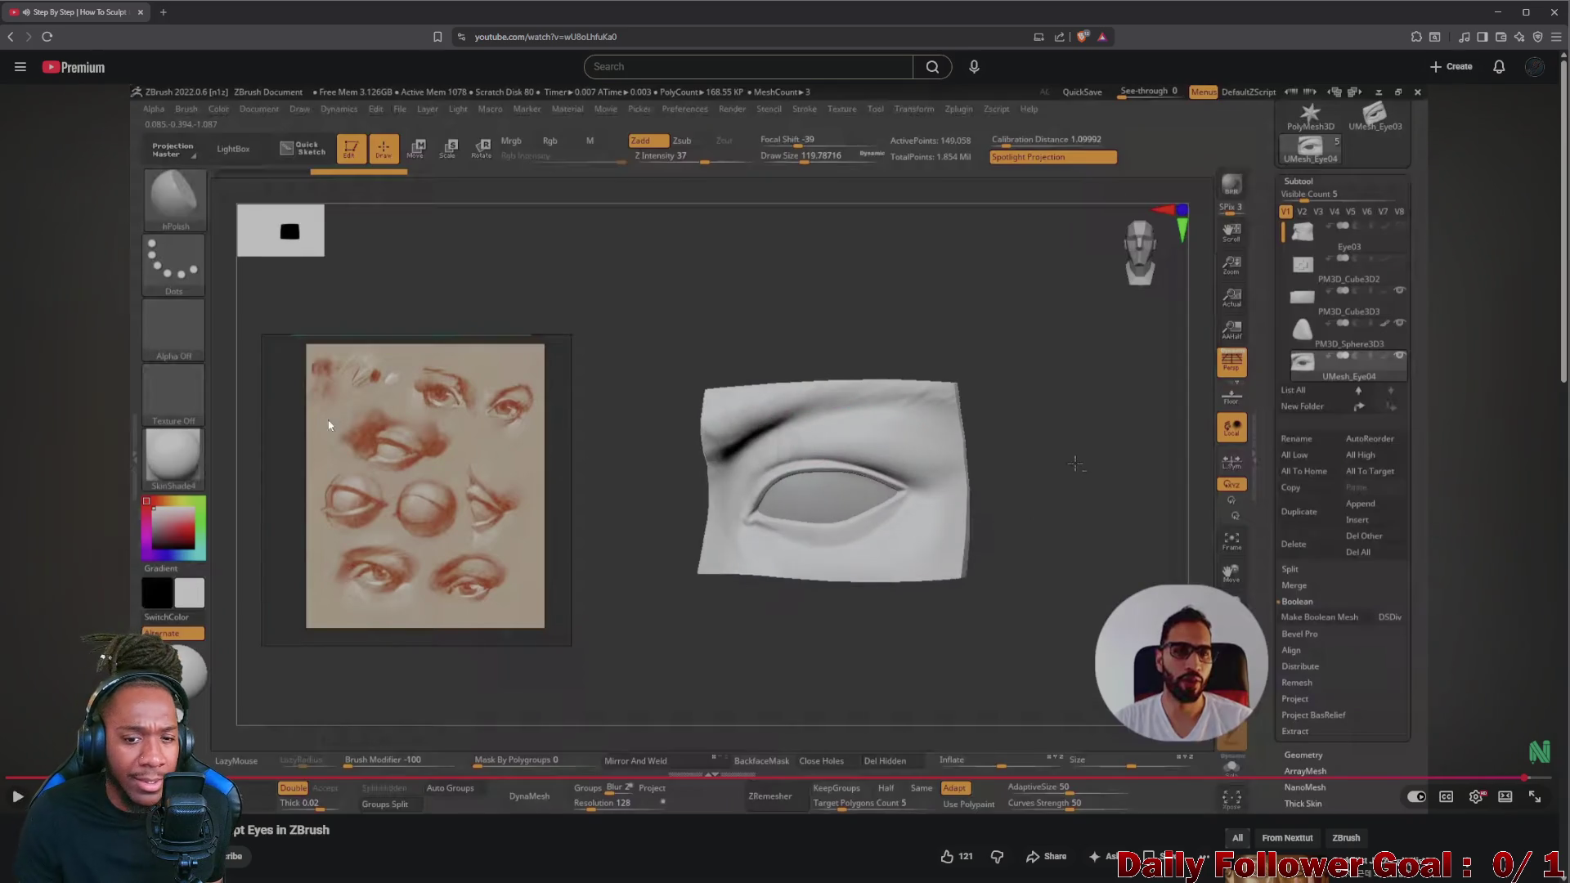
pyautogui.click(13, 37)
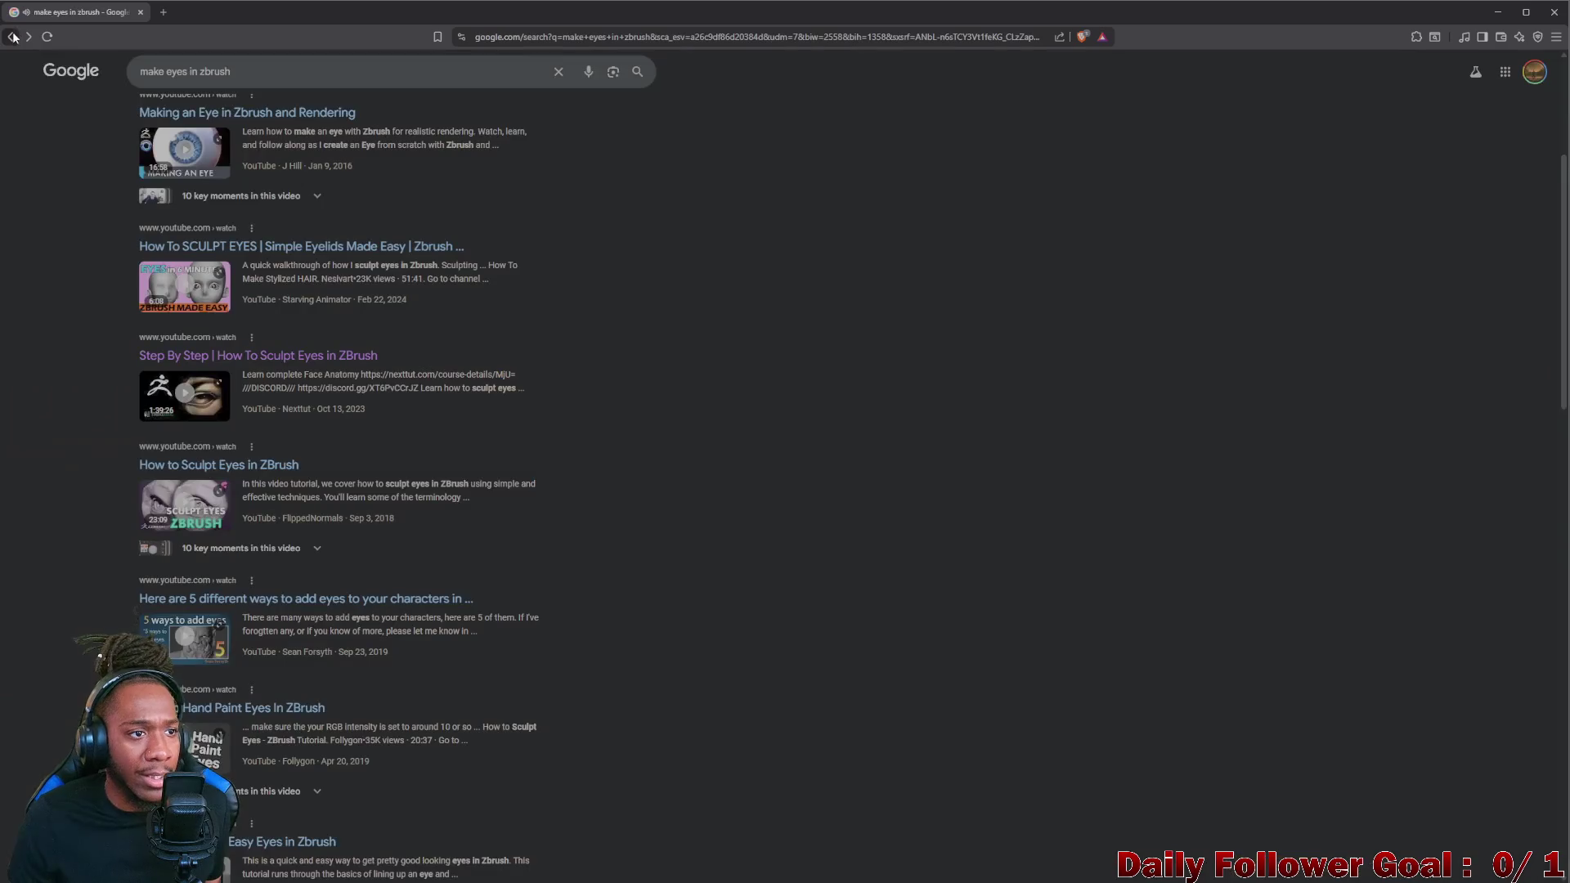
pyautogui.scroll(-3, 221, 353)
pyautogui.scroll(-2, 221, 353)
pyautogui.scroll(-1, 222, 357)
pyautogui.scroll(-2, 188, 338)
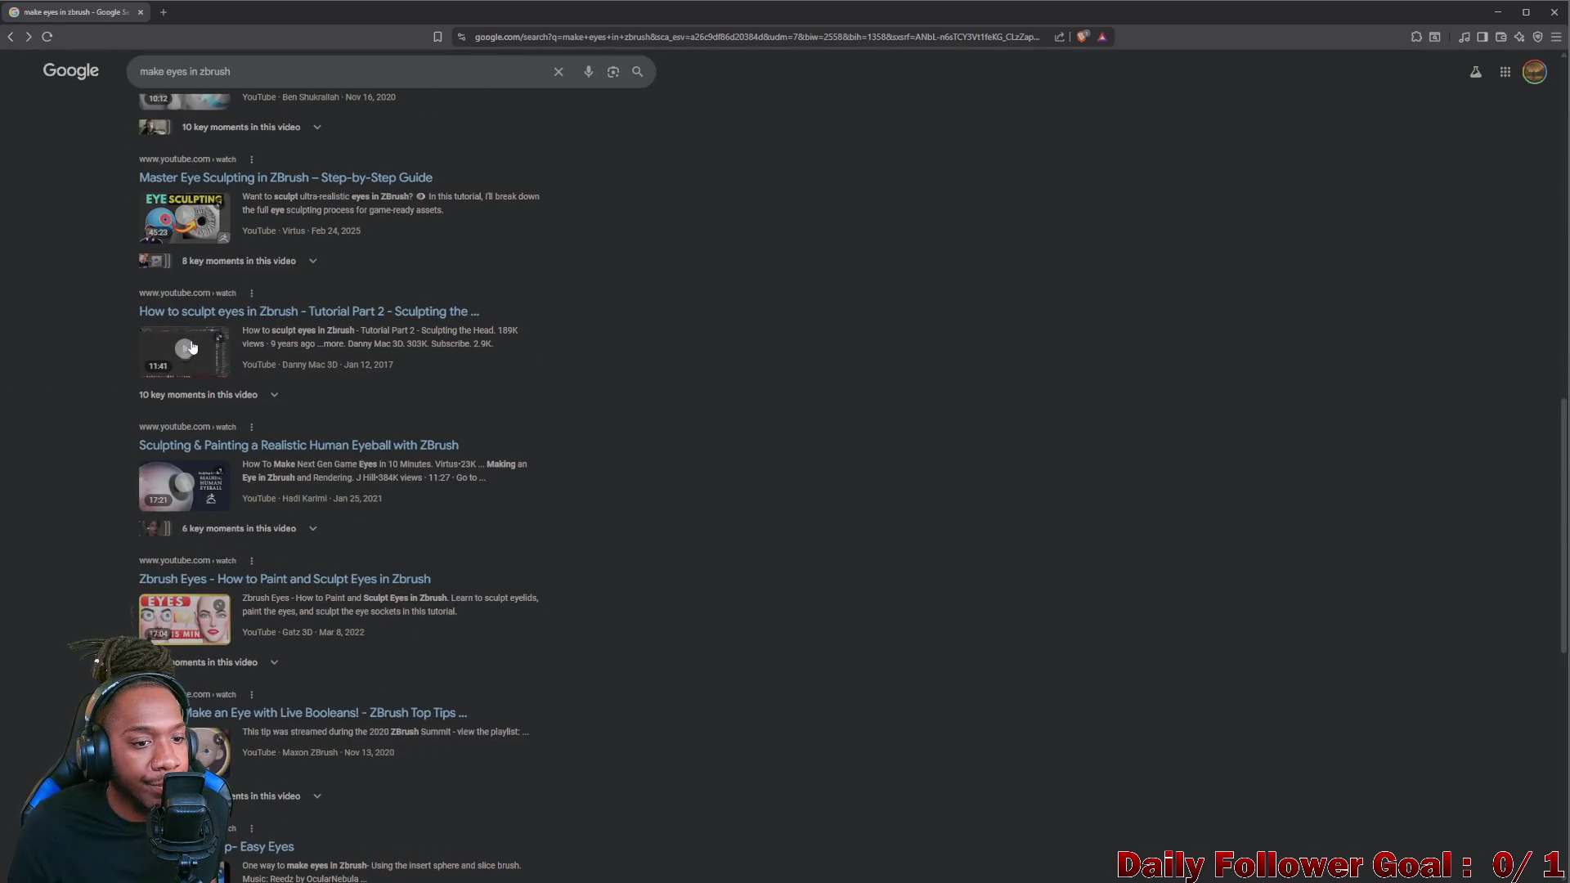
pyautogui.scroll(-2, 191, 347)
pyautogui.scroll(3, 196, 350)
pyautogui.scroll(3, 202, 355)
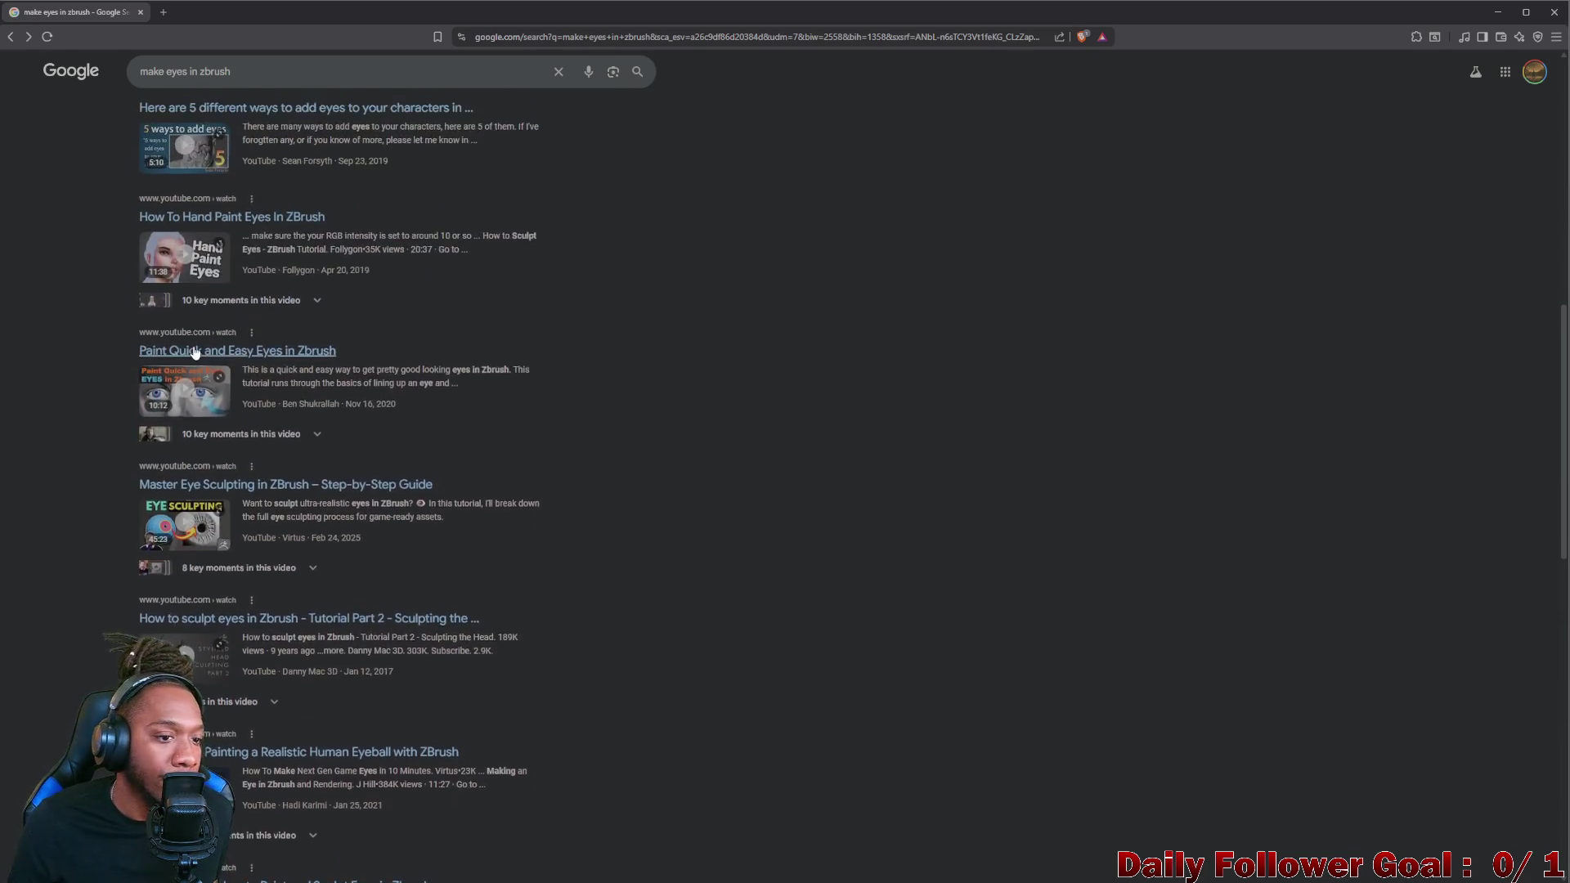
pyautogui.scroll(3, 203, 355)
pyautogui.scroll(1, 202, 346)
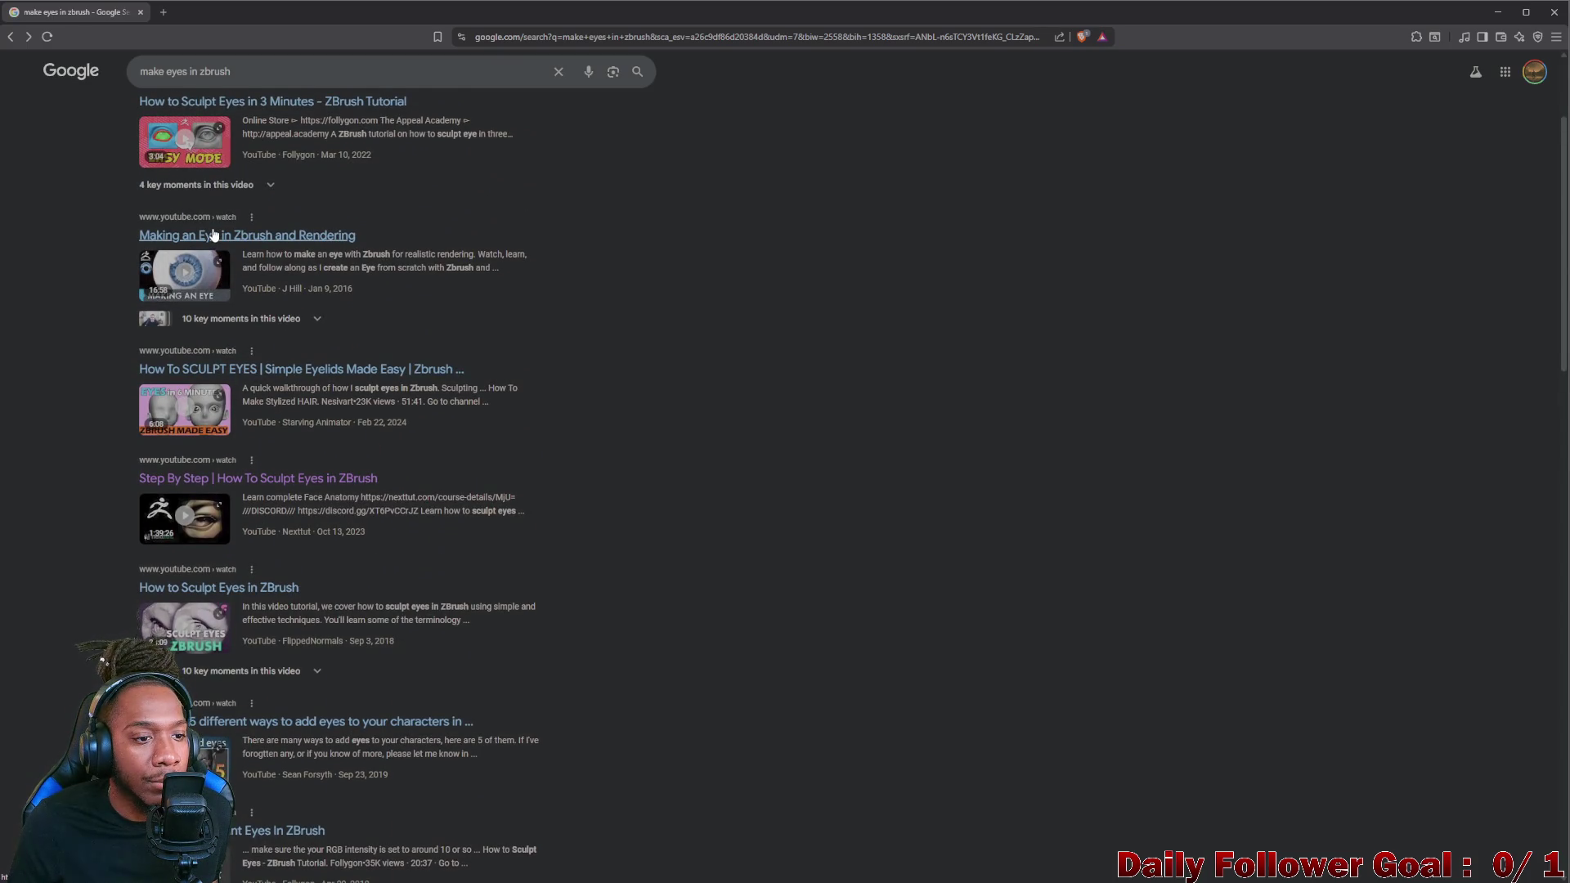
pyautogui.scroll(3, 184, 222)
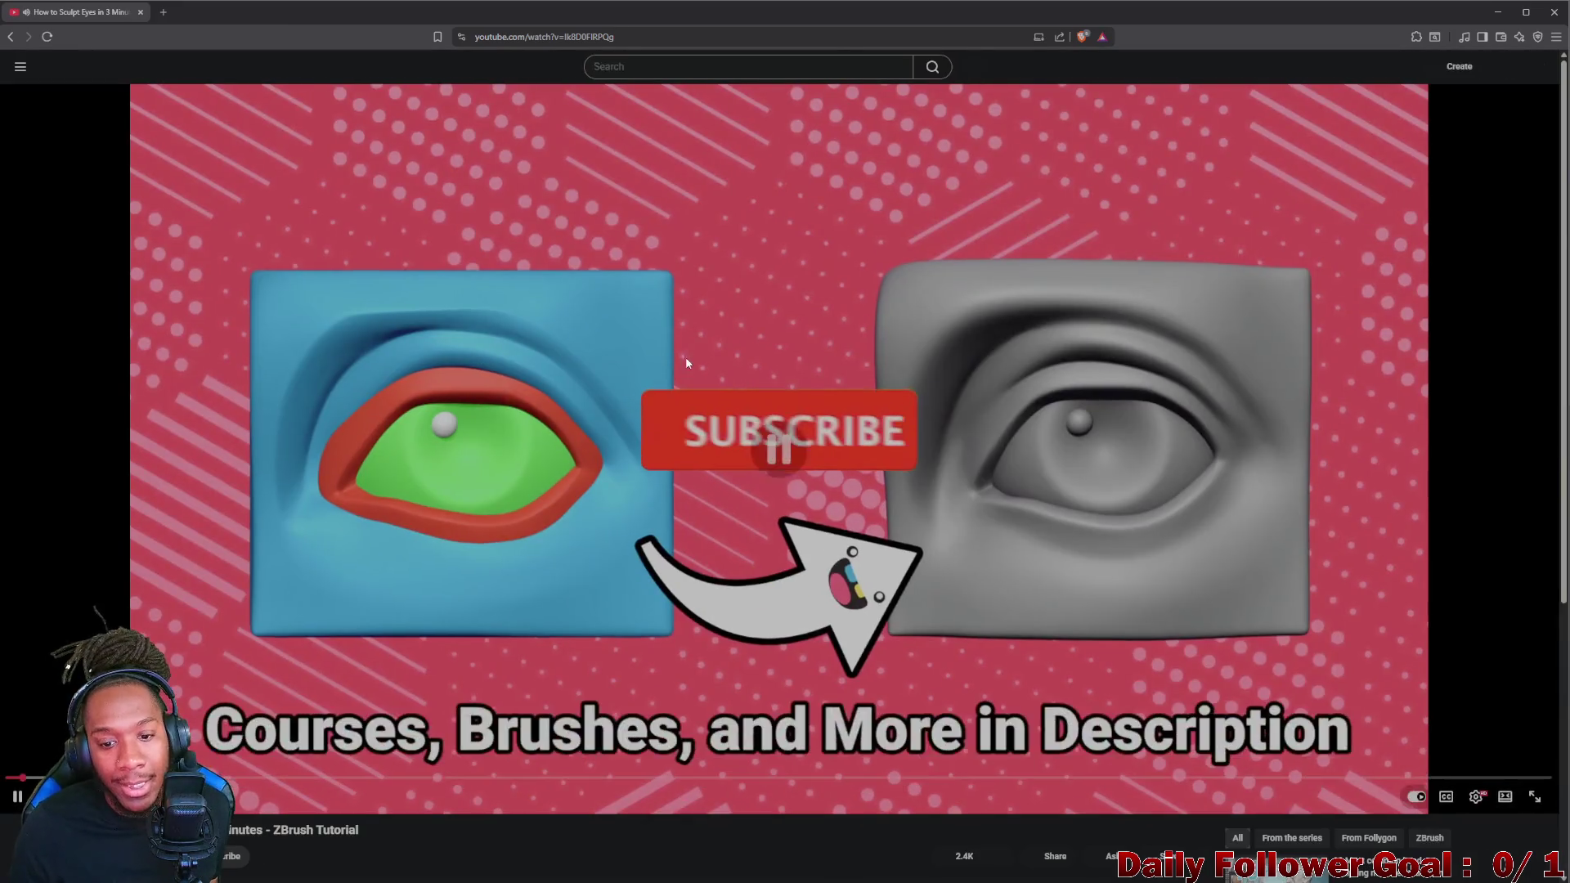
pyautogui.scroll(-2, 954, 859)
pyautogui.scroll(-2, 954, 736)
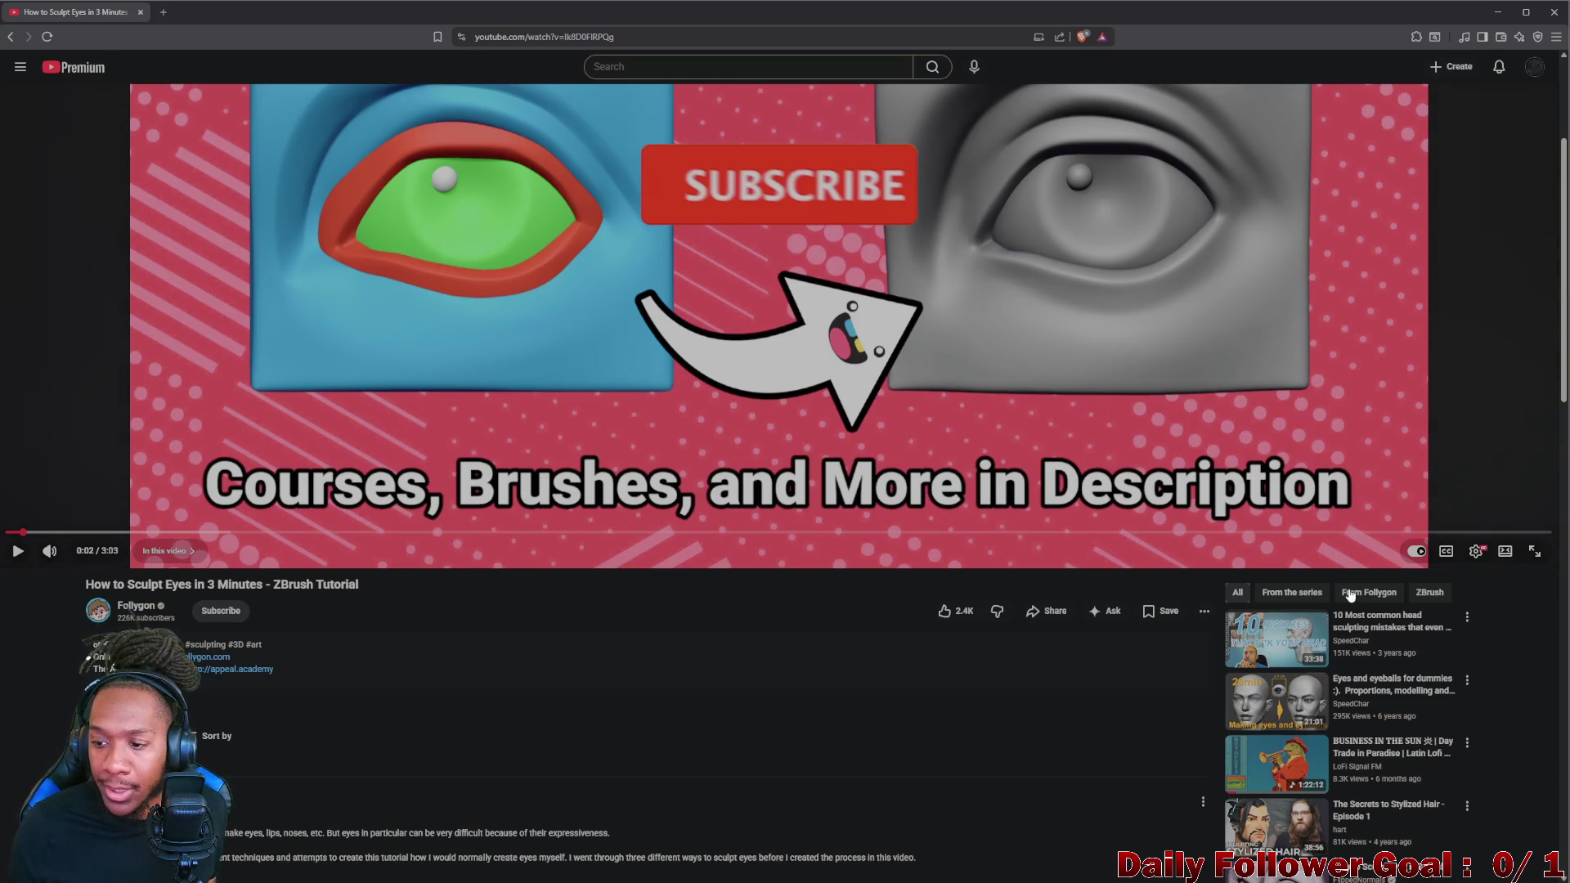
# - Set playback speed to normal 1x and play the 3-minute eye tutorial in theater mode
pyautogui.click(1476, 550)
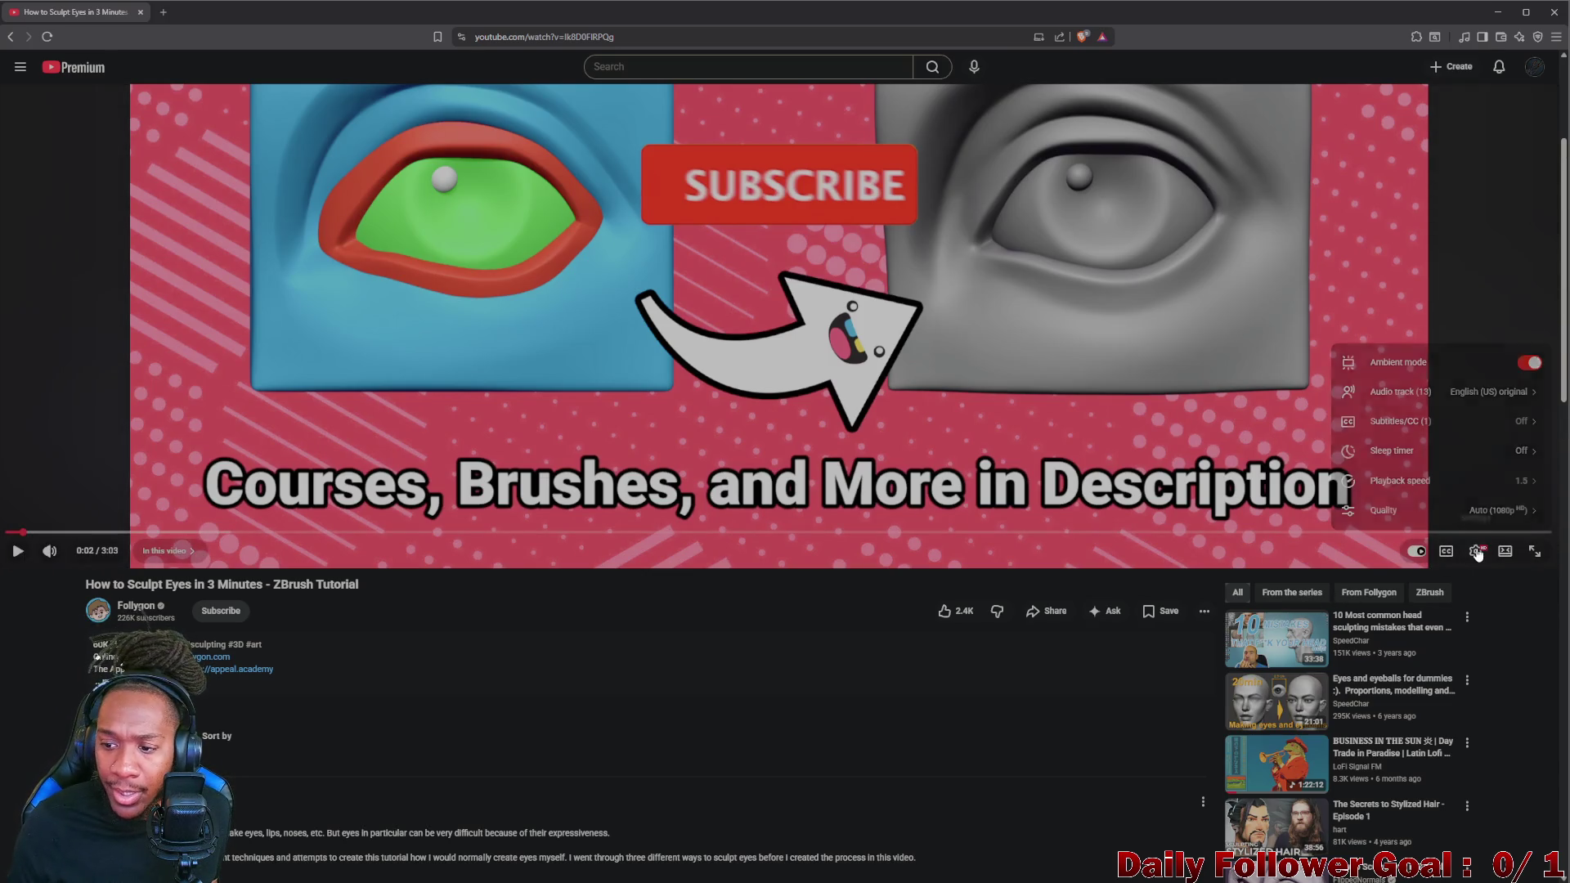
pyautogui.click(1419, 489)
pyautogui.click(1341, 499)
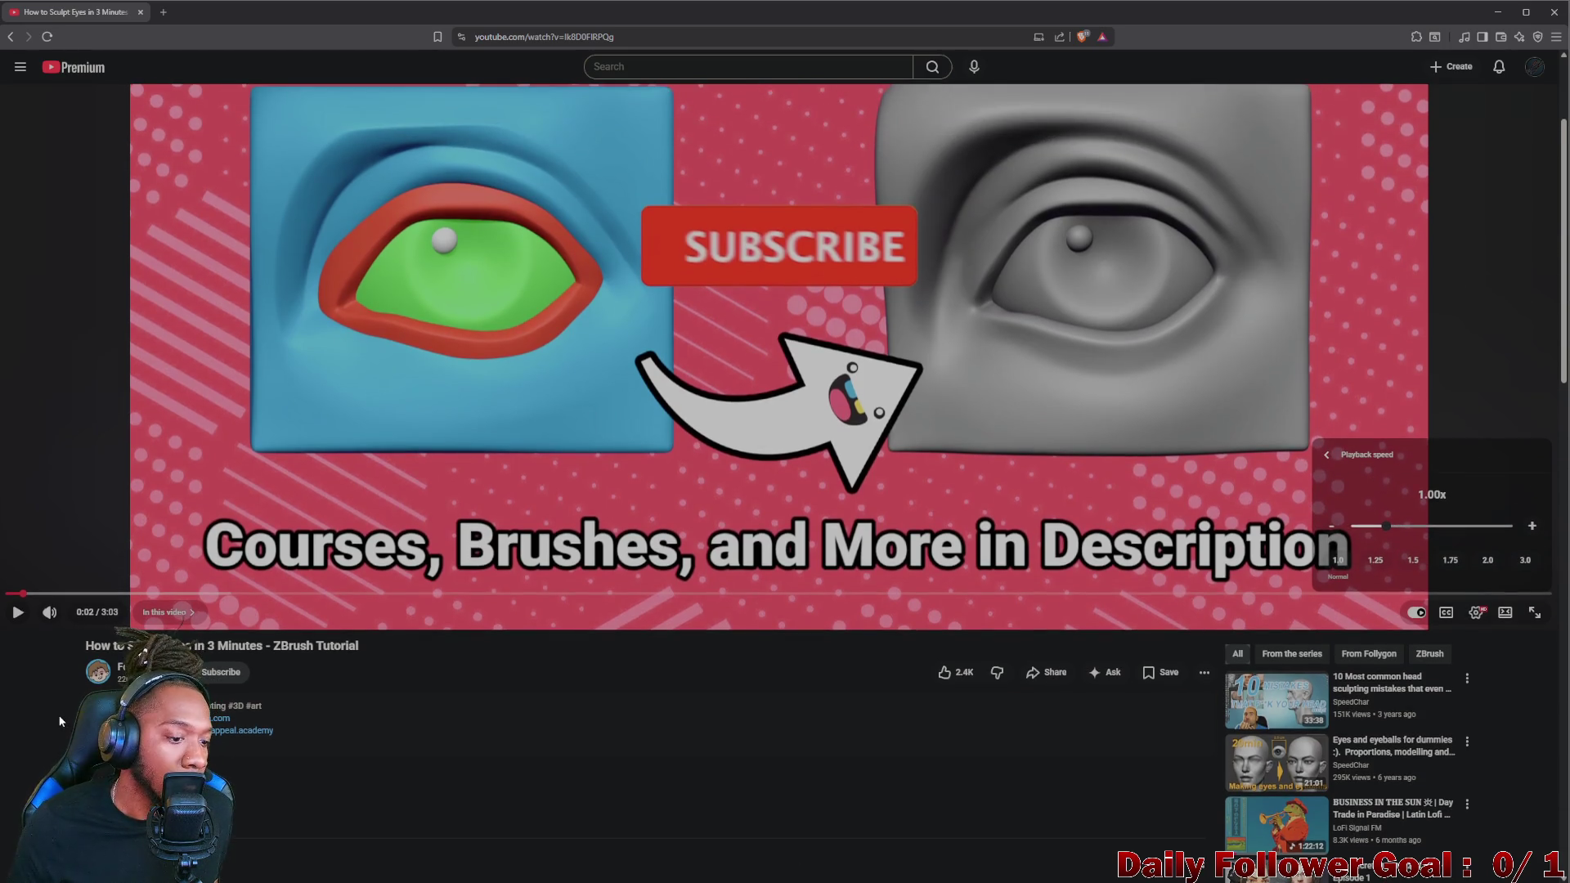
pyautogui.scroll(-2, 260, 765)
pyautogui.scroll(-3, 224, 663)
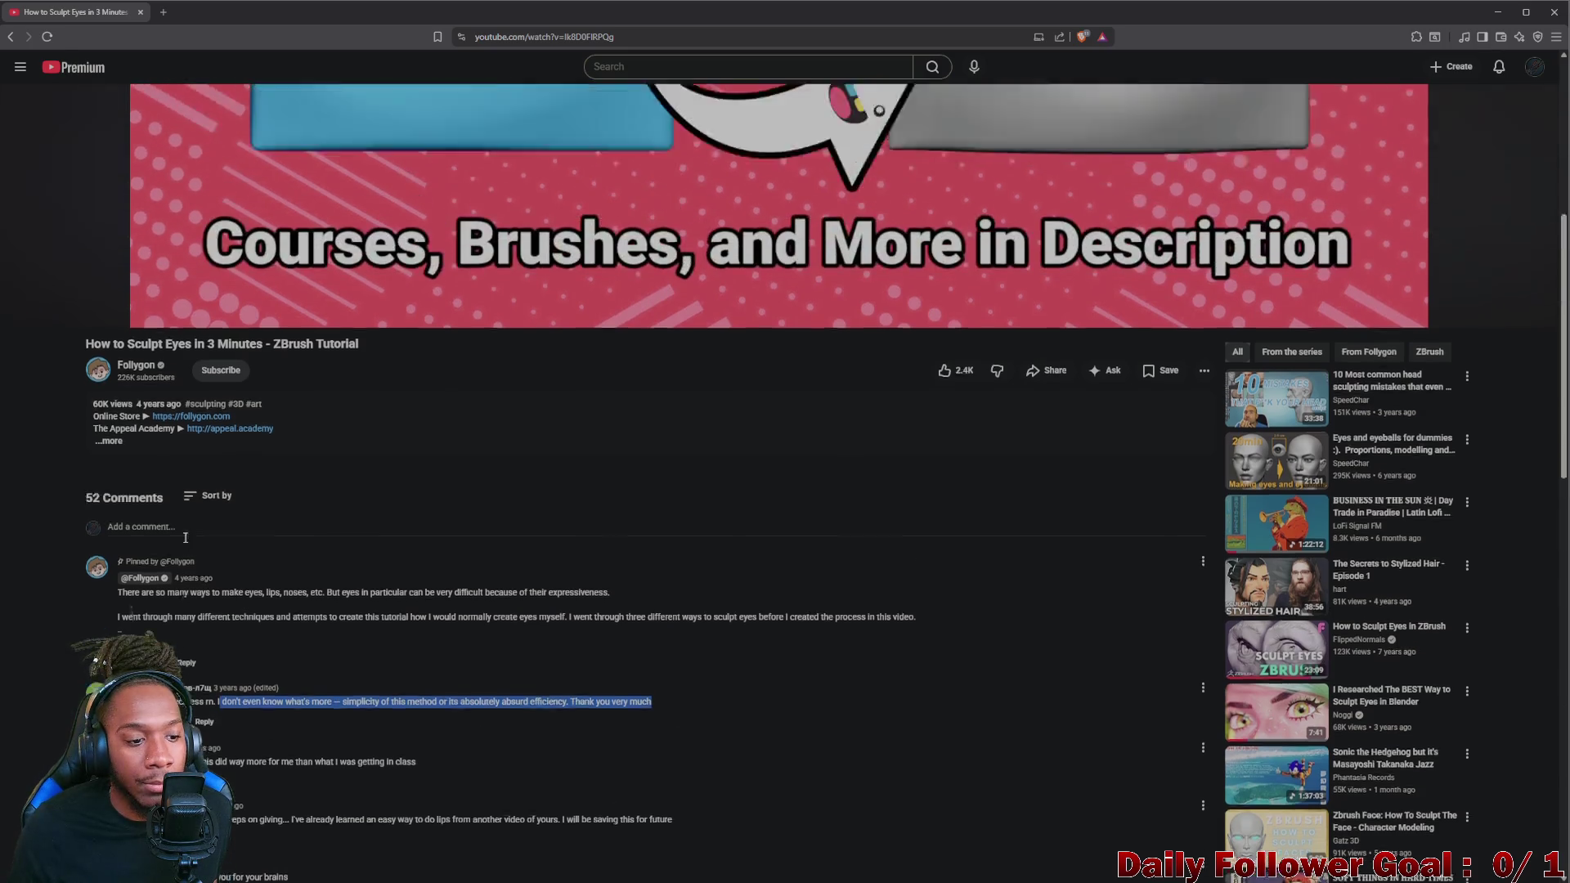
pyautogui.scroll(3, 209, 538)
pyautogui.scroll(3, 584, 382)
pyautogui.scroll(3, 736, 491)
pyautogui.click(873, 530)
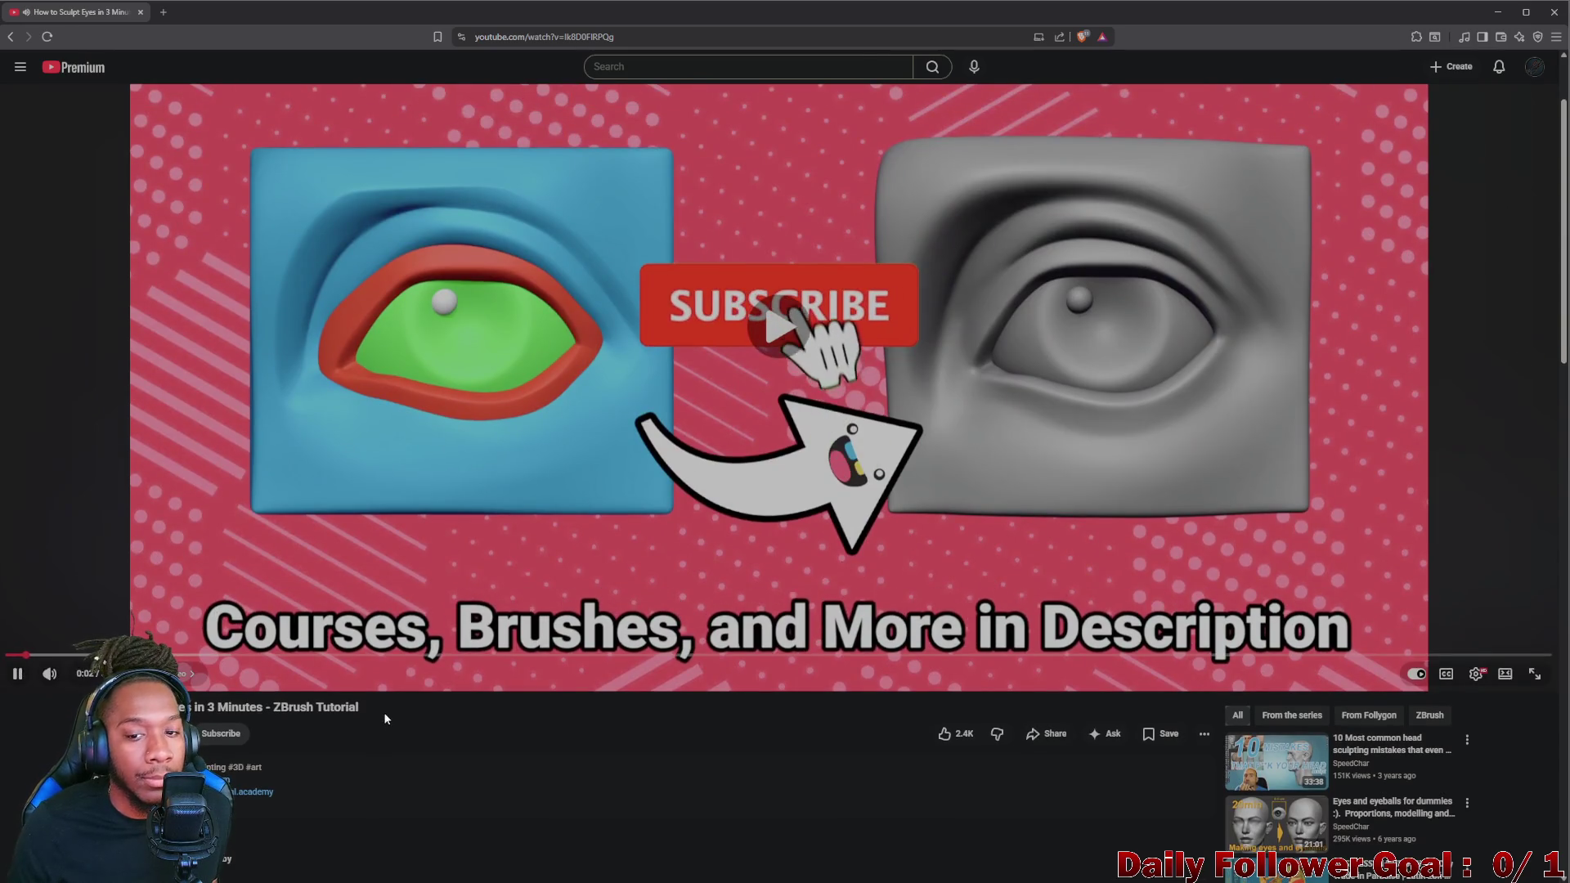
pyautogui.press('t')
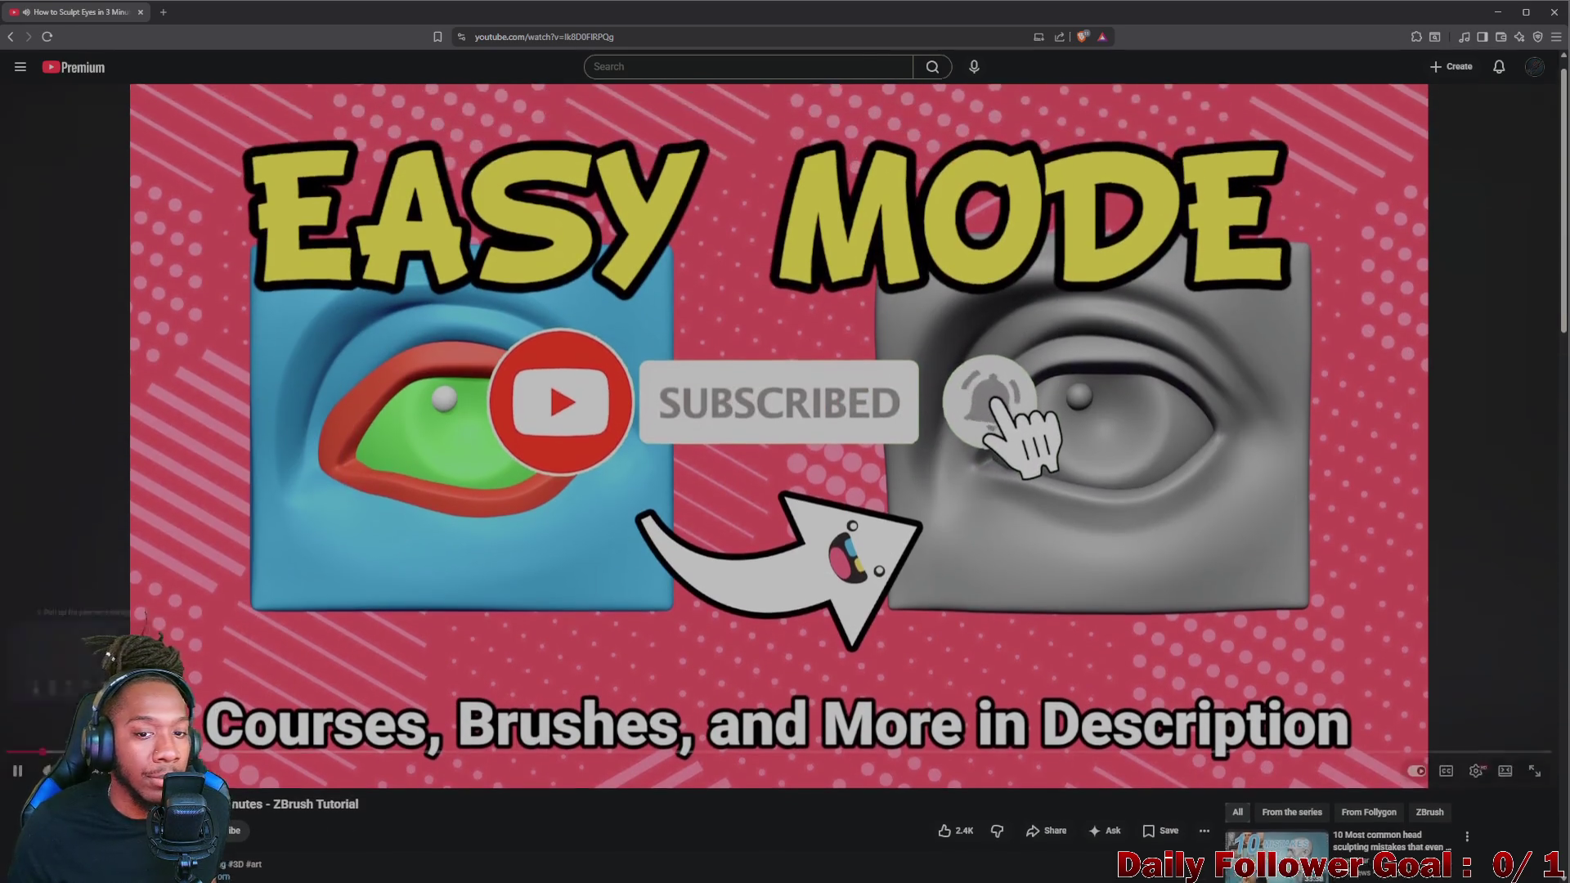
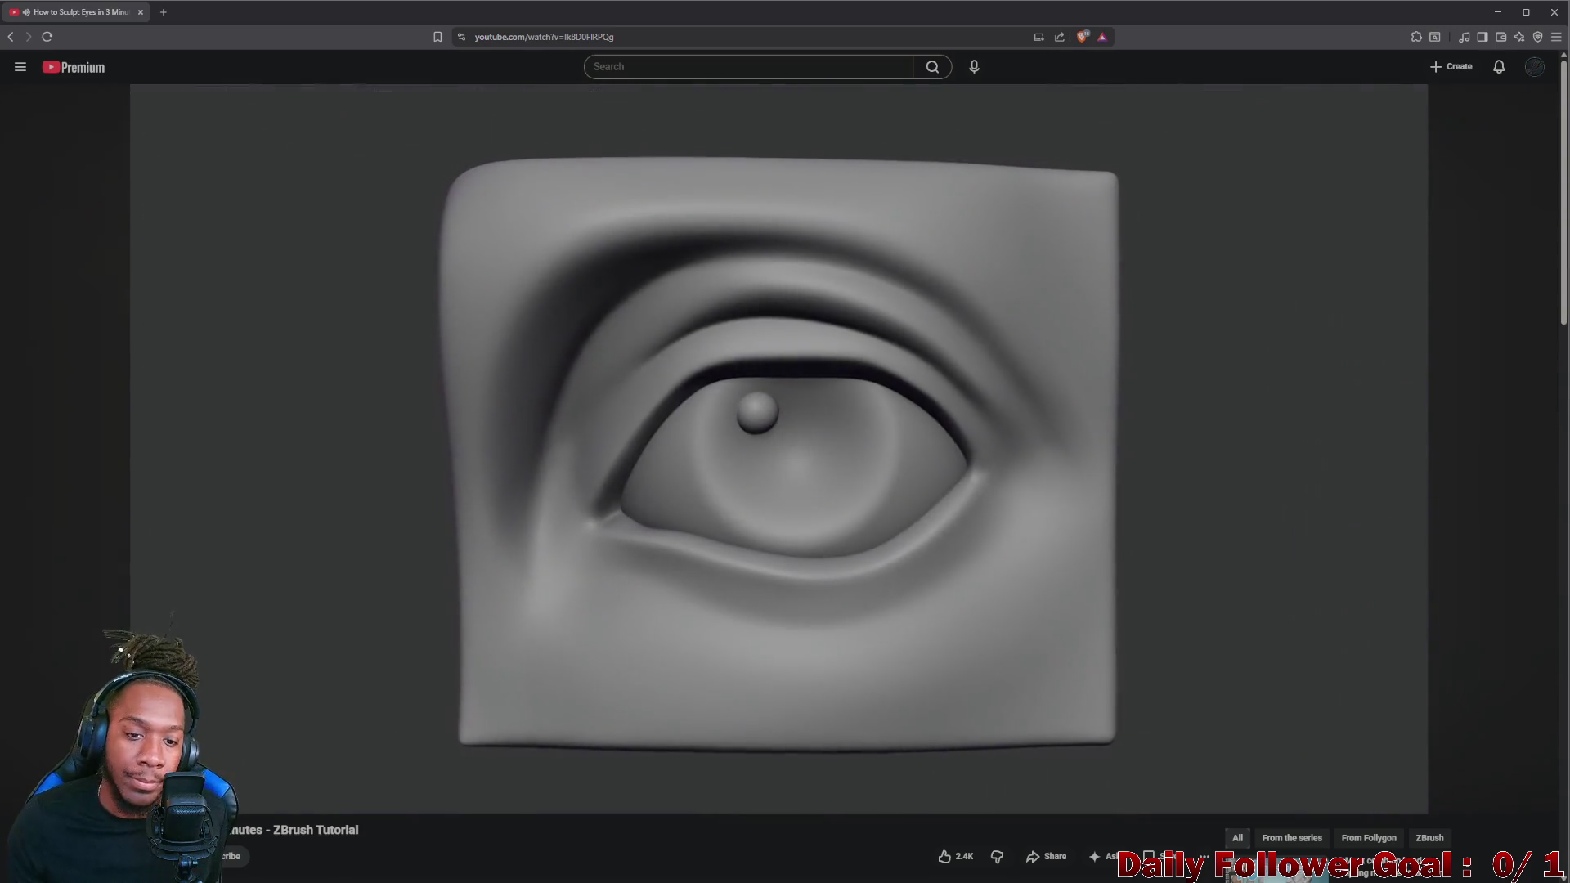
# - Pause and resume the eye tutorial, then minimise the browser to return to ZBrush
pyautogui.click(1149, 539)
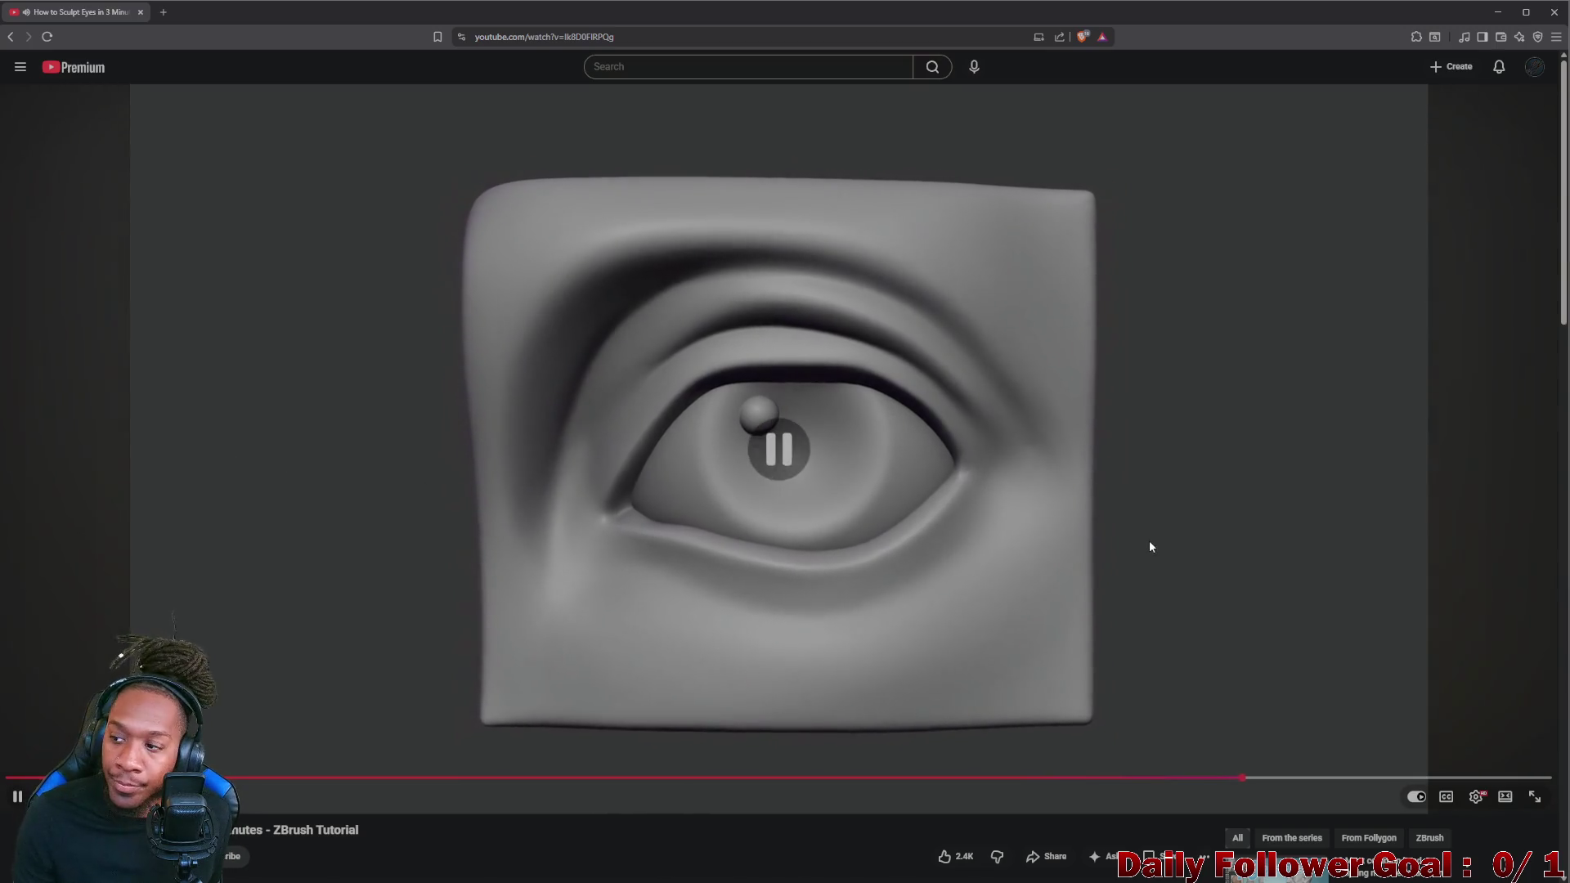
pyautogui.click(1150, 540)
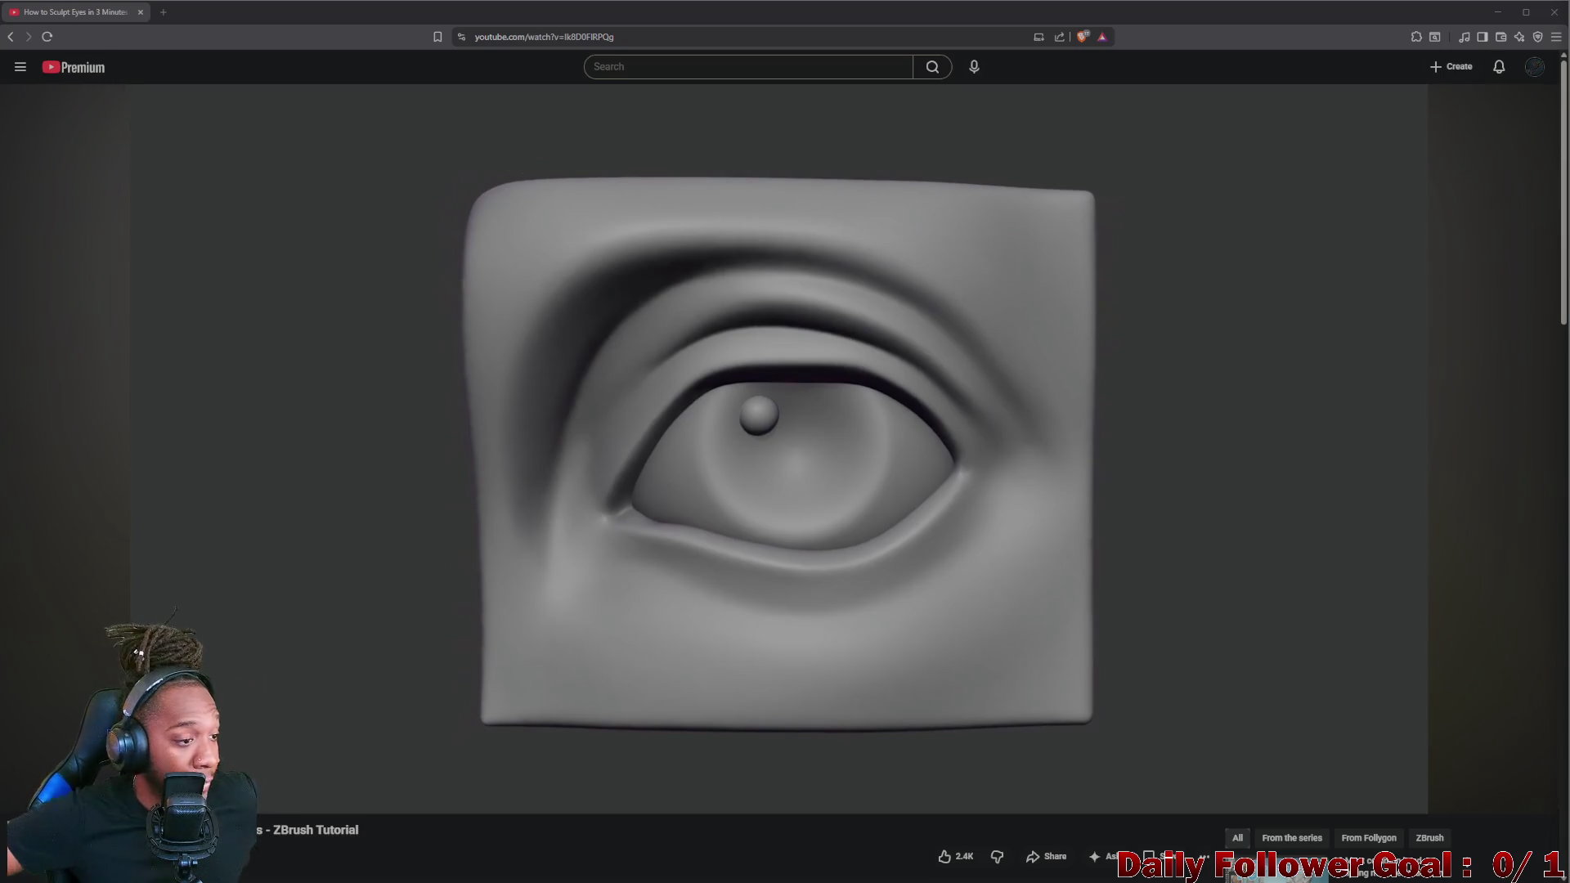
pyautogui.click(1498, 17)
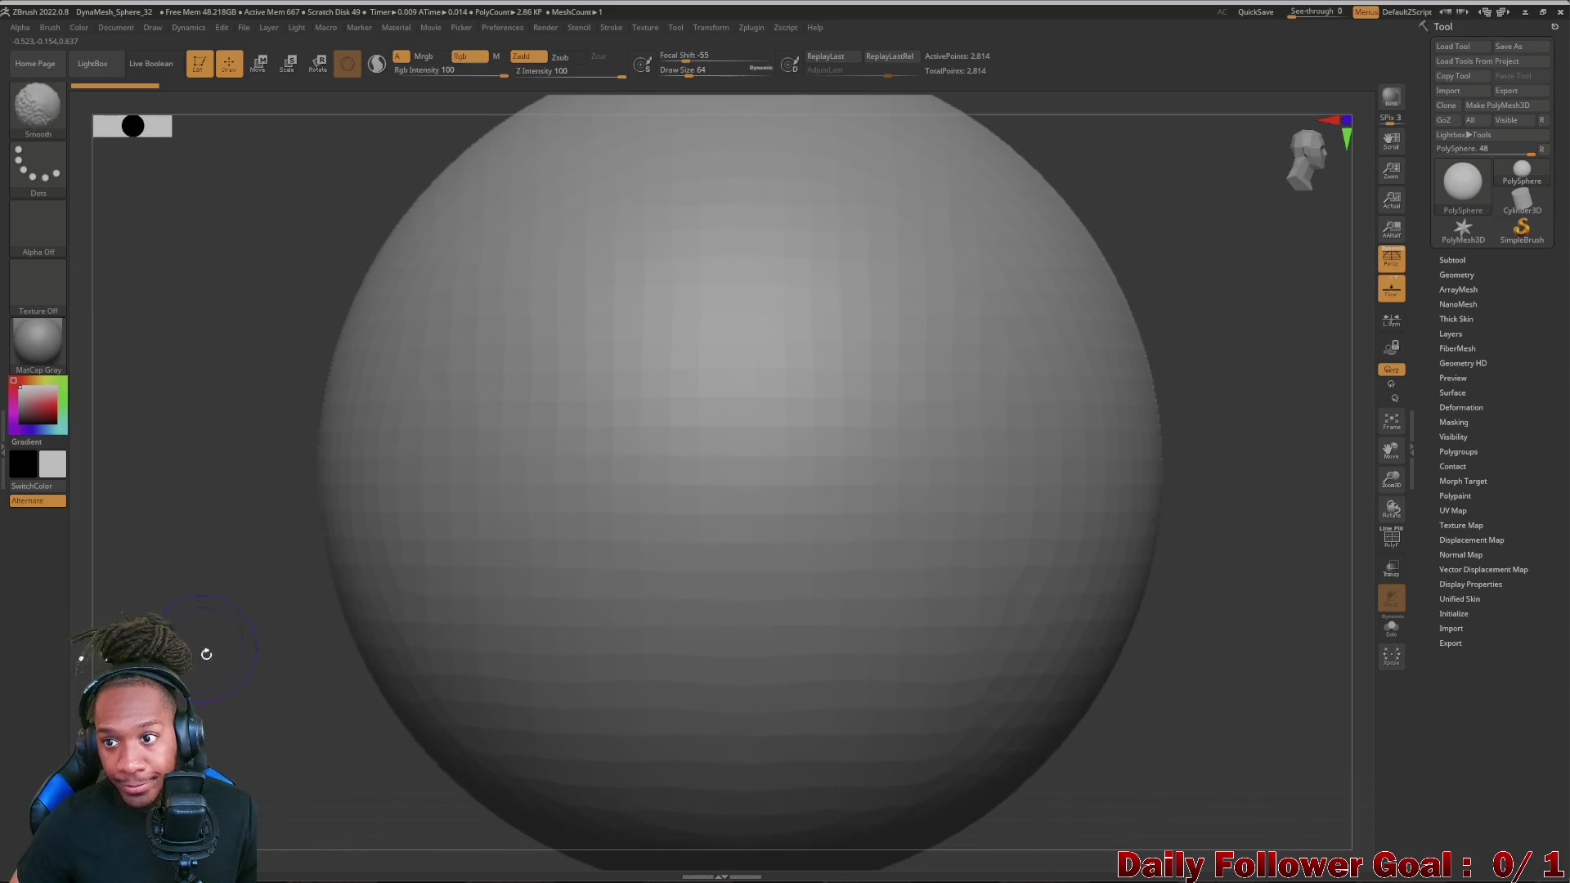
# - Zoom out to frame the whole sphere and bring up the 3D mesh and brush picker
pyautogui.keyDown('alt'); pyautogui.moveTo(282, 570); pyautogui.dragTo(282, 633); pyautogui.keyUp('alt')
pyautogui.keyDown('alt'); pyautogui.moveTo(282, 551); pyautogui.dragTo(208, 550); pyautogui.keyUp('alt')
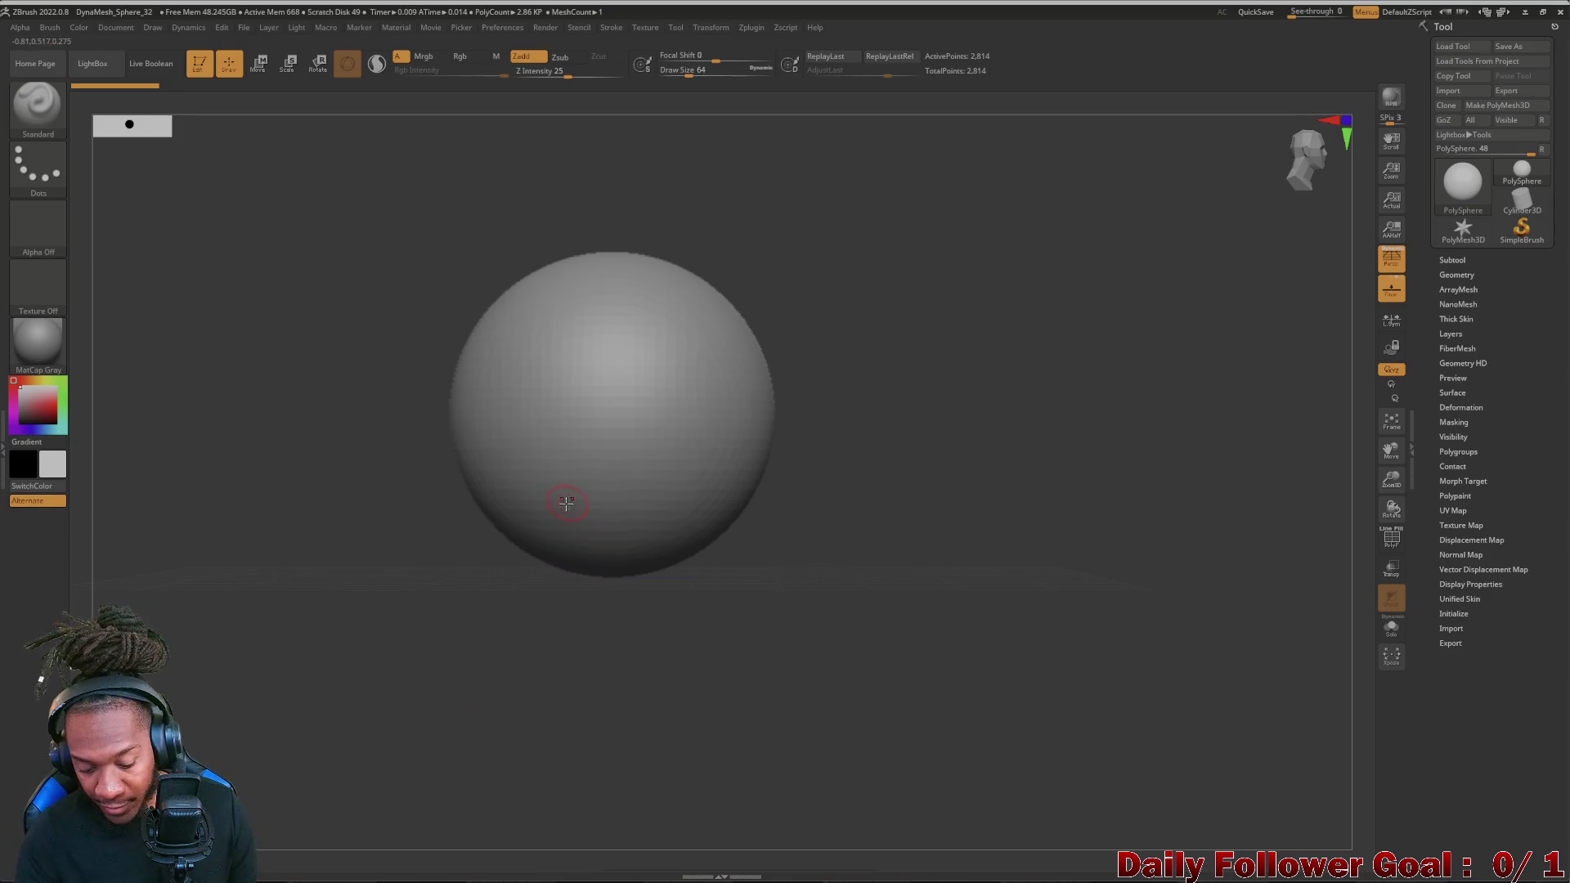
pyautogui.press('F1')
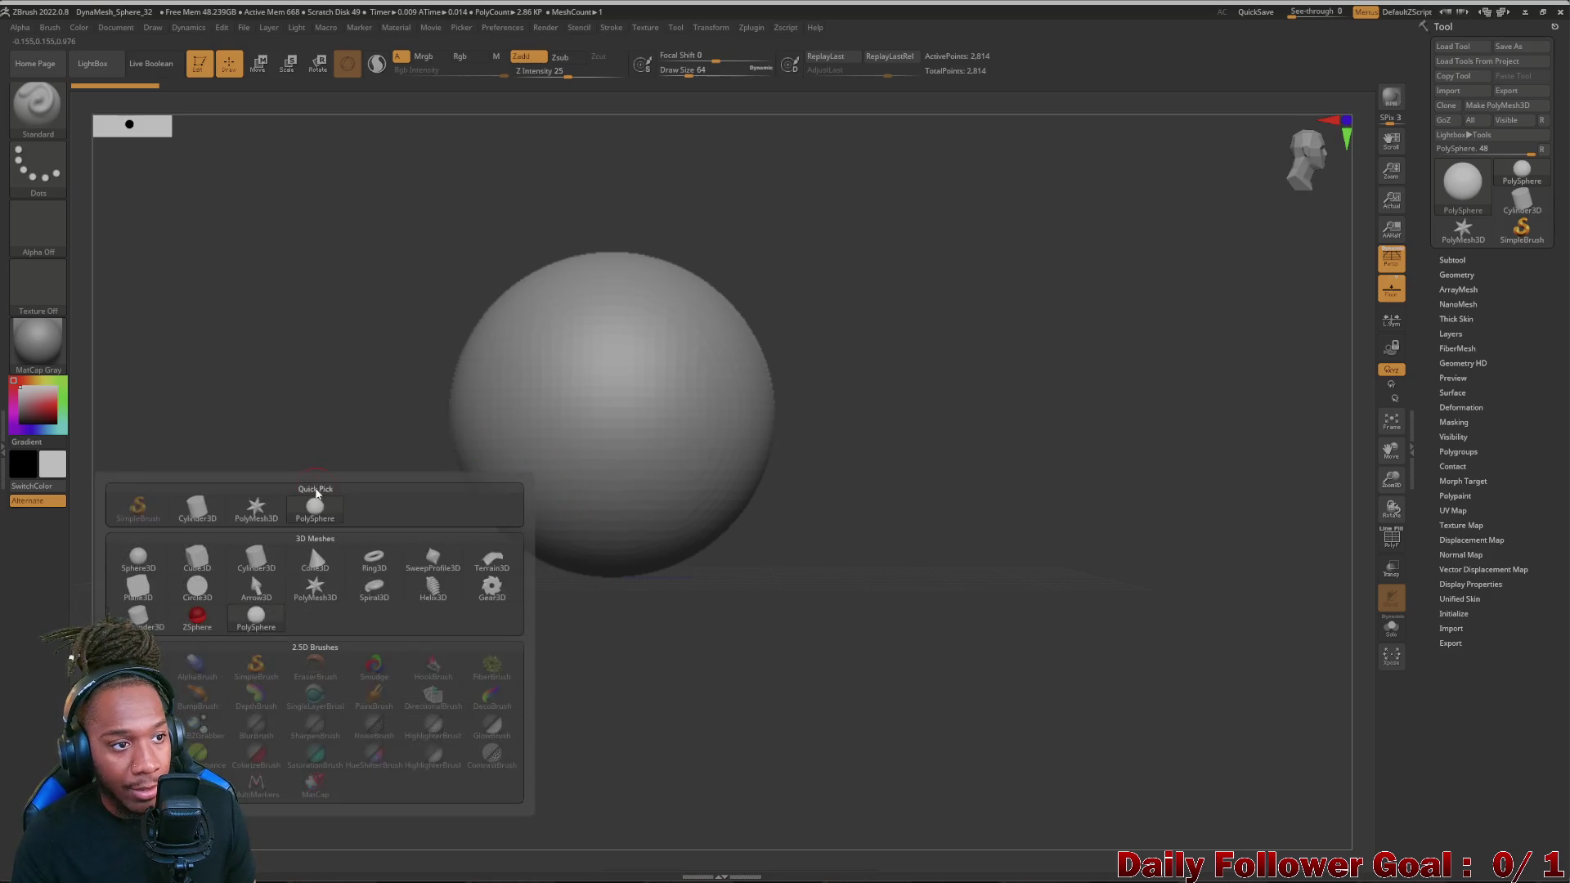
pyautogui.press('F1')
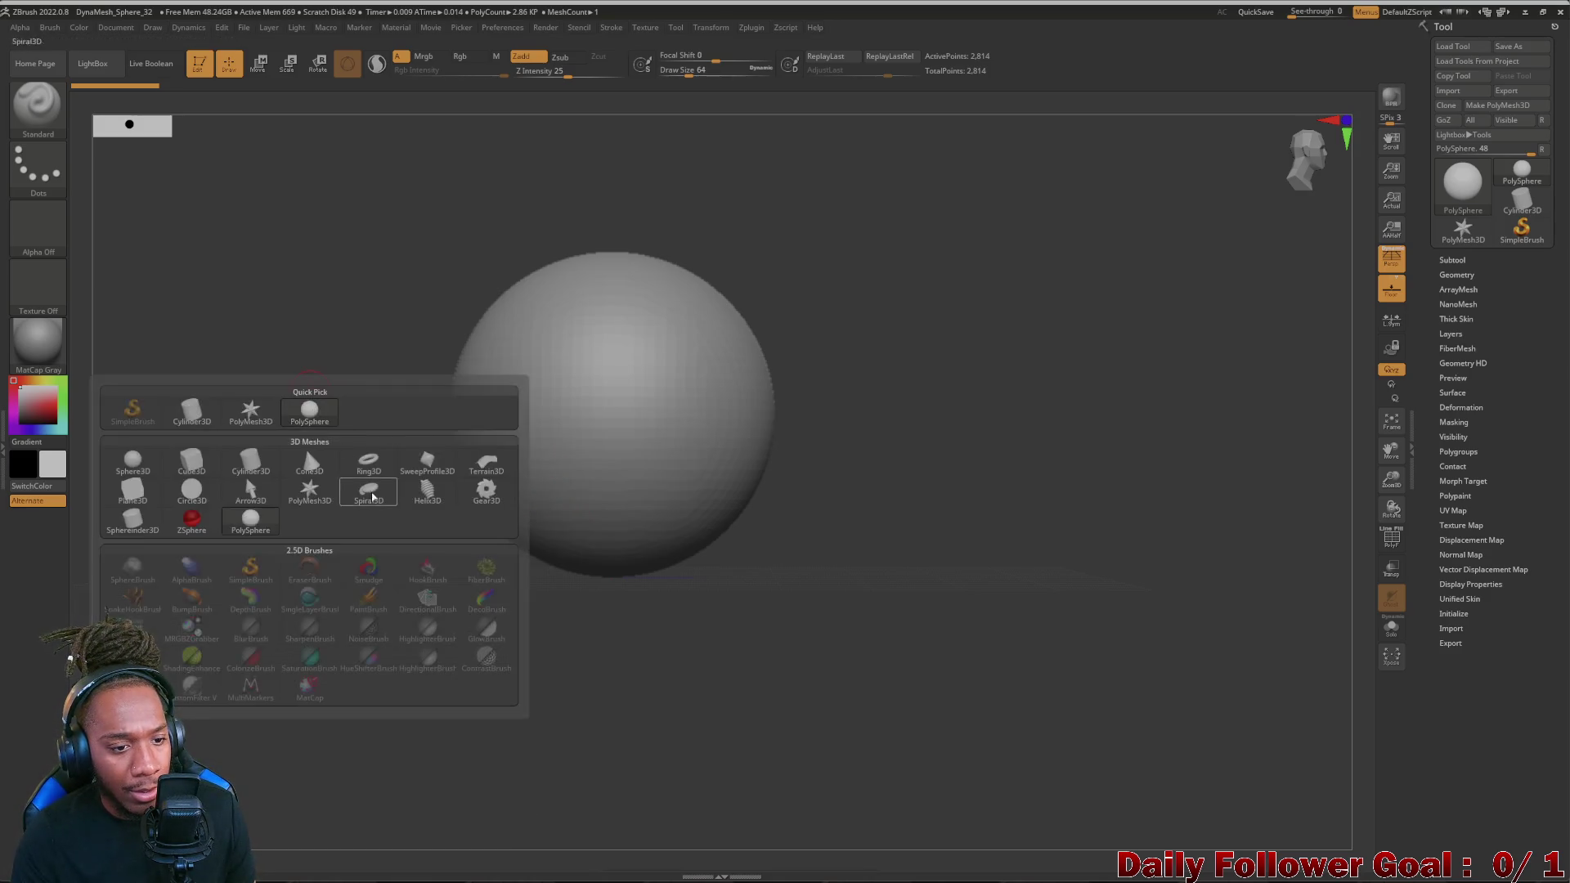
pyautogui.click(344, 570)
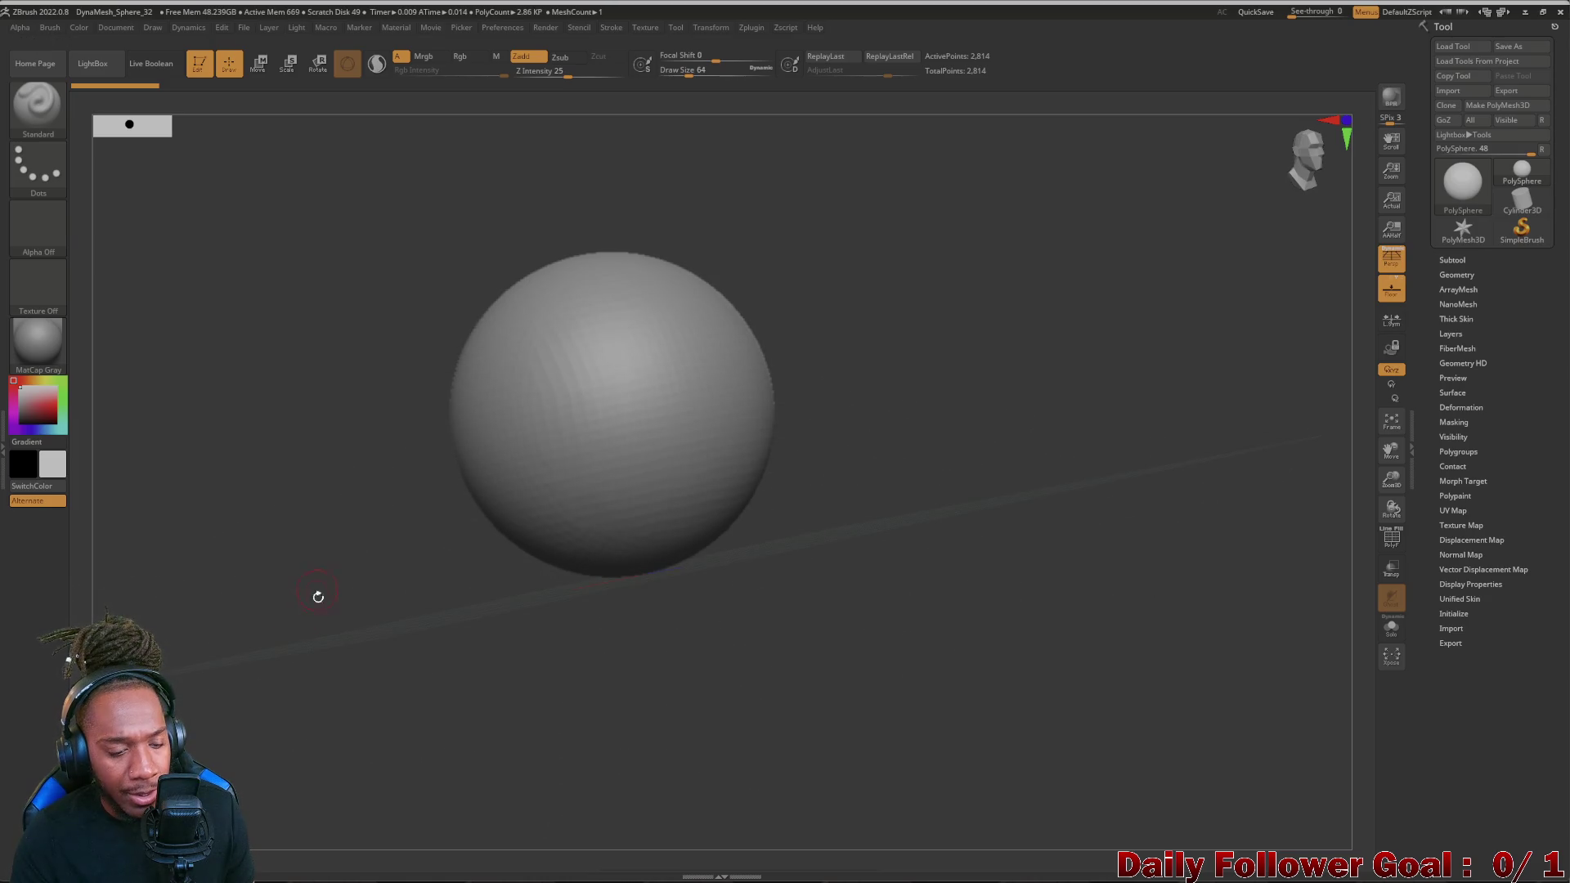
pyautogui.moveTo(339, 571)
pyautogui.mouseDown()
pyautogui.moveTo(323, 555)
pyautogui.moveTo(380, 580)
pyautogui.mouseUp()
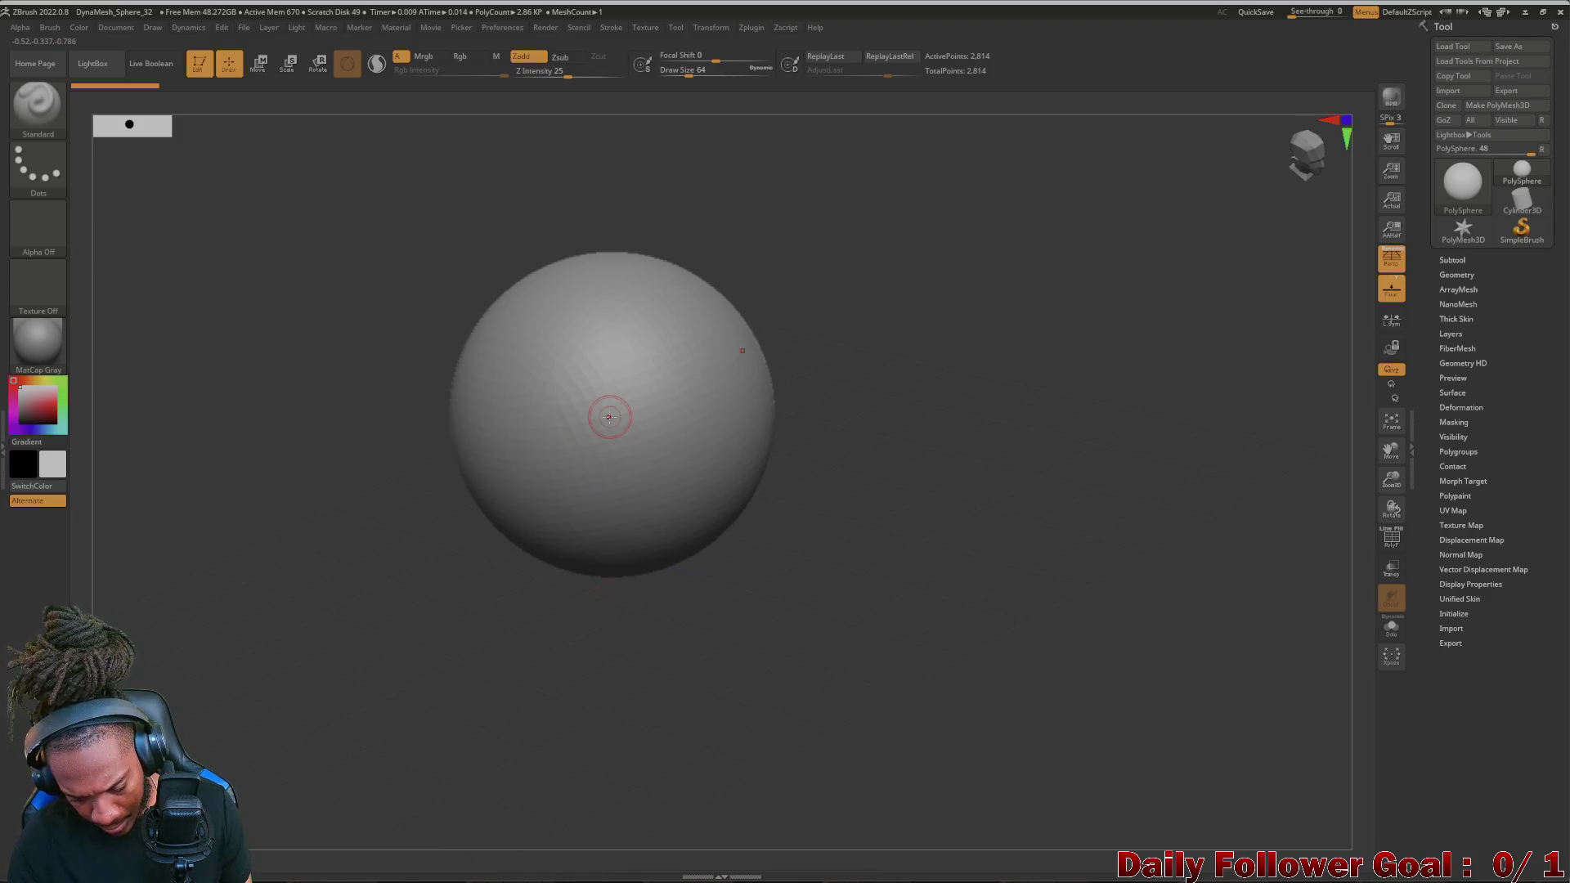
pyautogui.press('F1')
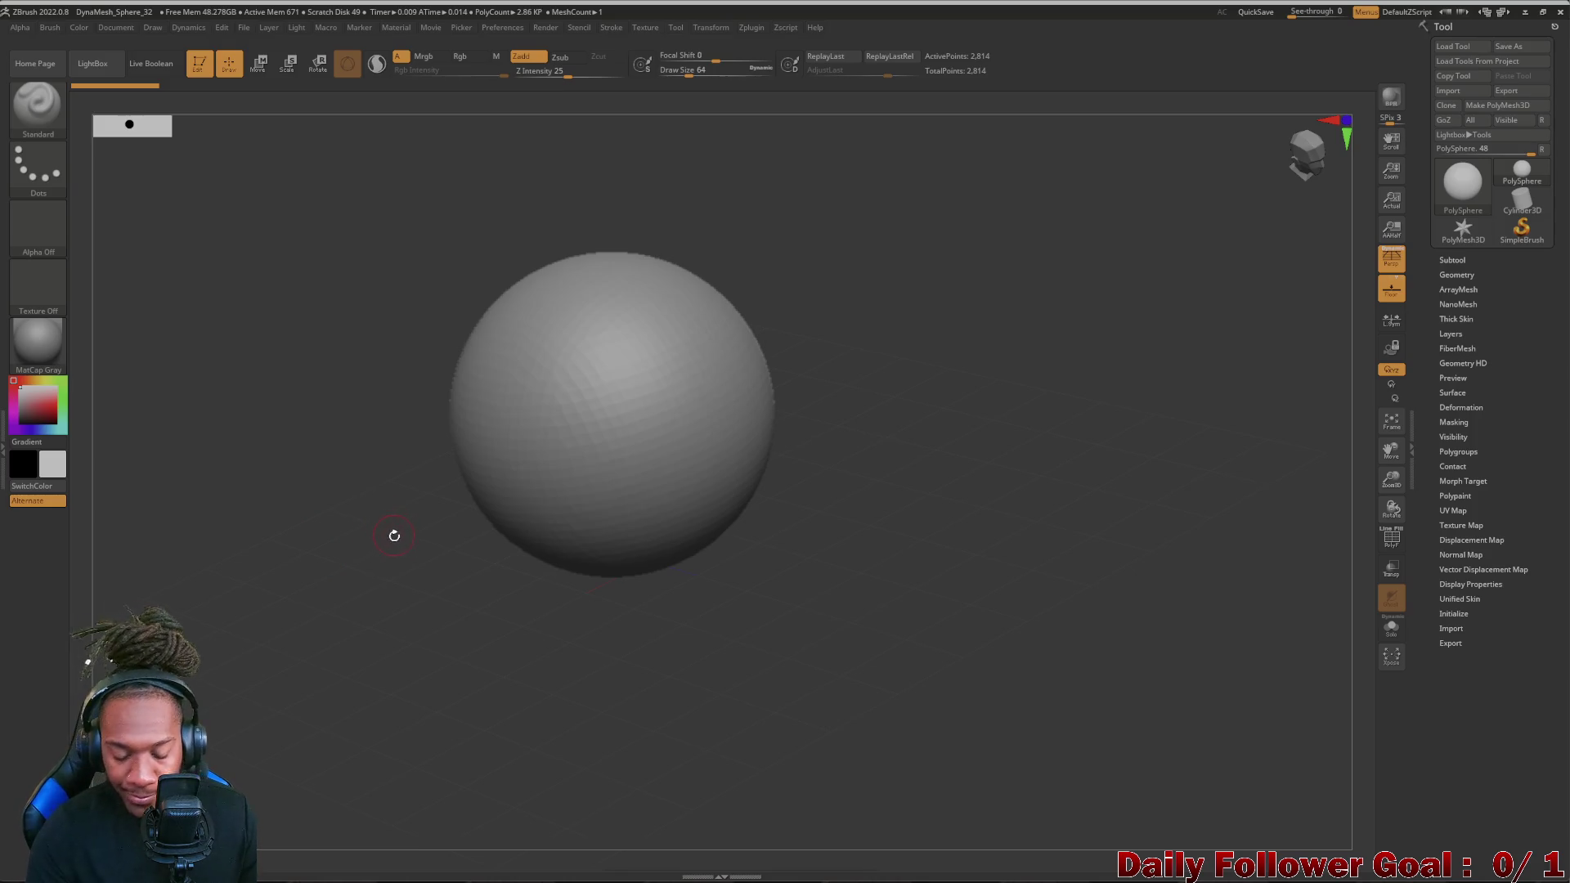
pyautogui.moveTo(237, 567); pyautogui.dragTo(253, 574)
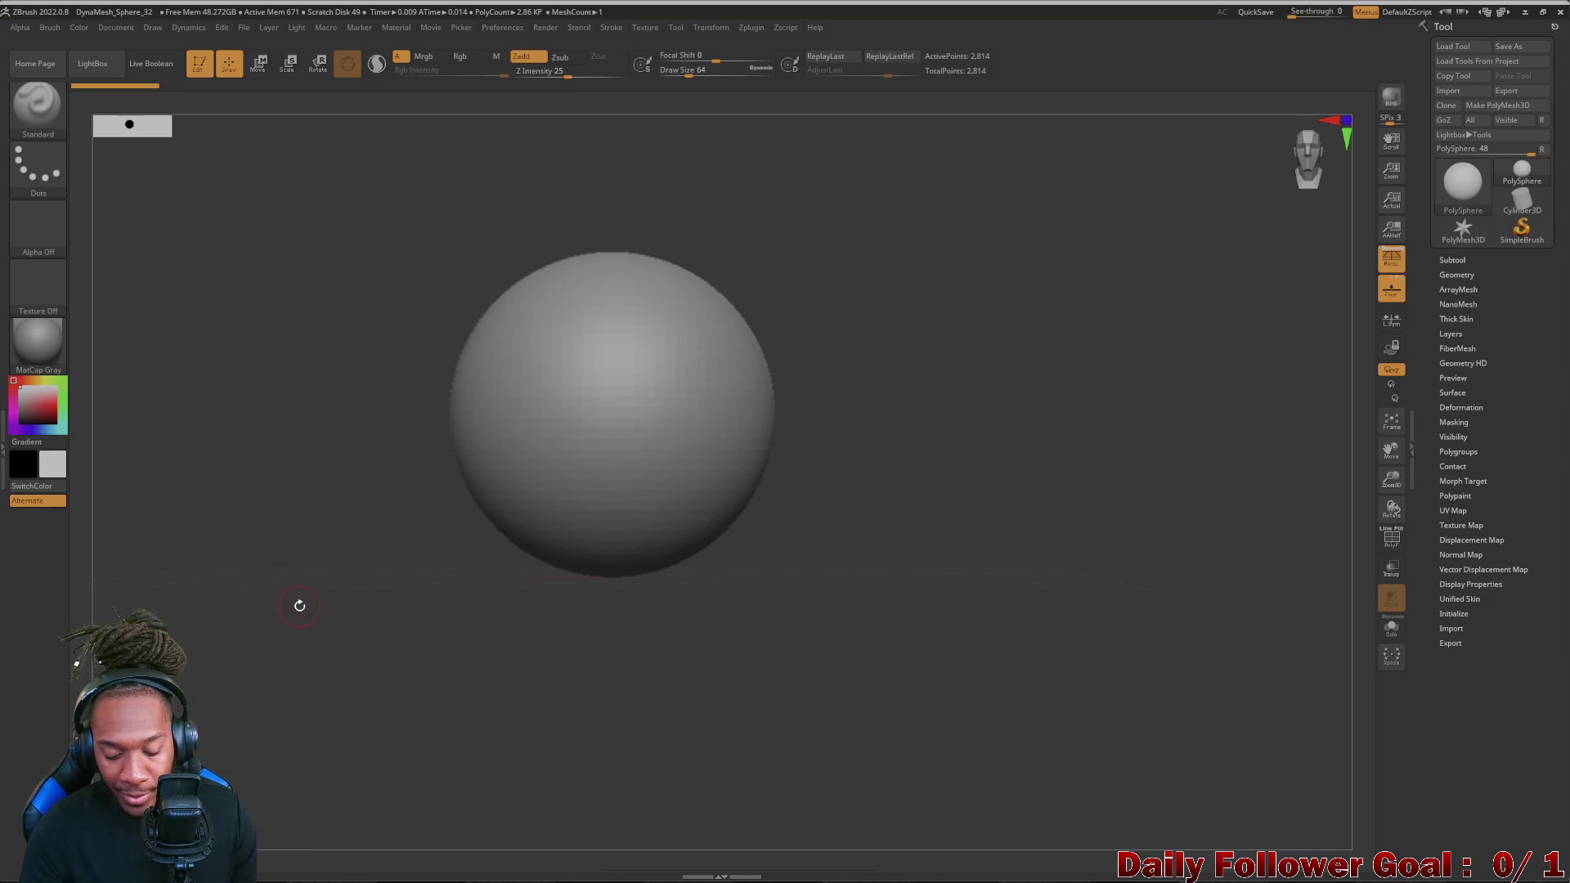
# - Browse the brush palette and mesh picker, then bring up the Macro menu
pyautogui.click(43, 111)
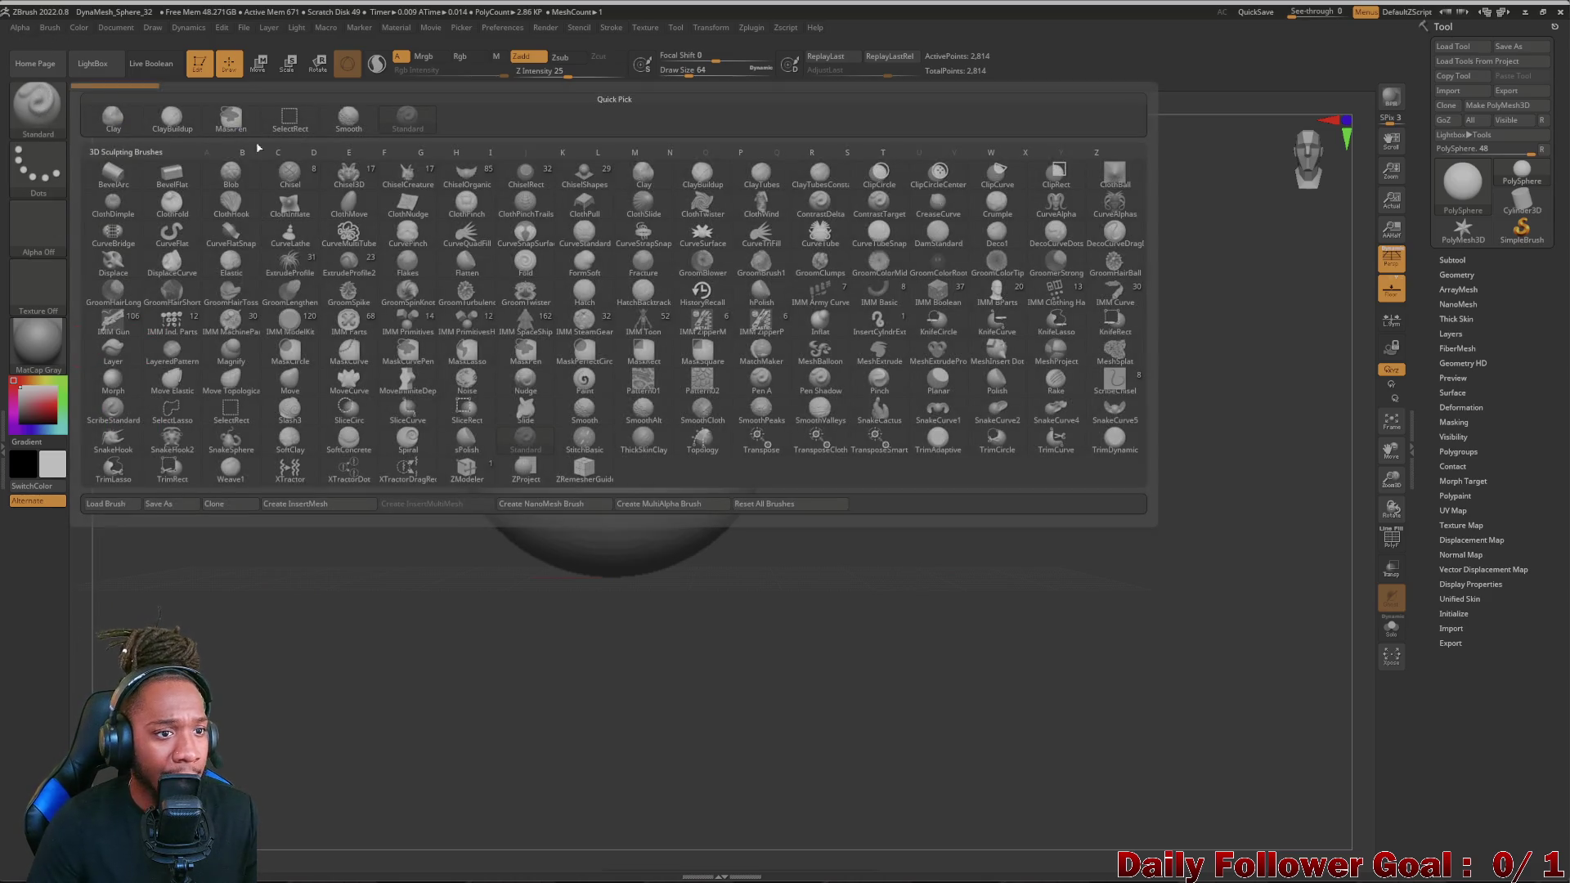
pyautogui.click(467, 470)
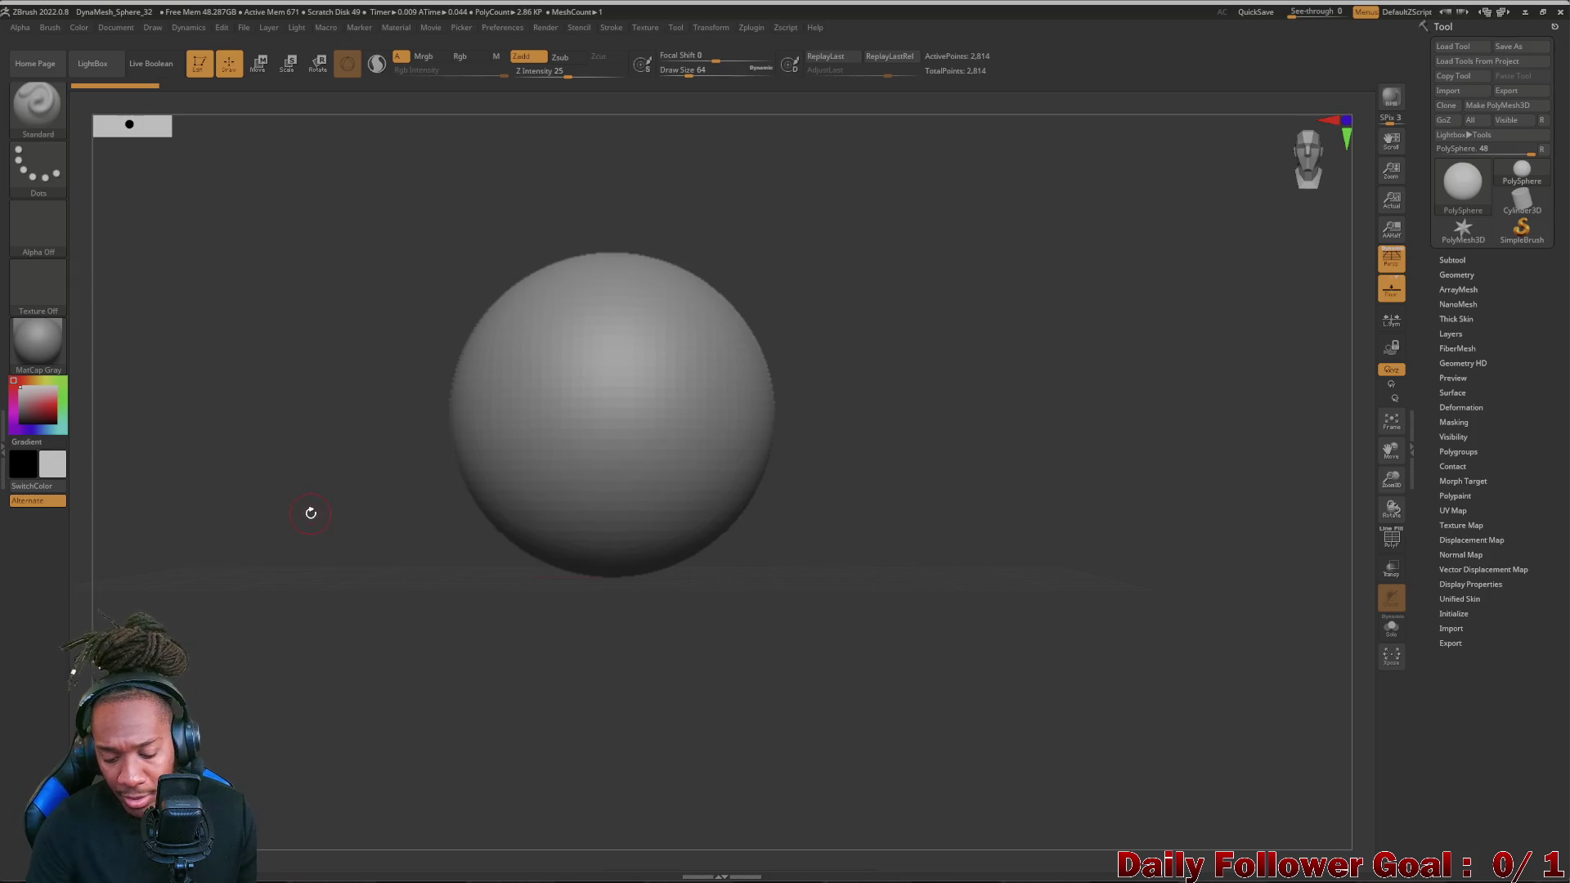
pyautogui.press('F1')
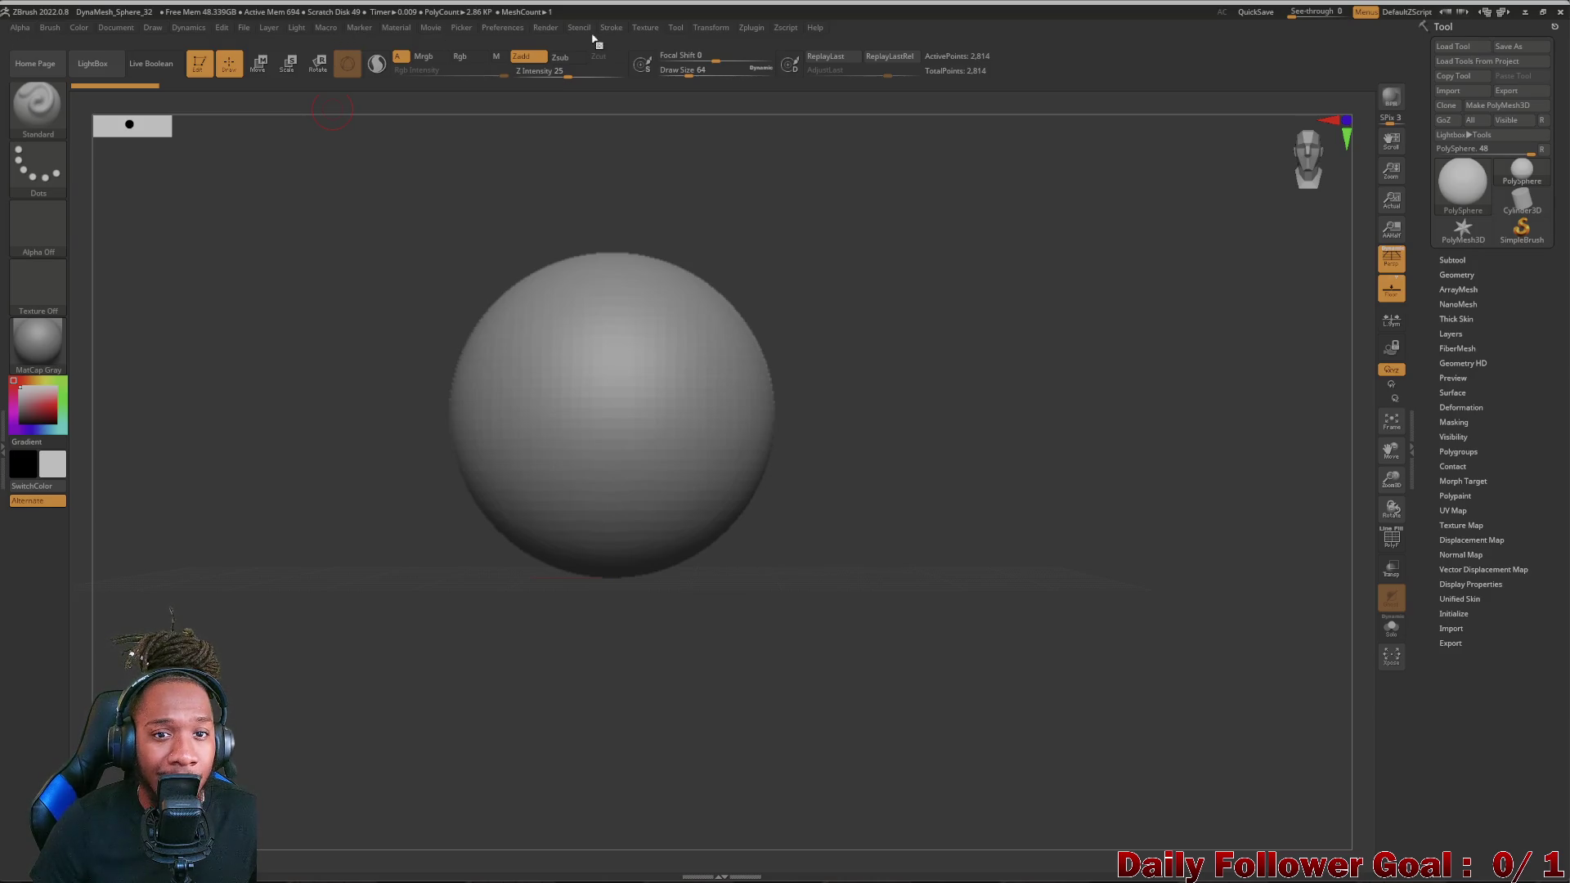
pyautogui.click(329, 31)
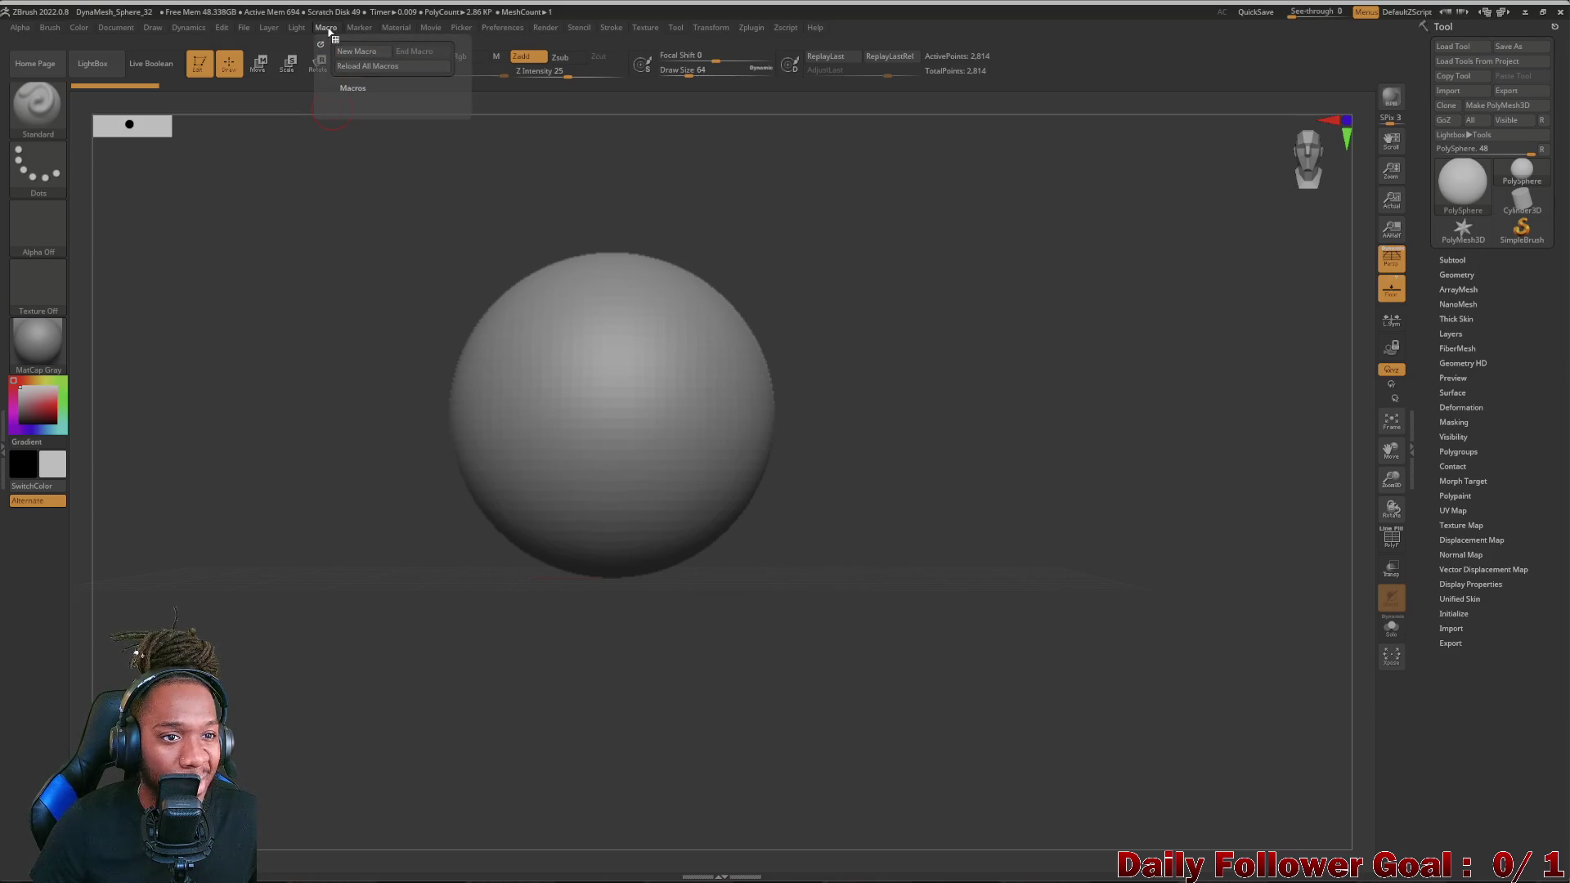
pyautogui.click(359, 52)
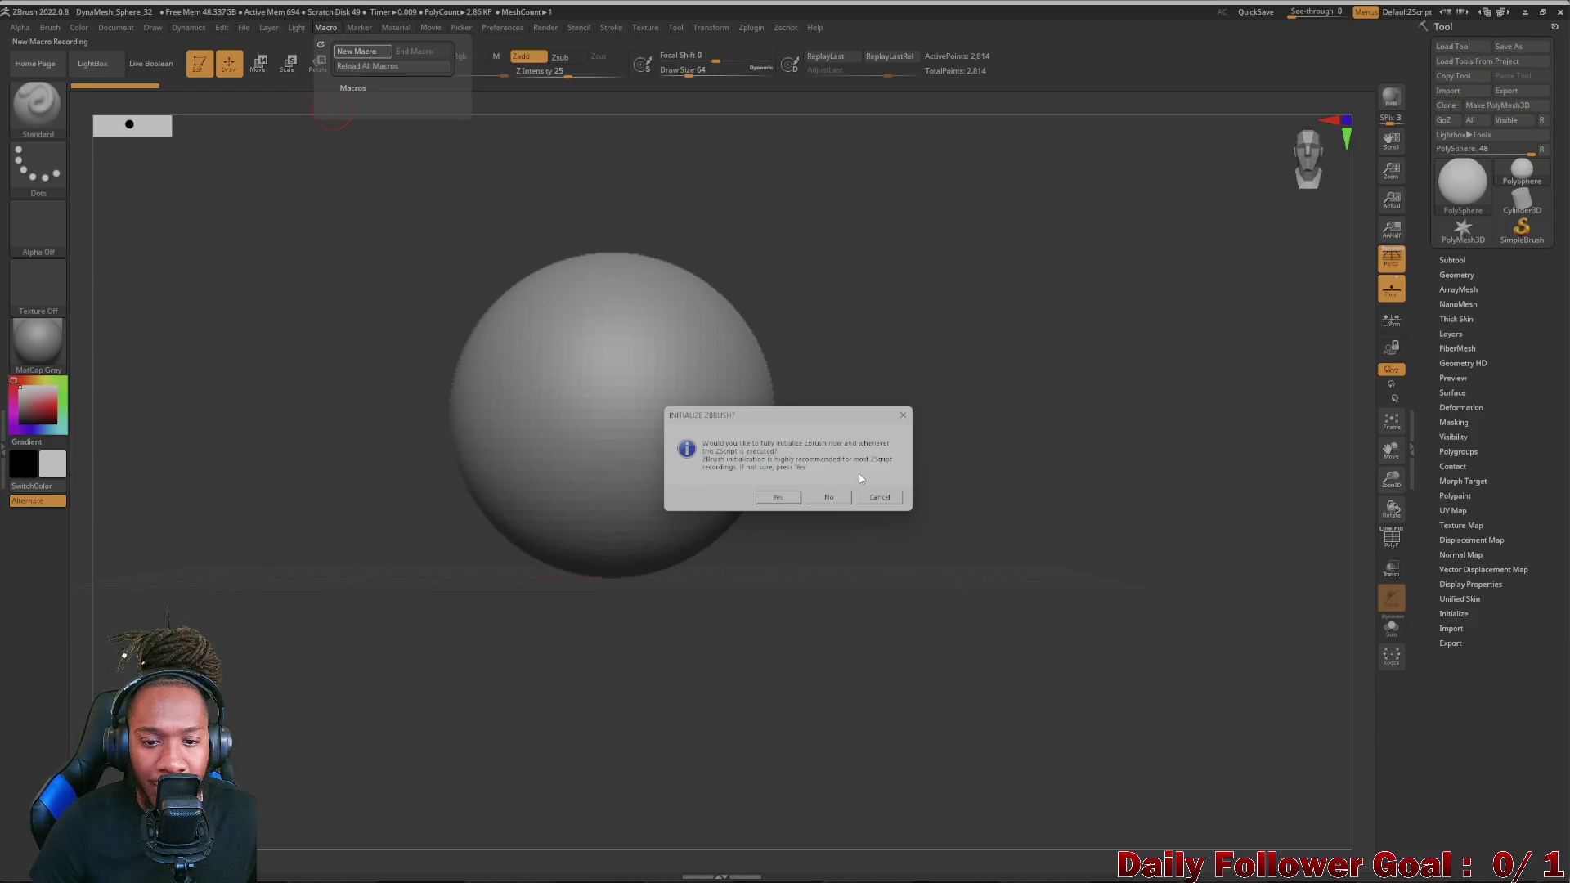
pyautogui.click(886, 497)
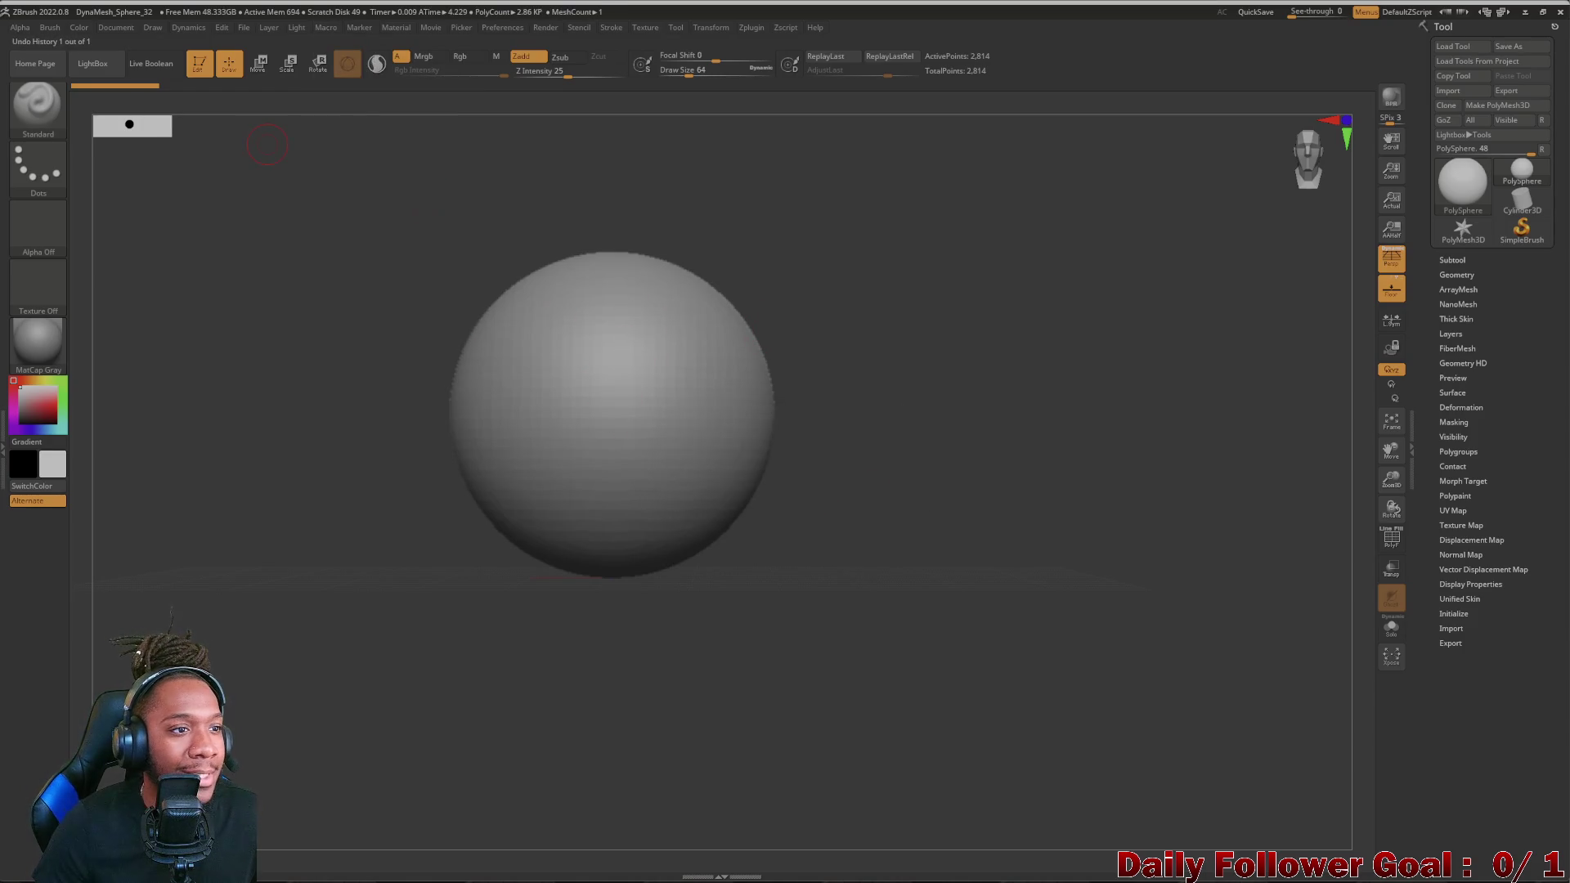
pyautogui.click(232, 30)
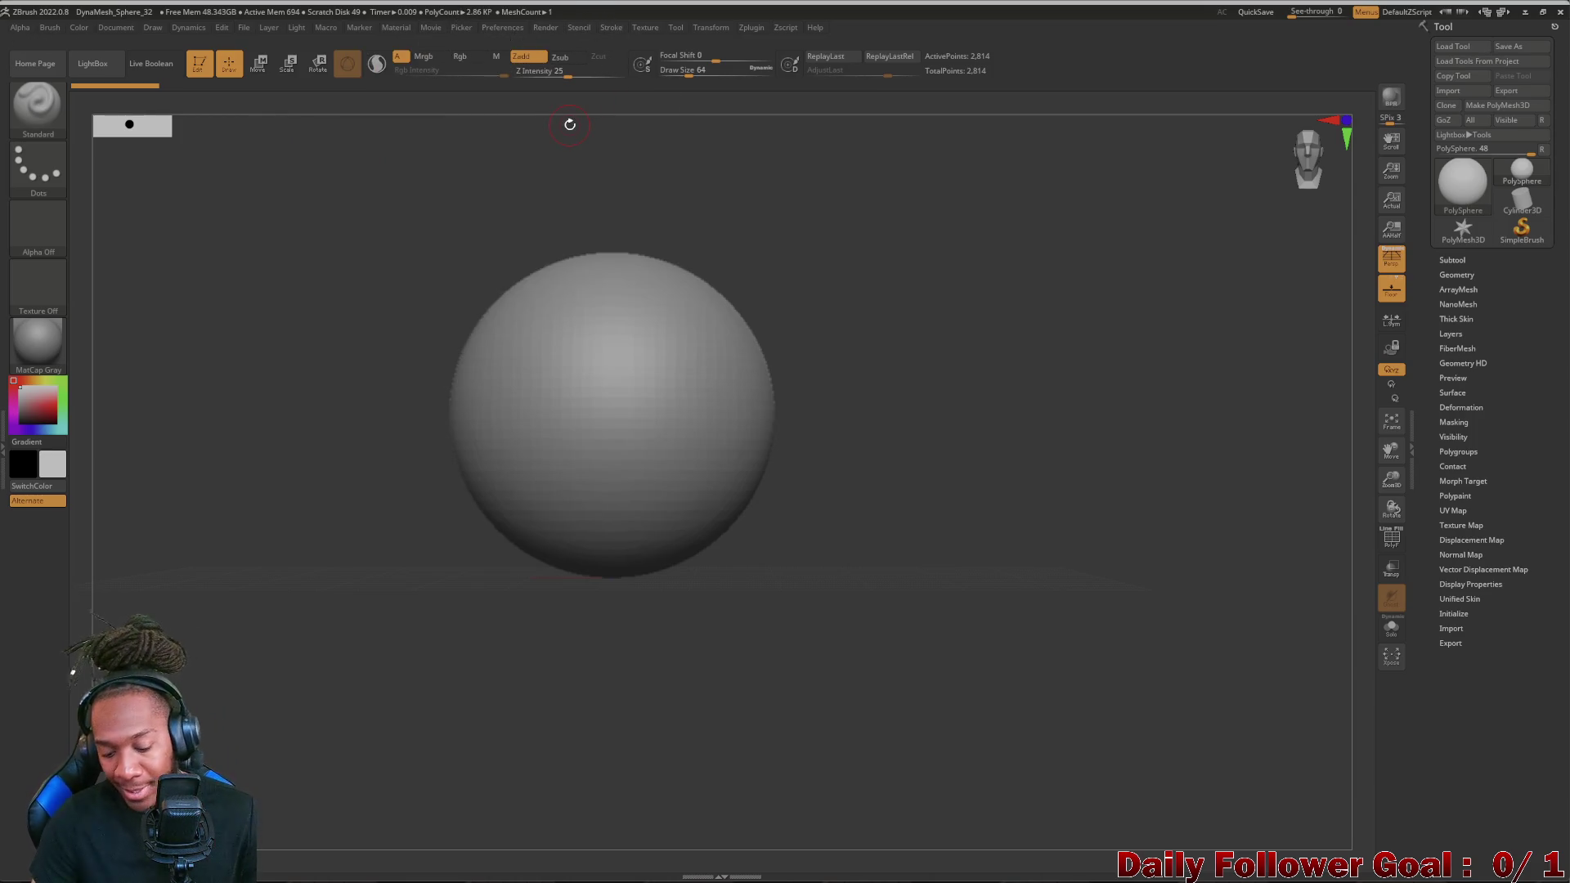
pyautogui.press('b')
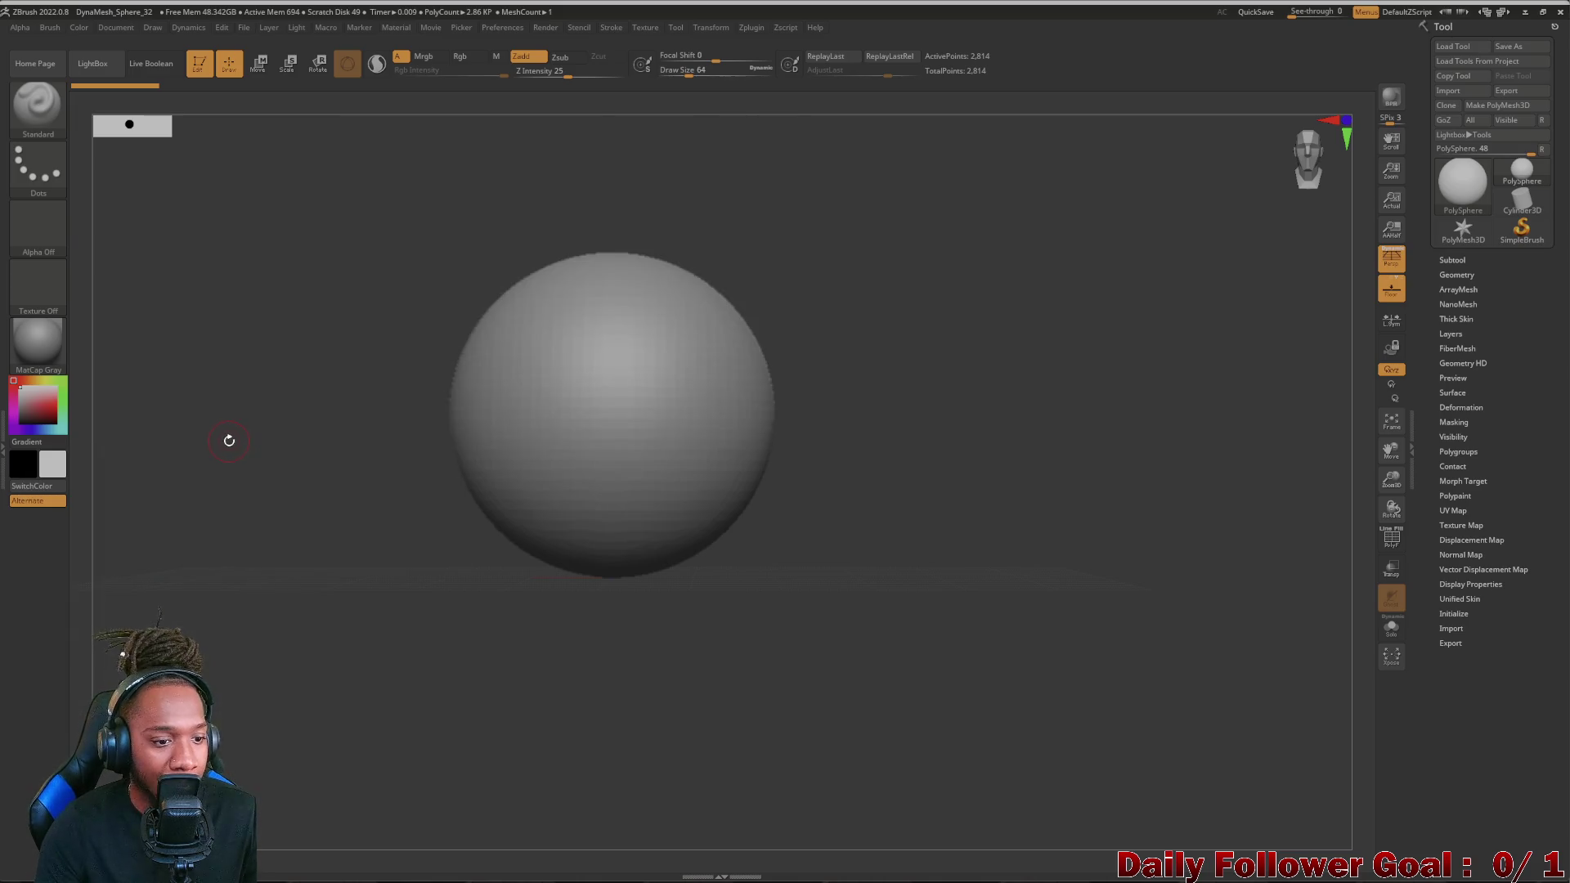
pyautogui.press('F1')
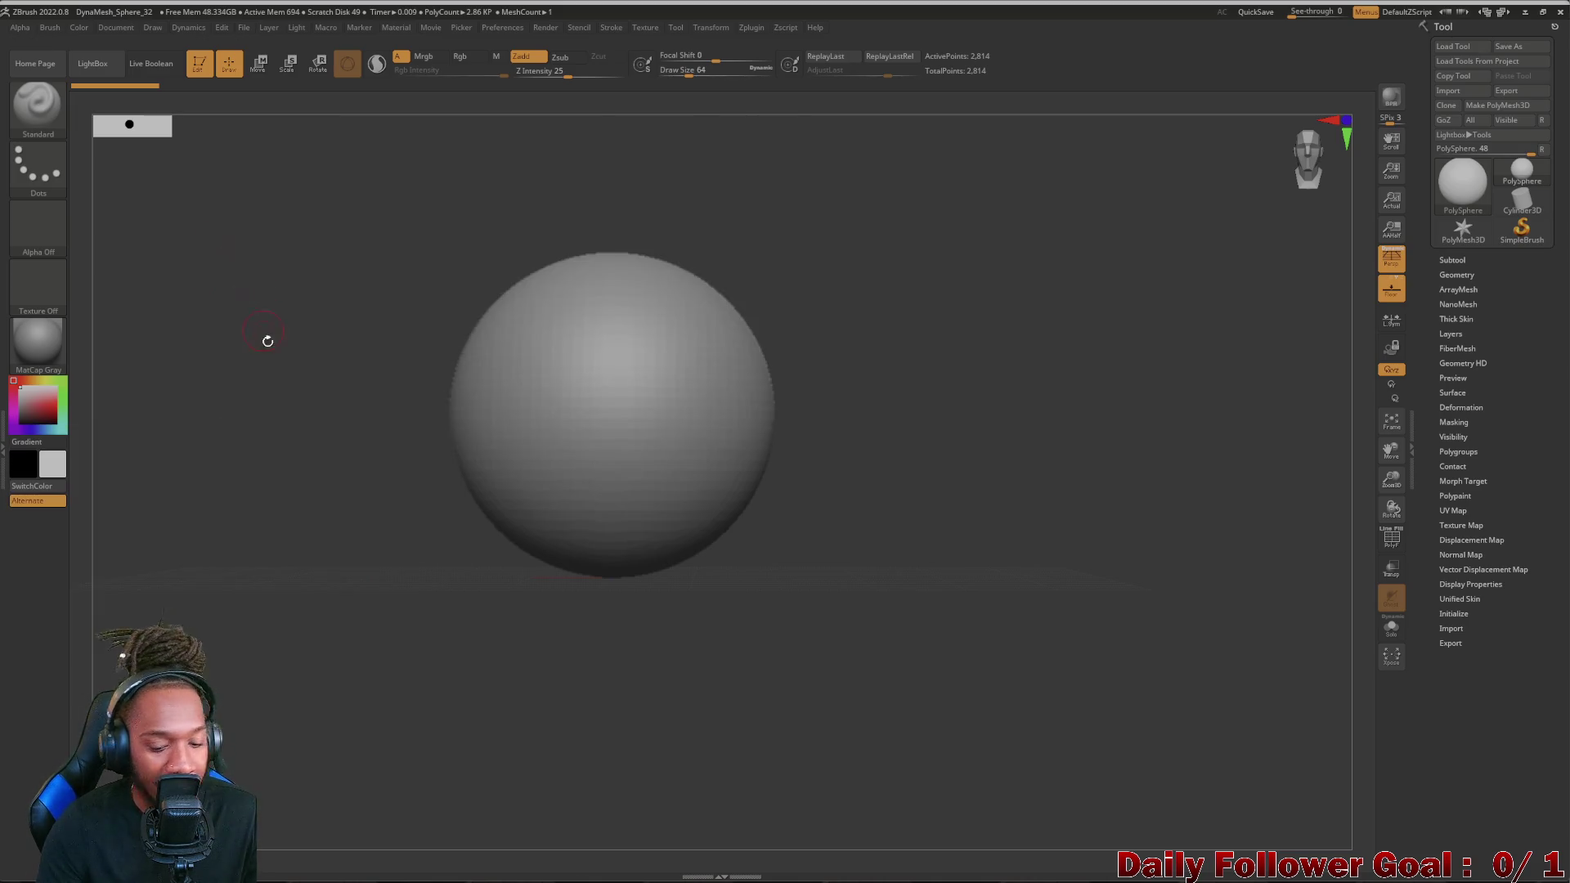
# - Make Move Topological the active brush and check its draw size and focal shift
pyautogui.click(37, 113)
pyautogui.press('m')
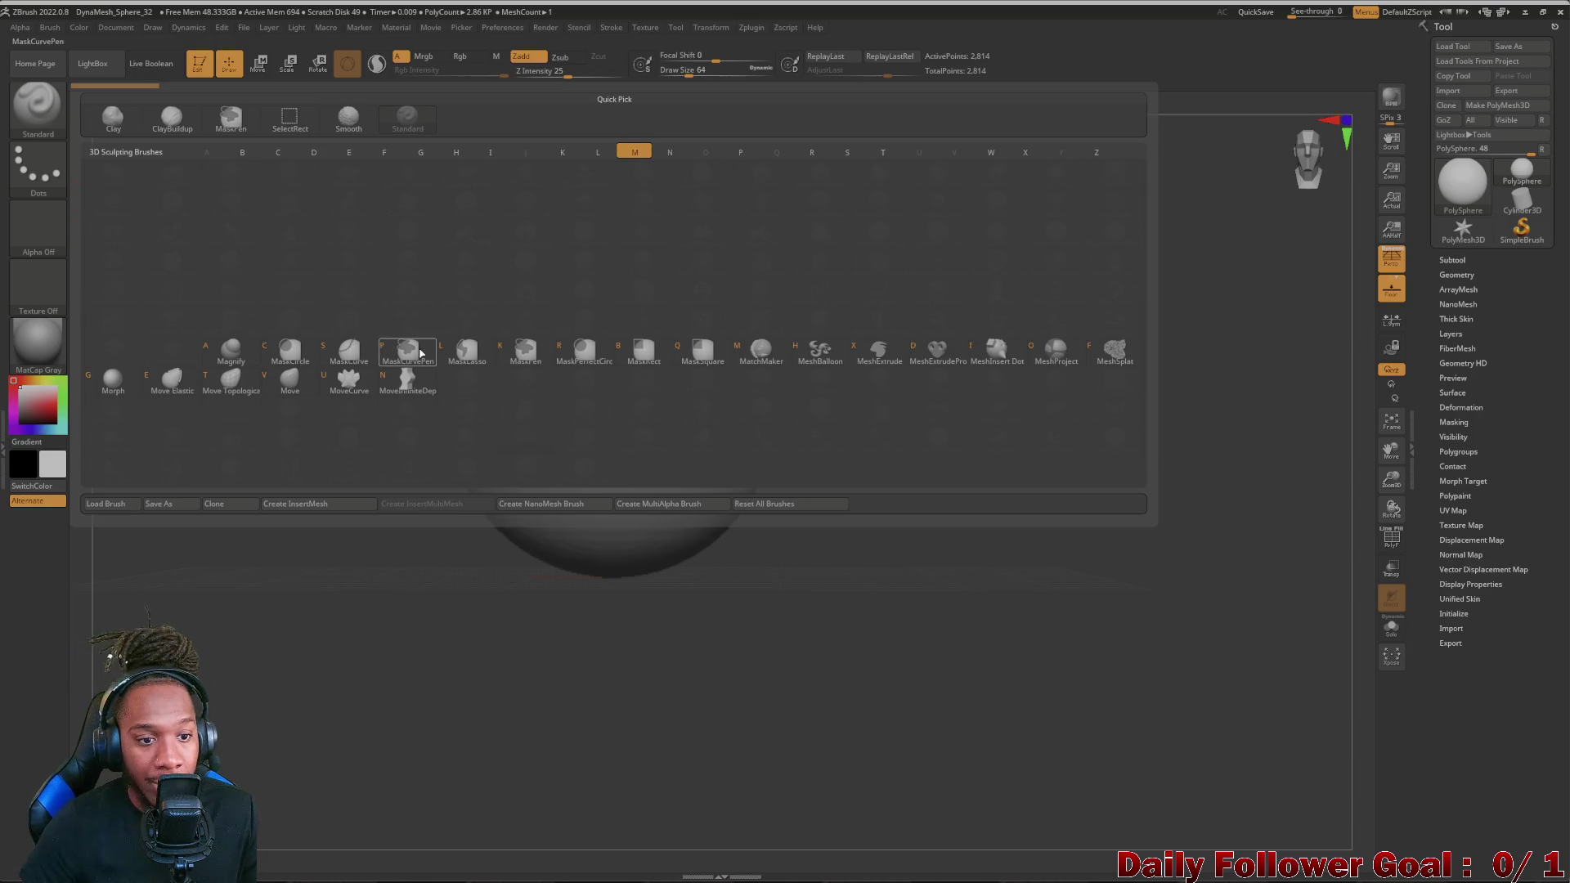
pyautogui.click(233, 379)
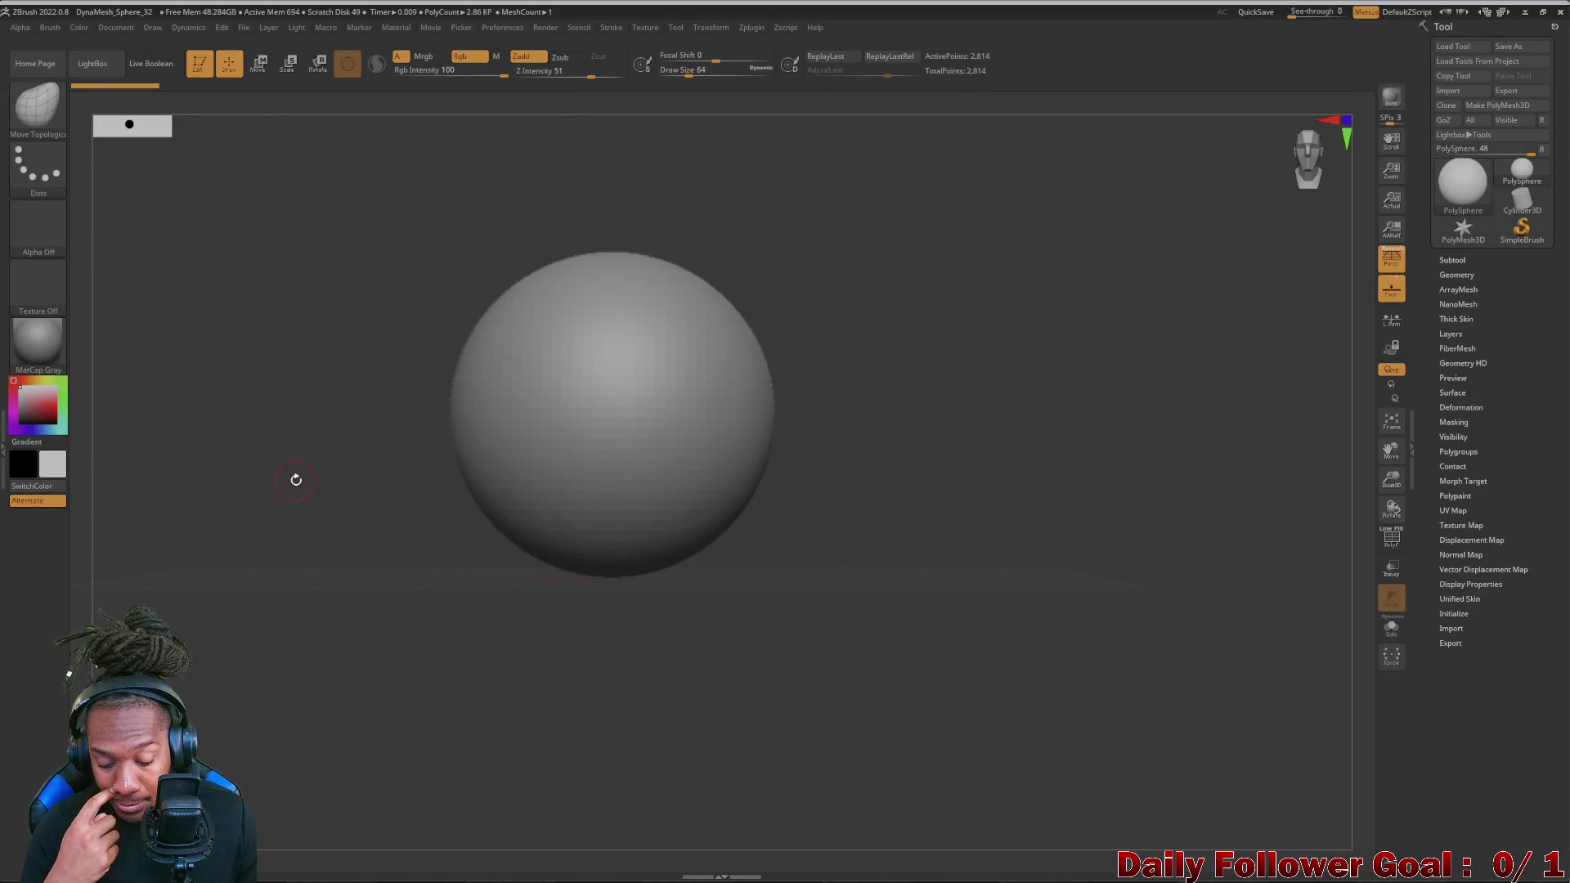
pyautogui.press('space')
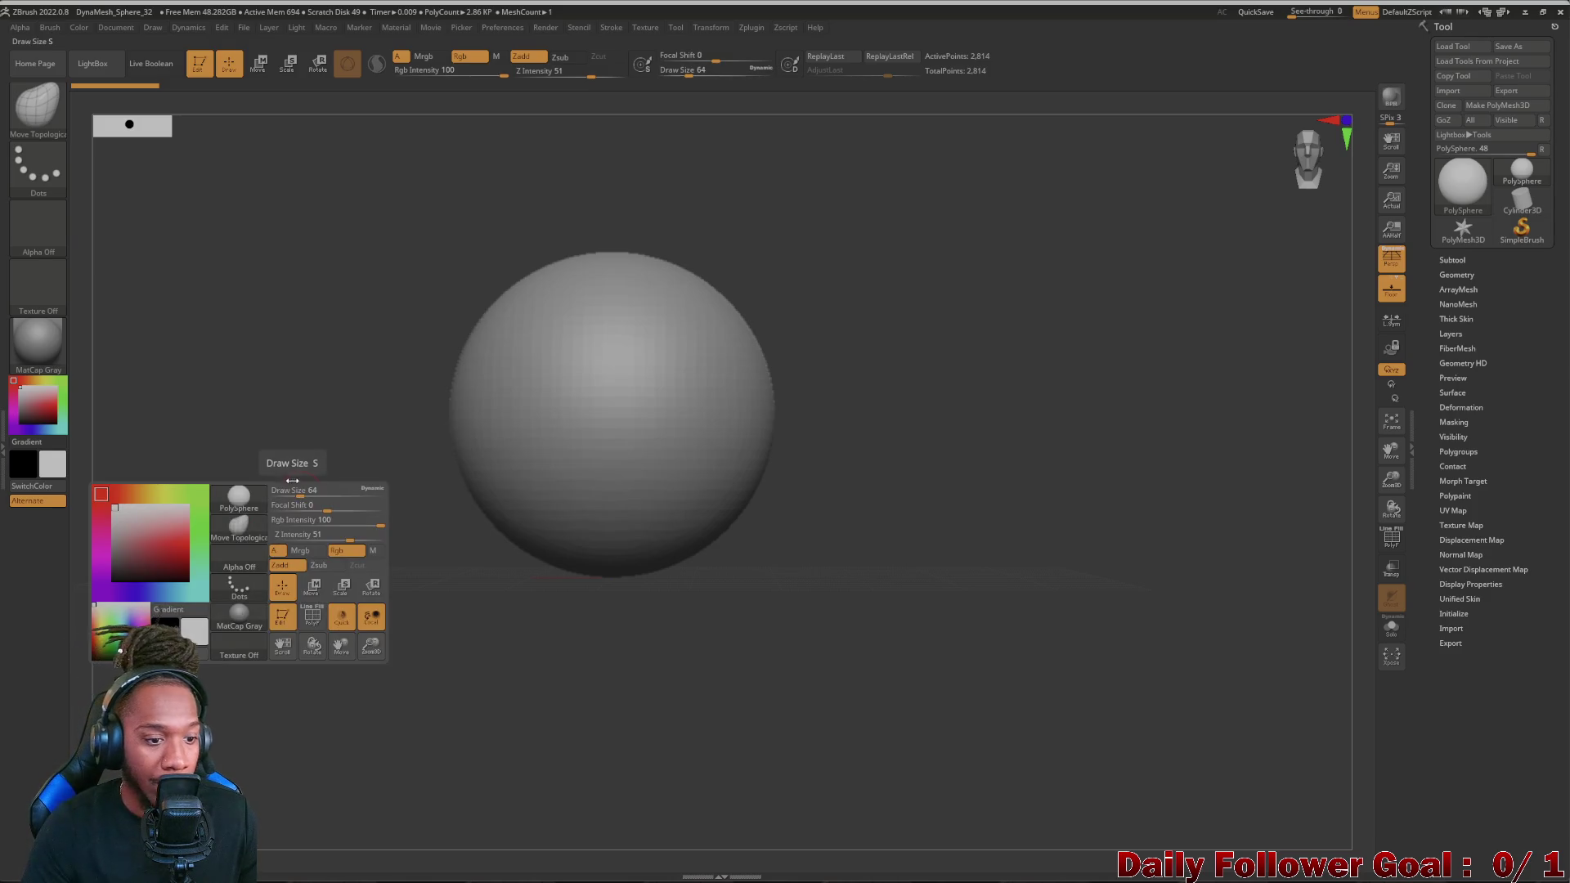
pyautogui.press('space')
pyautogui.press('space')
pyautogui.press('space')
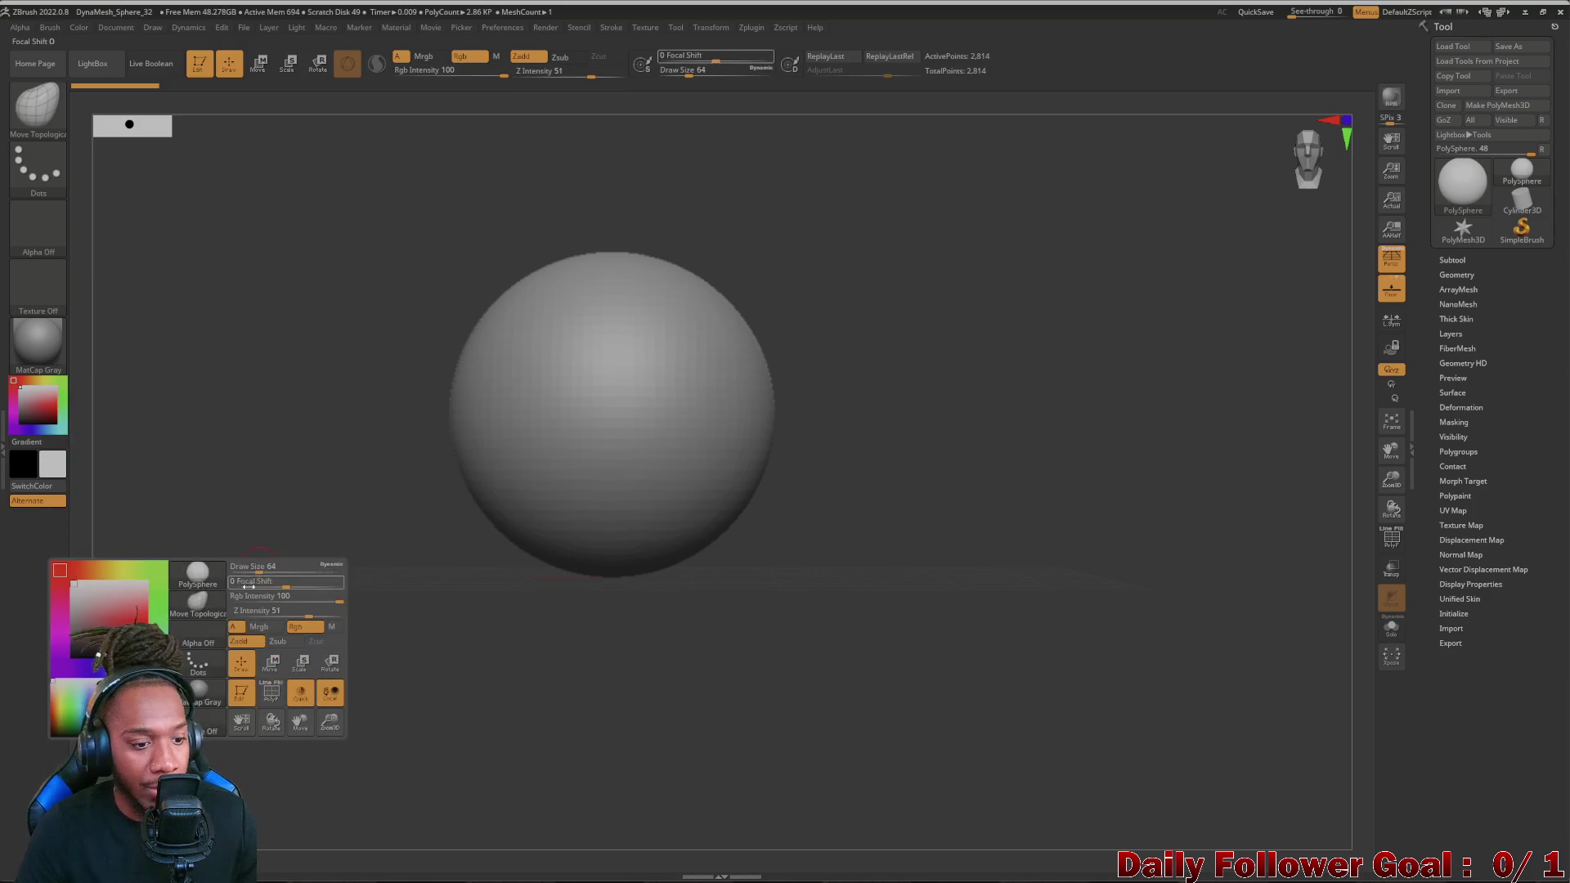
pyautogui.press('space')
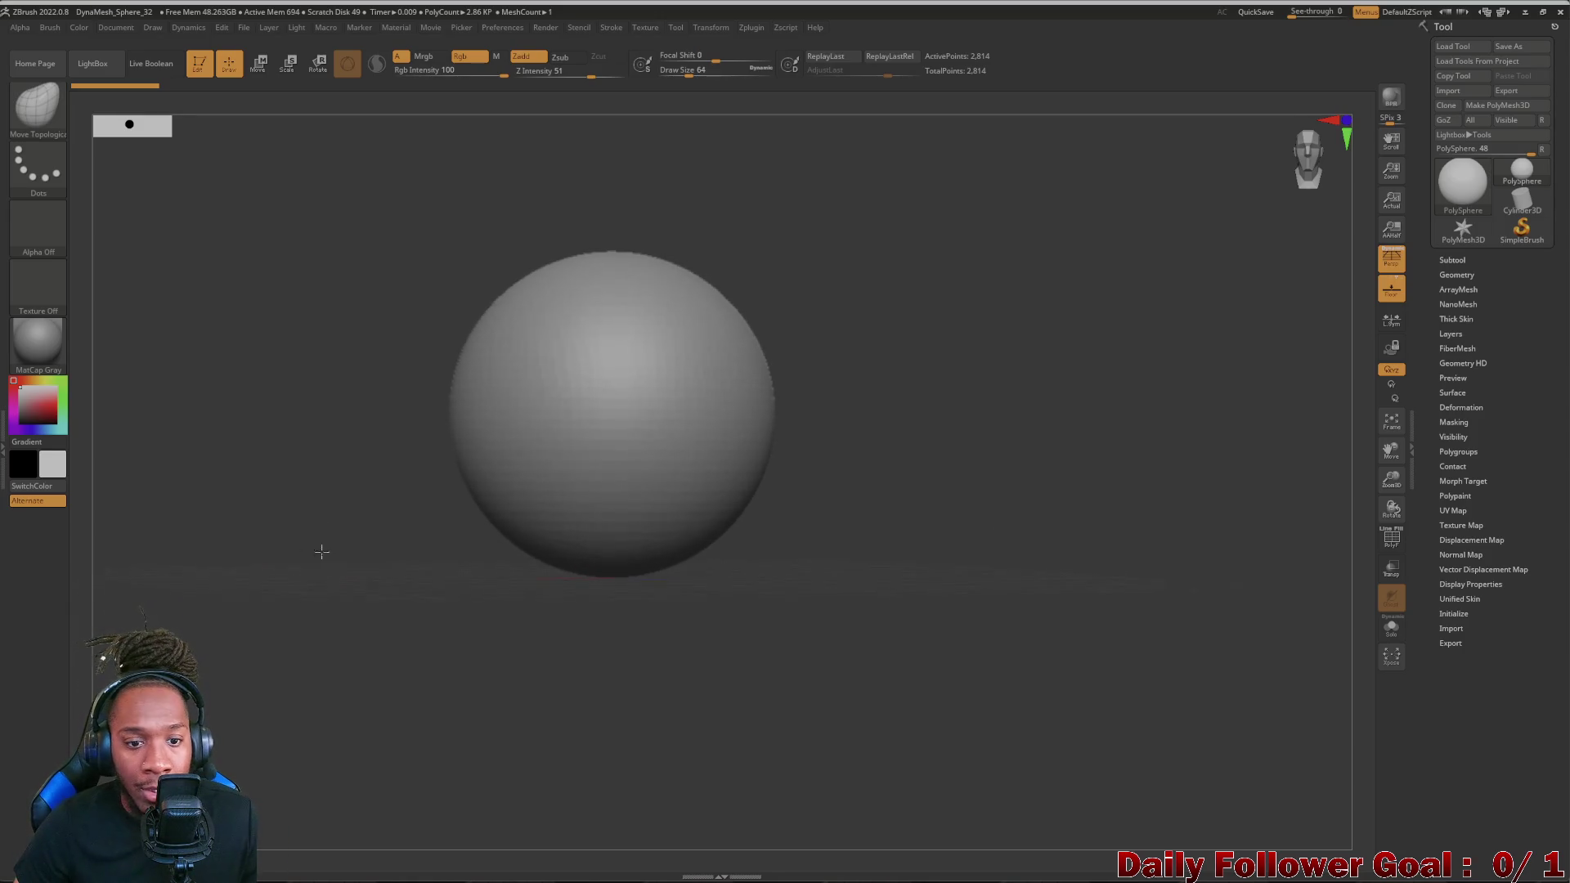
pyautogui.scroll(2, 326, 479)
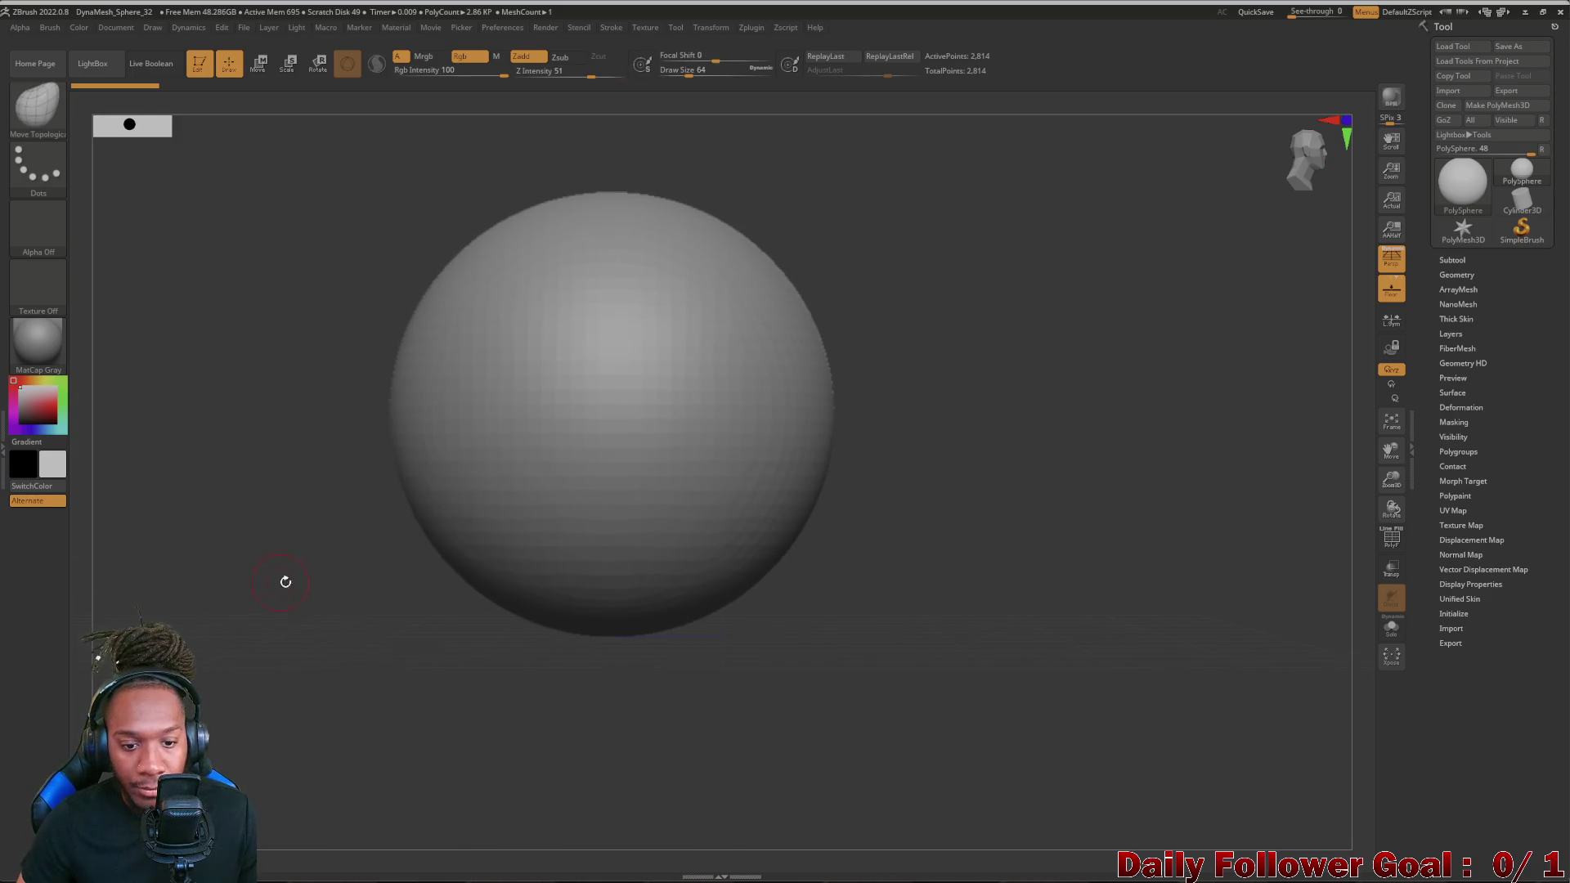
pyautogui.scroll(1, 308, 540)
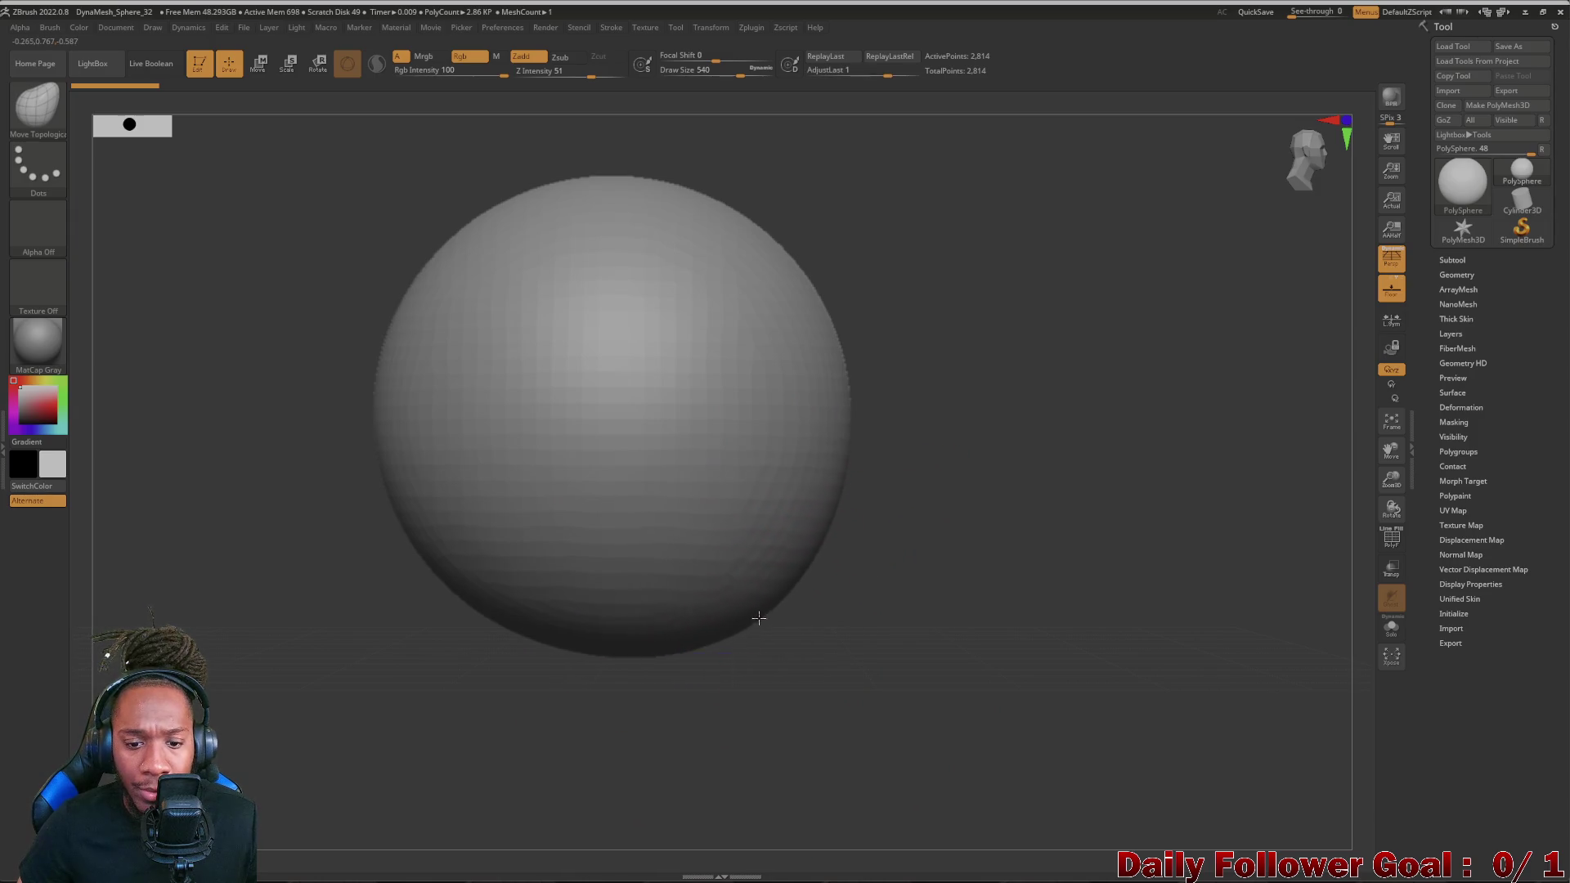
# - Pull the sphere's bottom into a teardrop and mask its lower part
pyautogui.moveTo(751, 599); pyautogui.dragTo(831, 691)
pyautogui.moveTo(585, 724)
pyautogui.mouseDown()
pyautogui.moveTo(810, 676)
pyautogui.moveTo(834, 706)
pyautogui.moveTo(786, 728)
pyautogui.mouseUp()
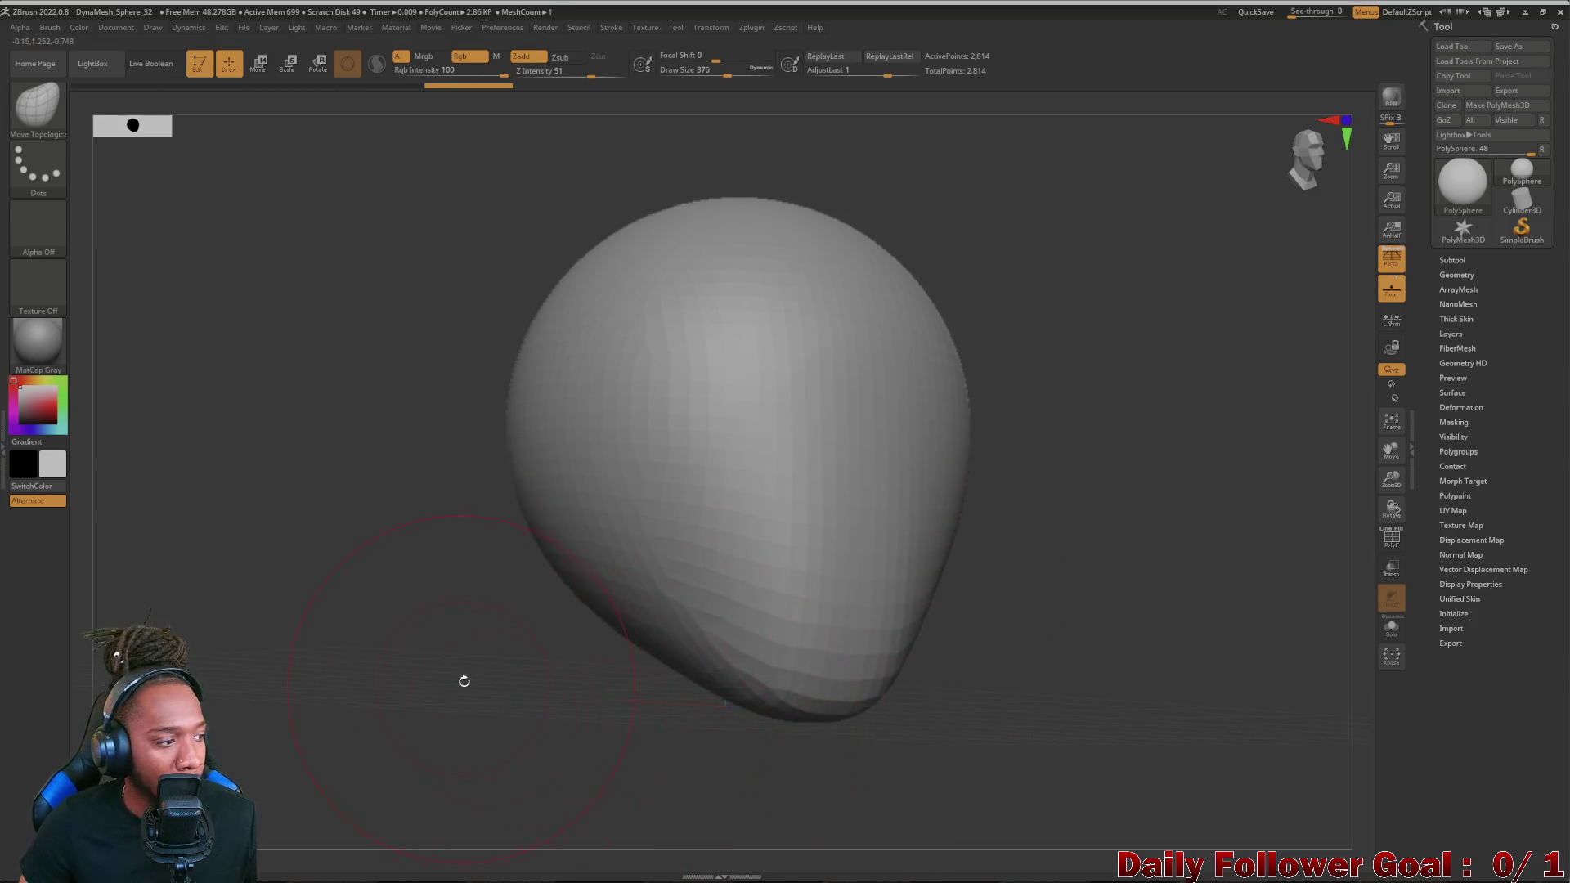
pyautogui.moveTo(462, 687)
pyautogui.mouseDown()
pyautogui.moveTo(515, 705)
pyautogui.moveTo(590, 529)
pyautogui.moveTo(540, 577)
pyautogui.mouseUp()
pyautogui.moveTo(540, 687)
pyautogui.mouseDown()
pyautogui.moveTo(340, 780)
pyautogui.moveTo(385, 591)
pyautogui.mouseUp()
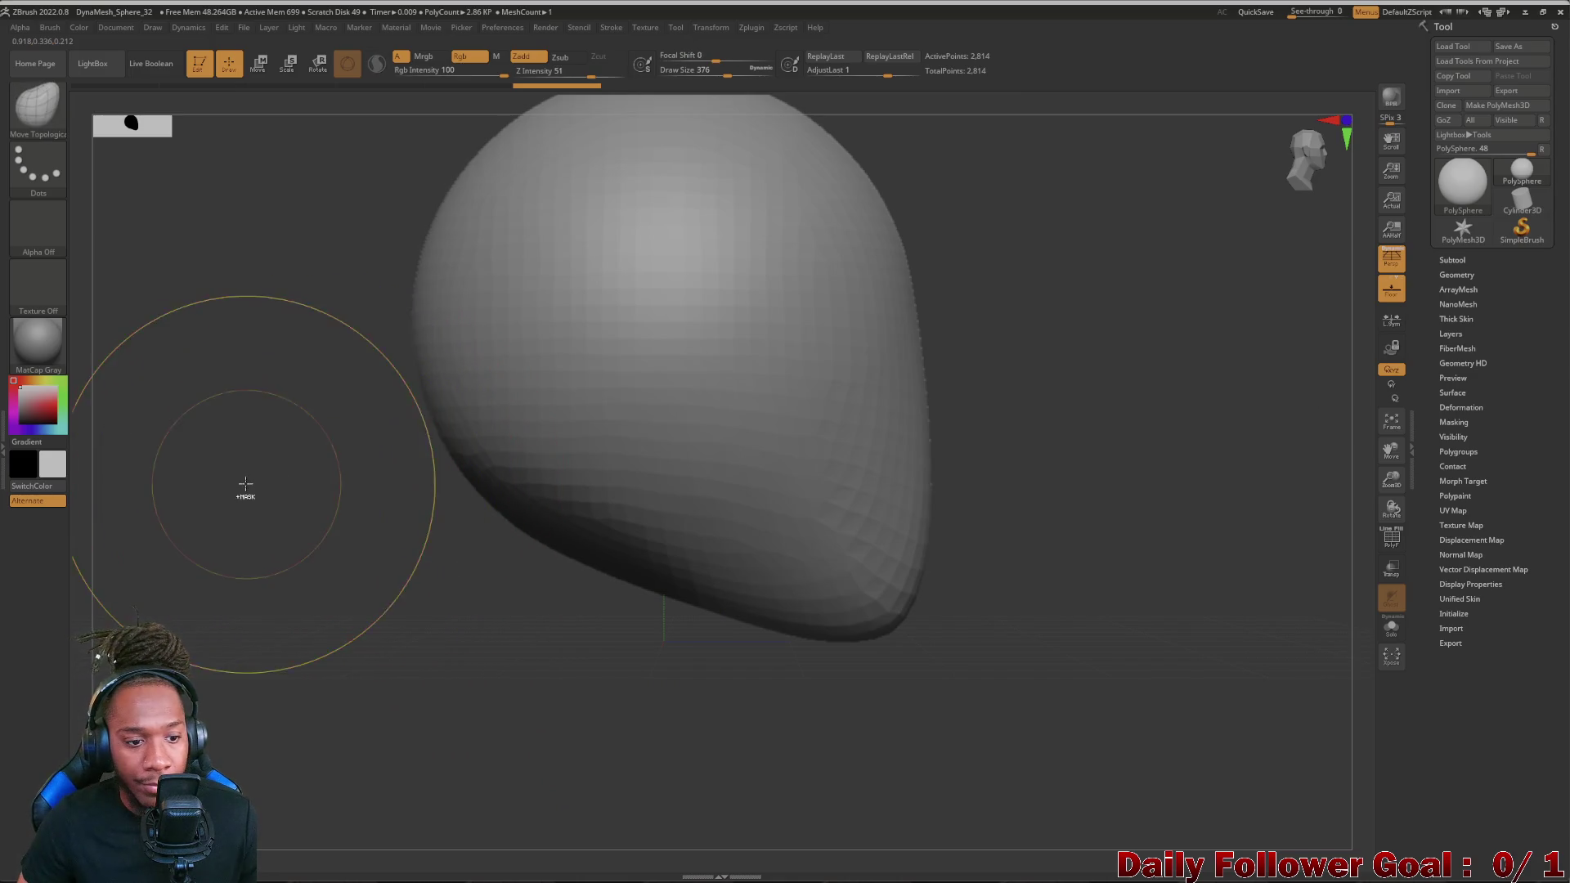
# - Invert the mask and stretch the sphere into a teardrop with a long lower-left protrusion, undoing a stray spike
pyautogui.keyDown('ctrl'); pyautogui.click(297, 493); pyautogui.keyUp('ctrl')
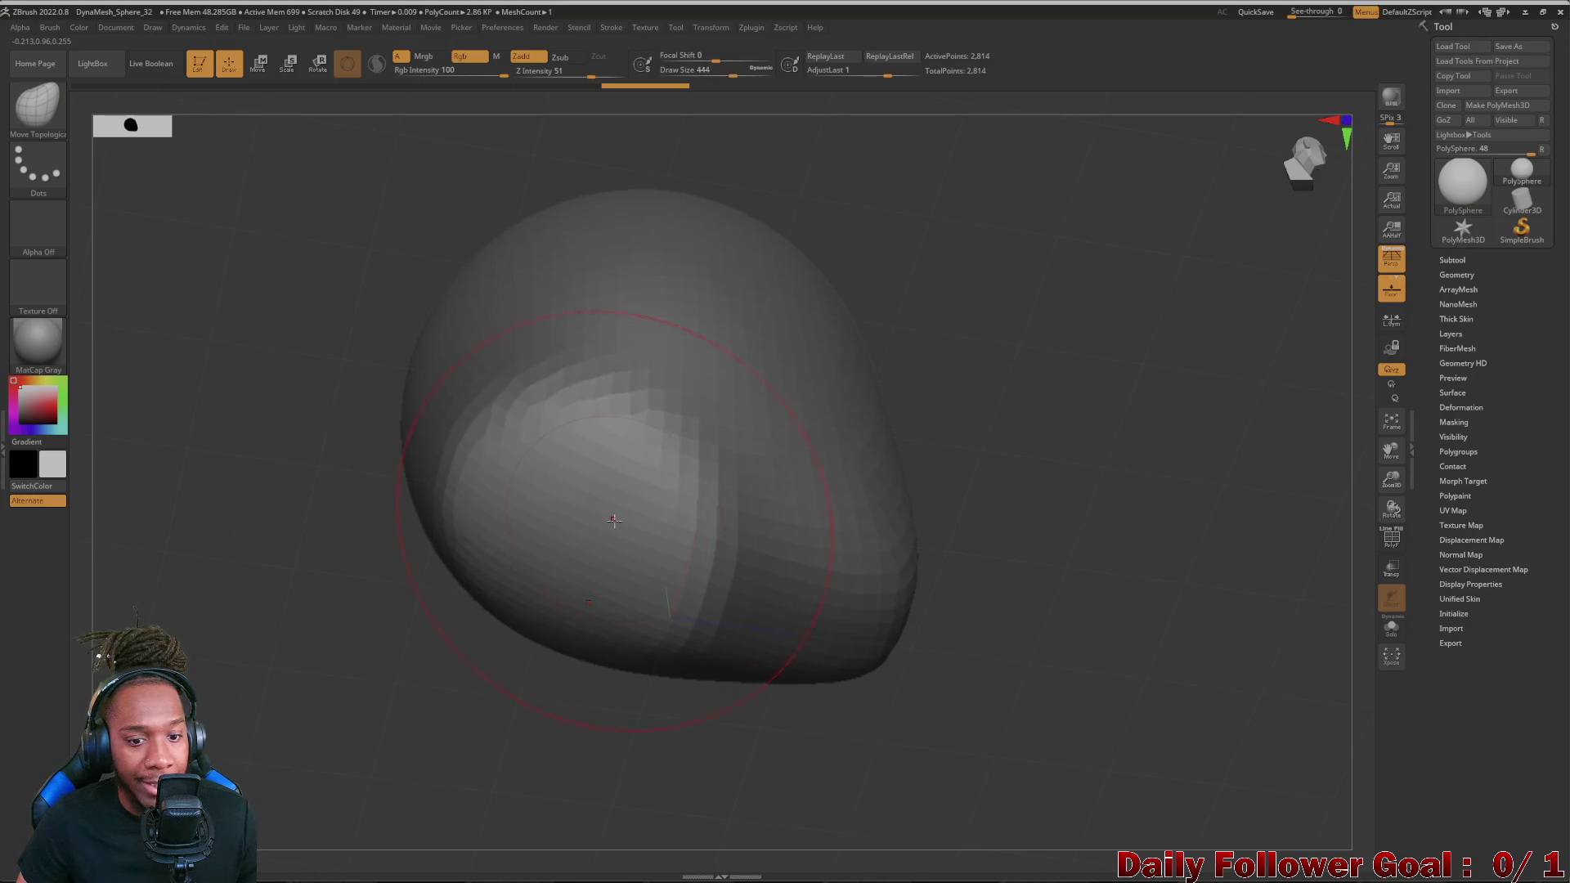
pyautogui.moveTo(618, 529); pyautogui.dragTo(298, 466)
pyautogui.moveTo(299, 467); pyautogui.dragTo(252, 438, button='right')
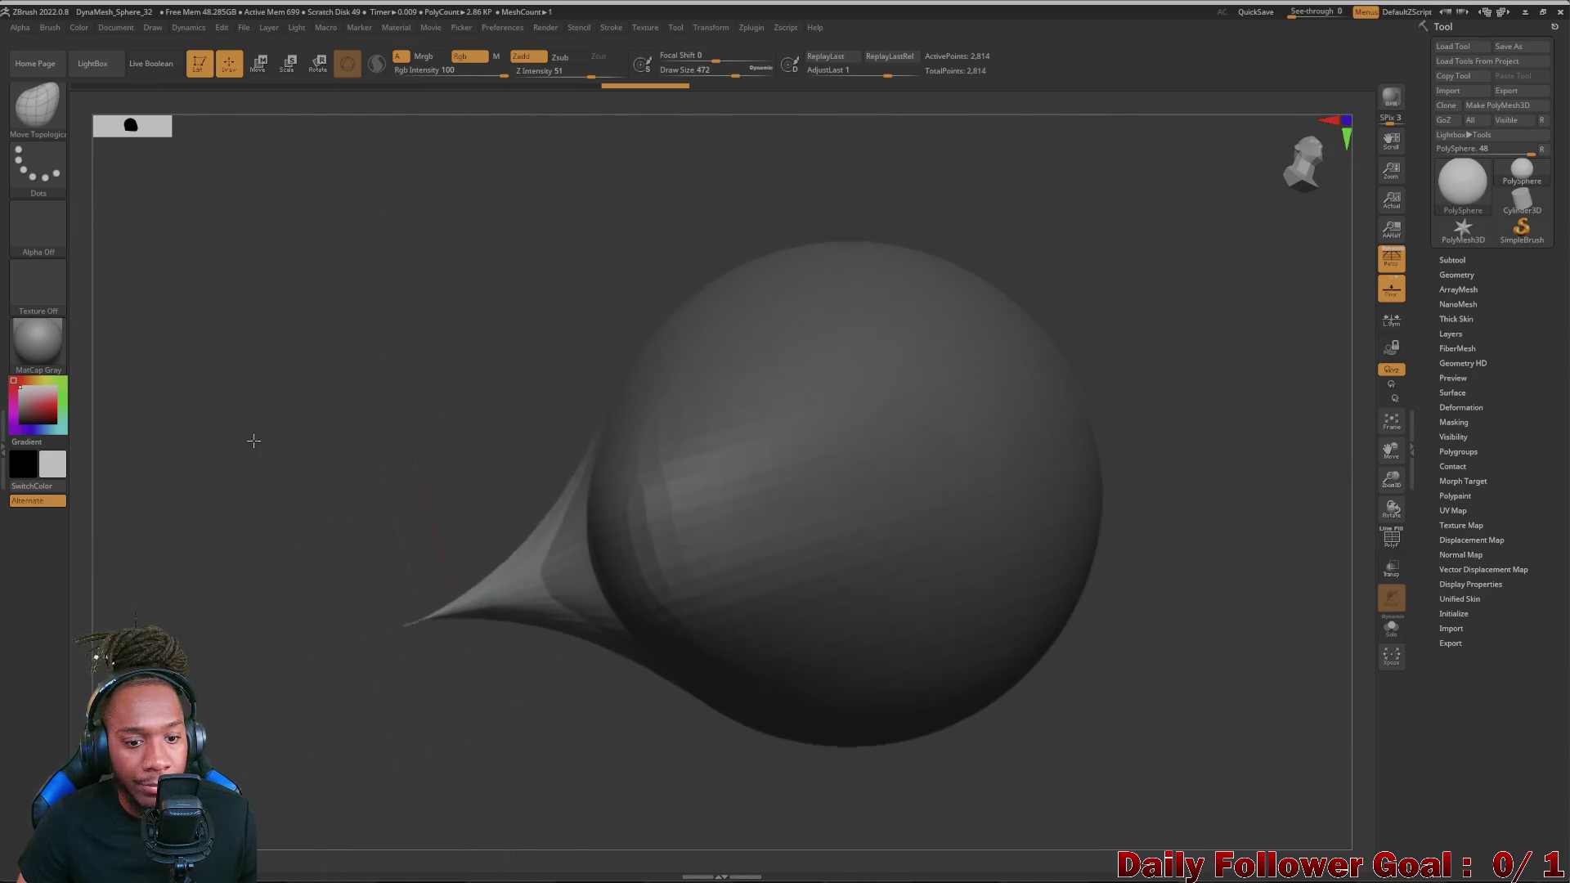
pyautogui.hotkey('ctrl', 'z')
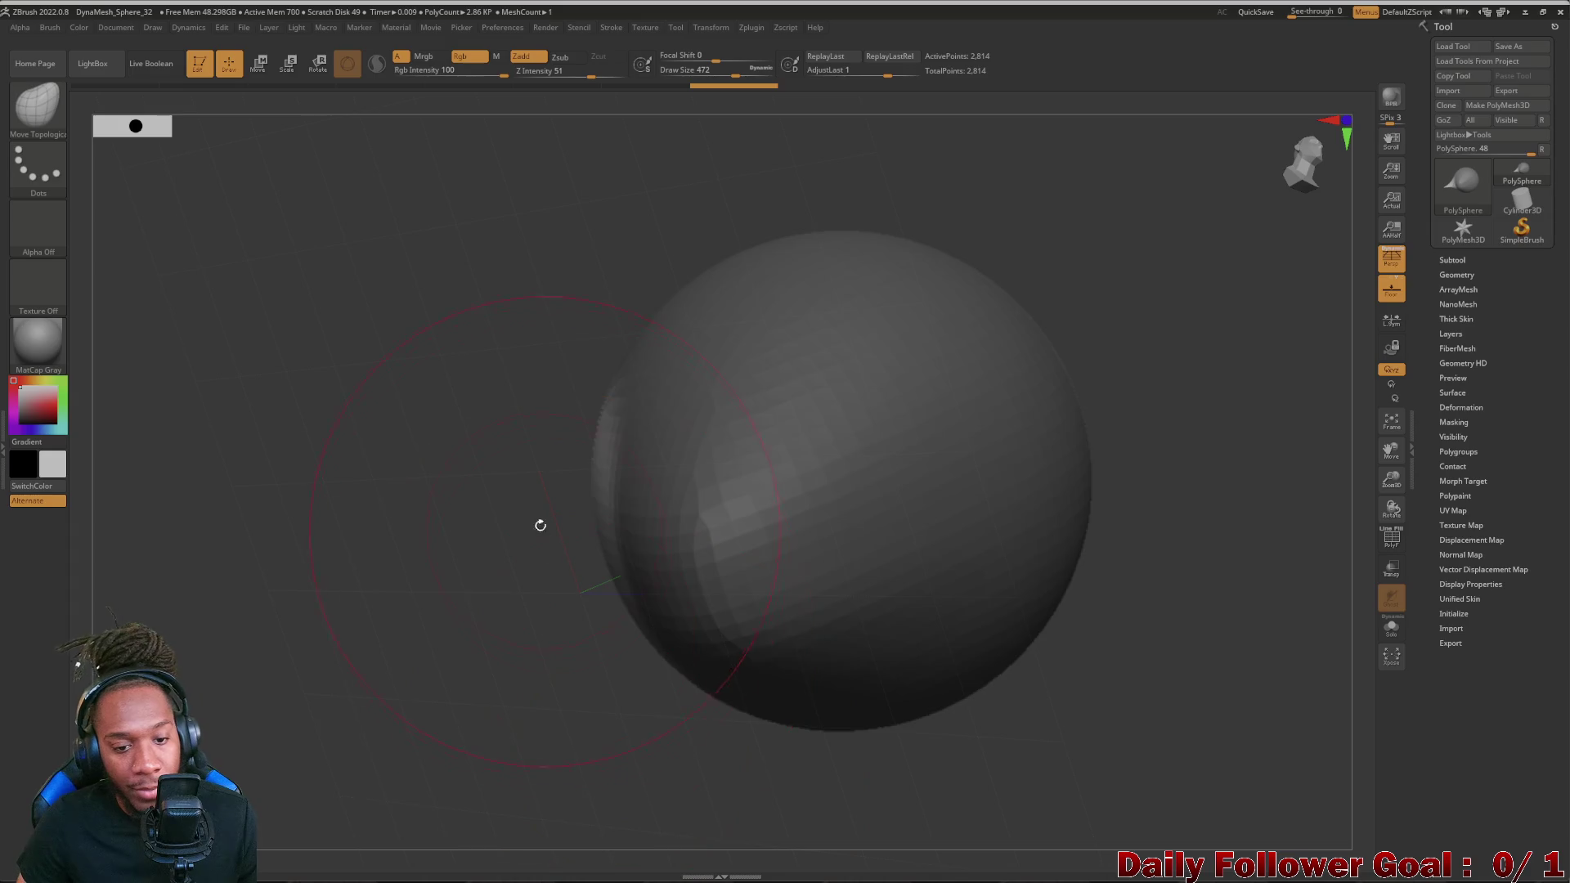
pyautogui.moveTo(544, 529); pyautogui.dragTo(466, 368)
pyautogui.moveTo(613, 651)
pyautogui.mouseDown(button='right')
pyautogui.moveTo(457, 603)
pyautogui.moveTo(509, 571)
pyautogui.mouseUp(button='right')
pyautogui.moveTo(571, 479); pyautogui.dragTo(460, 663)
pyautogui.moveTo(461, 663)
pyautogui.mouseDown(button='right')
pyautogui.moveTo(369, 535)
pyautogui.moveTo(331, 650)
pyautogui.moveTo(381, 565)
pyautogui.moveTo(368, 517)
pyautogui.mouseUp(button='right')
# - Lengthen the protrusion downward into a slim neck, flatten its bottom and review the head from several angles
pyautogui.moveTo(443, 576); pyautogui.dragTo(407, 731)
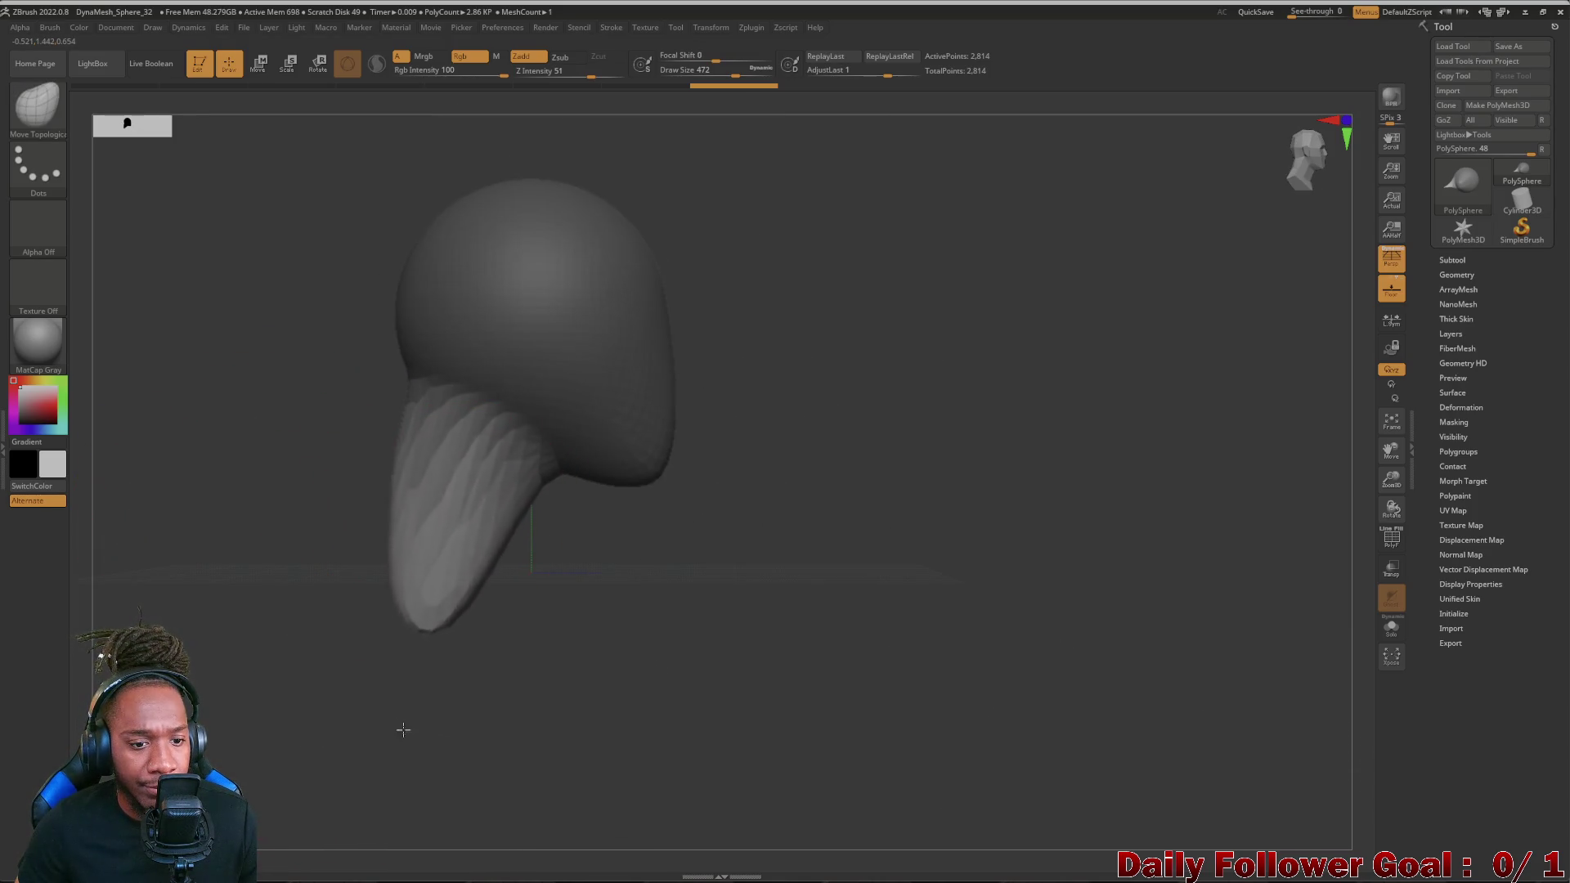
pyautogui.moveTo(411, 546); pyautogui.dragTo(373, 542)
pyautogui.moveTo(360, 563)
pyautogui.mouseDown(button='right')
pyautogui.moveTo(307, 528)
pyautogui.moveTo(434, 628)
pyautogui.mouseUp(button='right')
pyautogui.moveTo(433, 628); pyautogui.dragTo(442, 651)
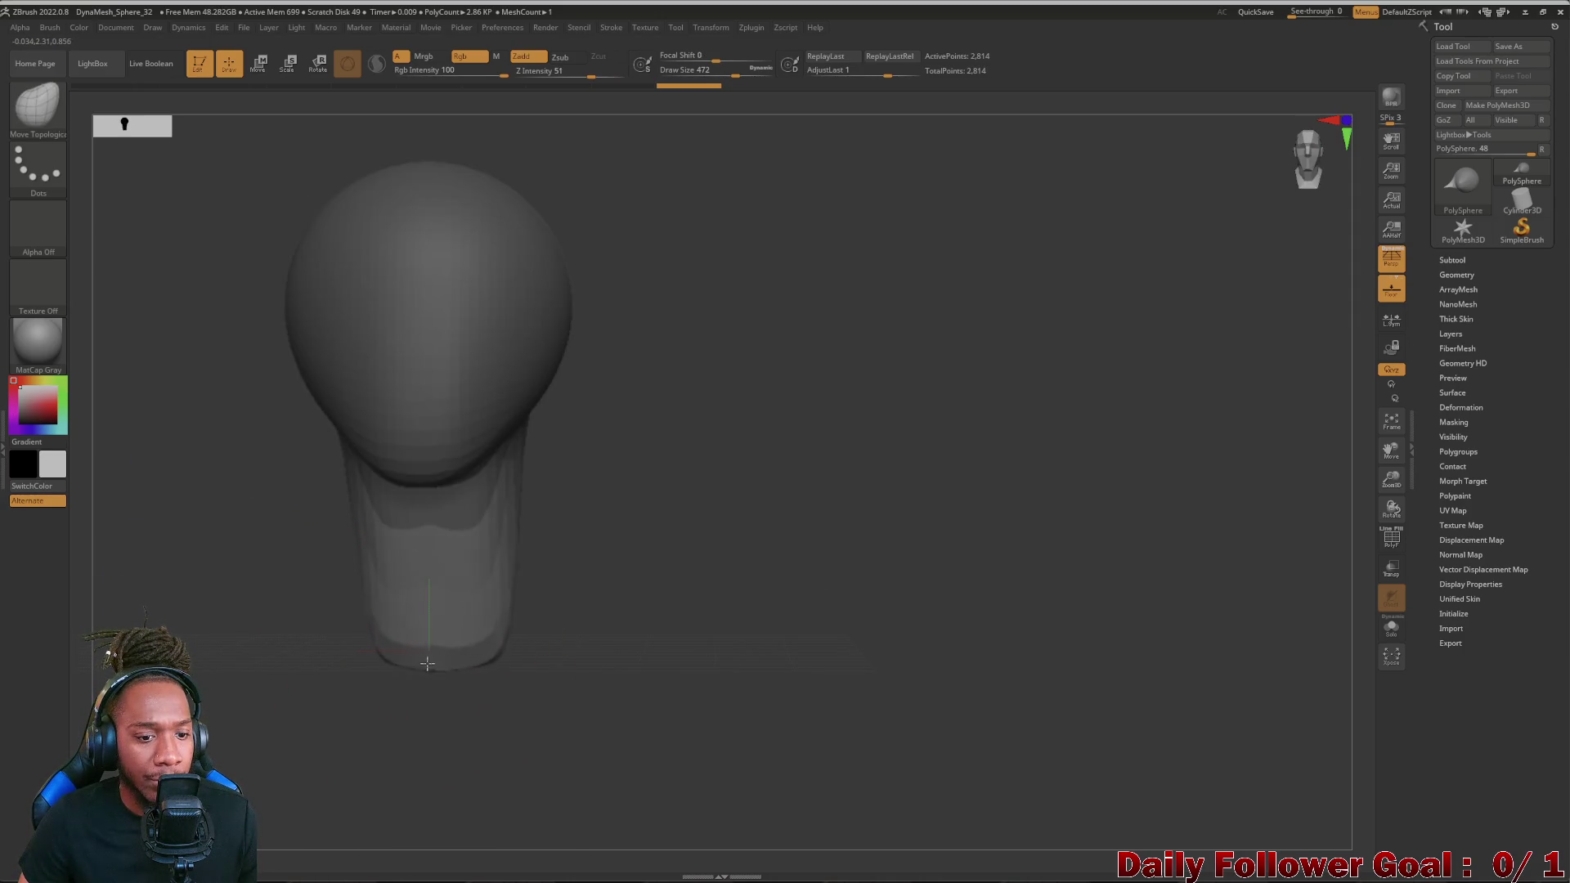
pyautogui.moveTo(228, 594)
pyautogui.keyDown('ctrl'); pyautogui.mouseDown(button='right')
pyautogui.moveTo(172, 529)
pyautogui.moveTo(221, 629)
pyautogui.moveTo(307, 590)
pyautogui.moveTo(295, 614)
pyautogui.moveTo(399, 664)
pyautogui.moveTo(417, 613)
pyautogui.mouseUp(button='right'); pyautogui.keyUp('ctrl')
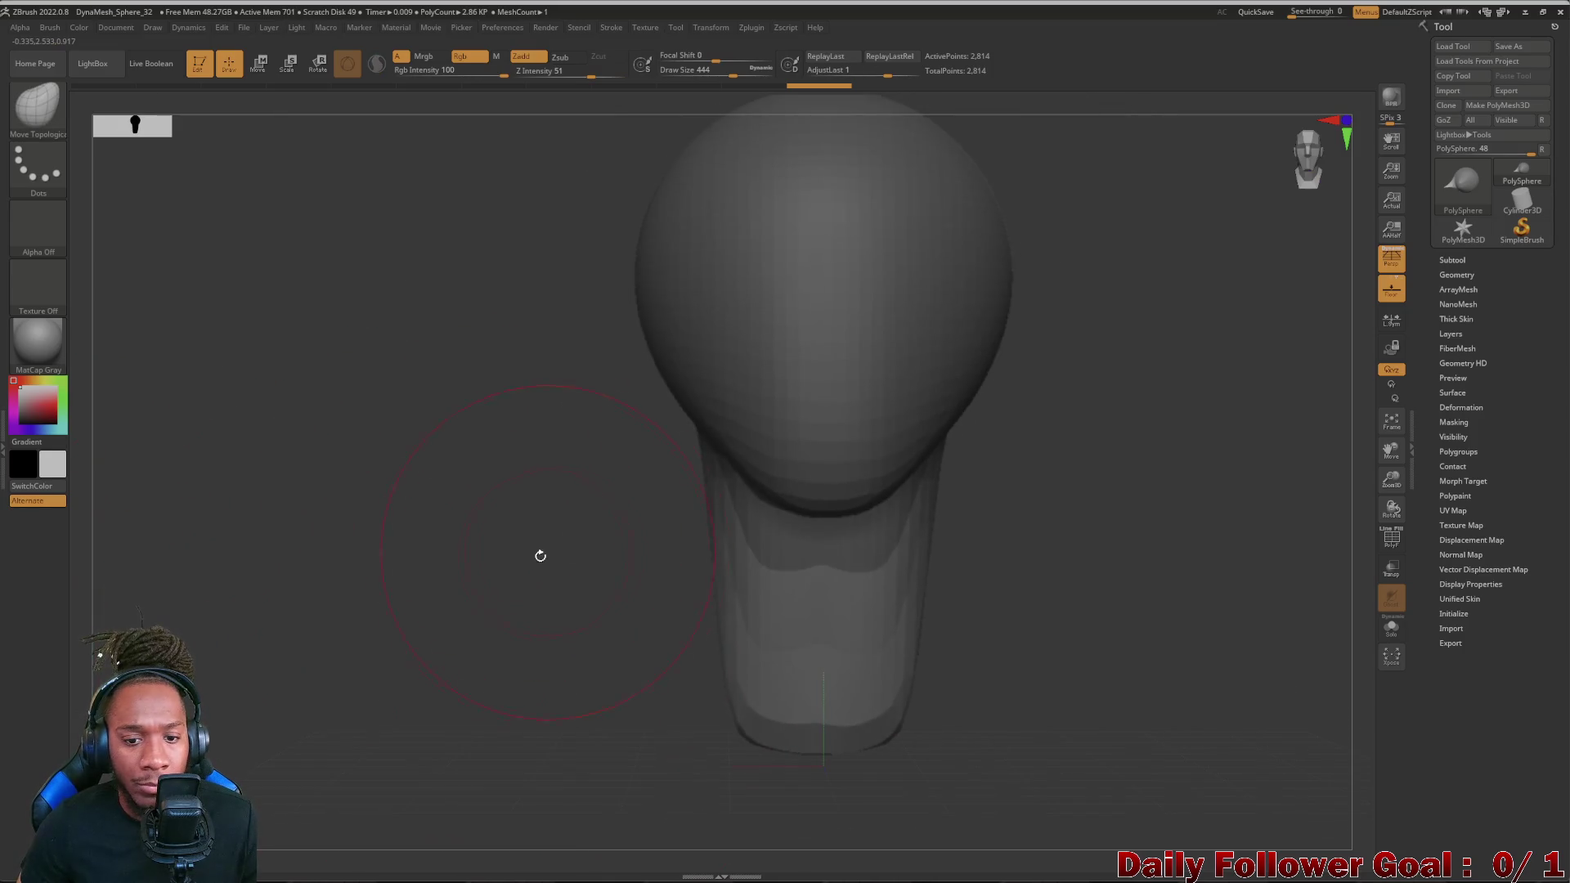
pyautogui.keyDown('ctrl'); pyautogui.keyDown('shift'); pyautogui.moveTo(546, 533); pyautogui.dragTo(661, 643); pyautogui.keyUp('shift'); pyautogui.keyUp('ctrl')
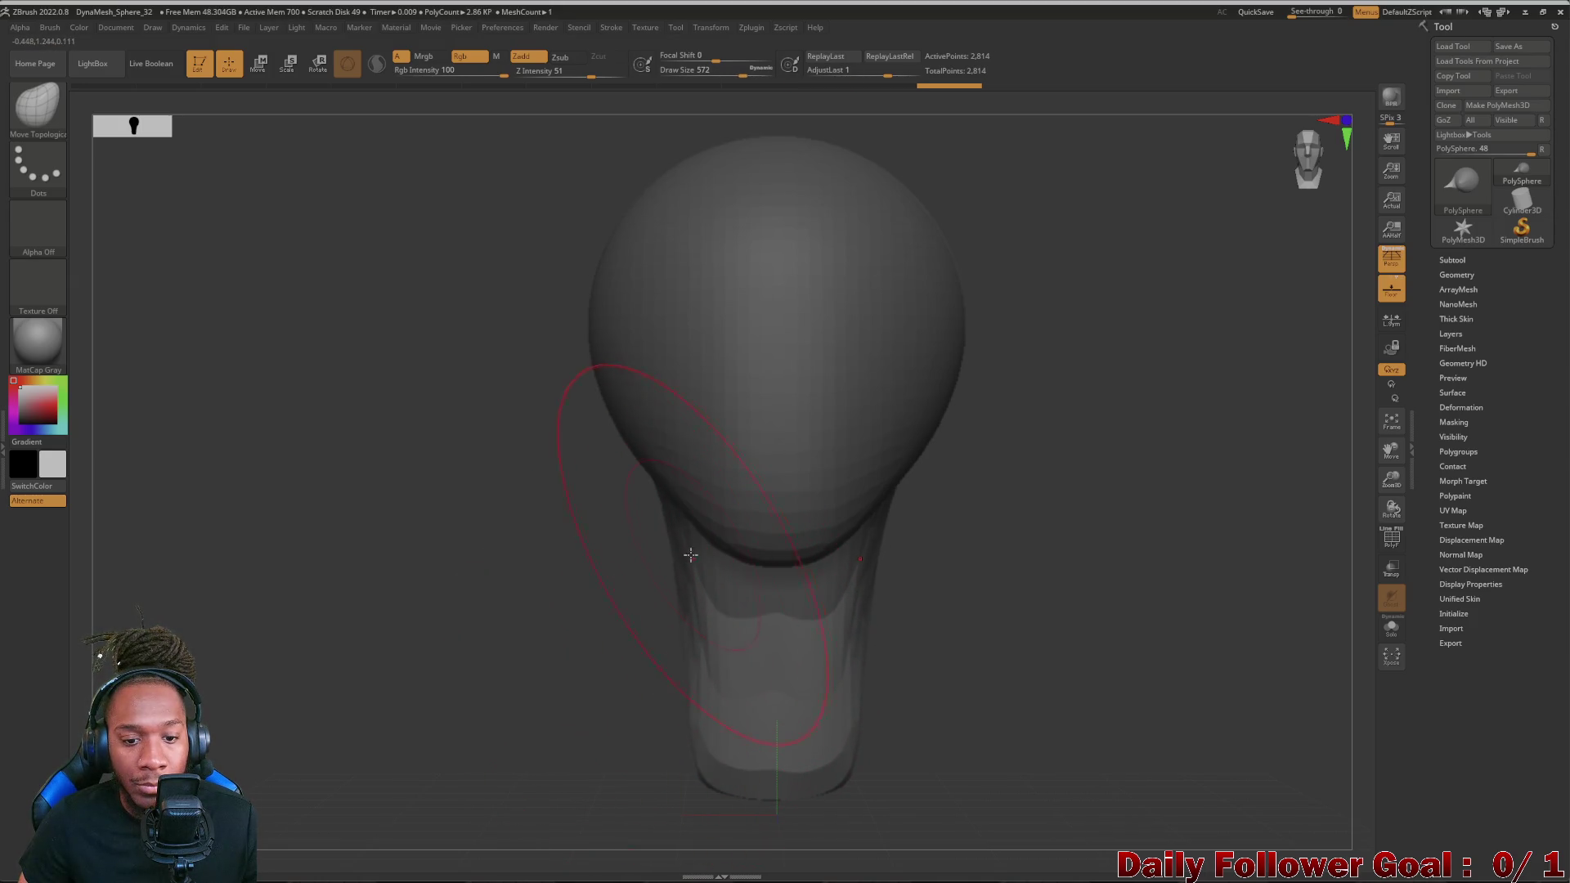
pyautogui.moveTo(672, 518); pyautogui.dragTo(597, 594, button='right')
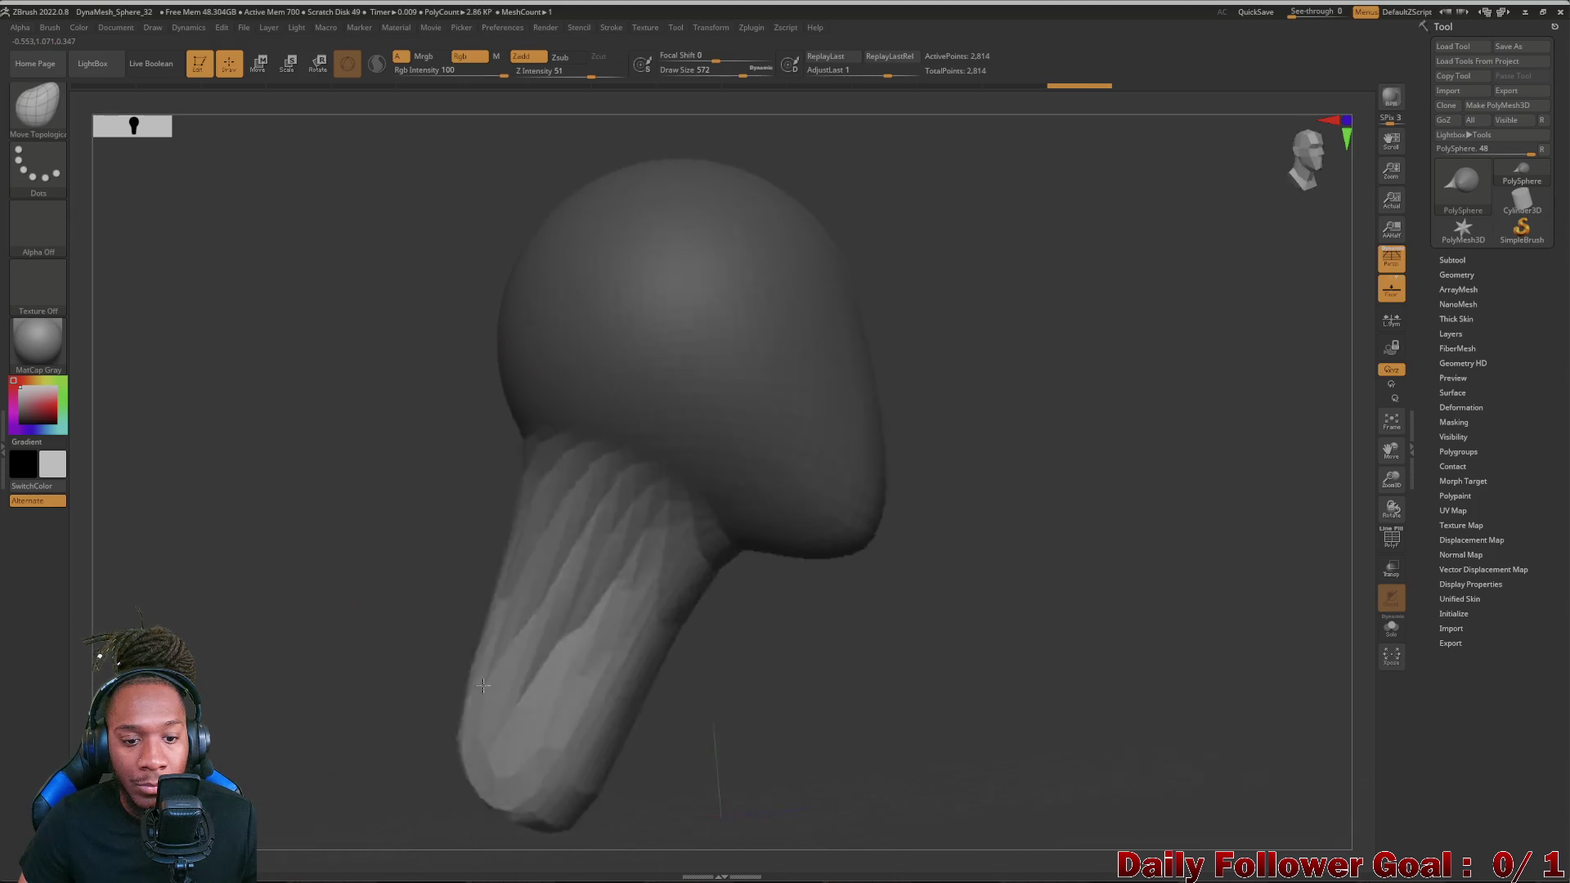
pyautogui.moveTo(762, 405)
pyautogui.mouseDown(button='right')
pyautogui.moveTo(410, 658)
pyautogui.moveTo(438, 634)
pyautogui.mouseUp(button='right')
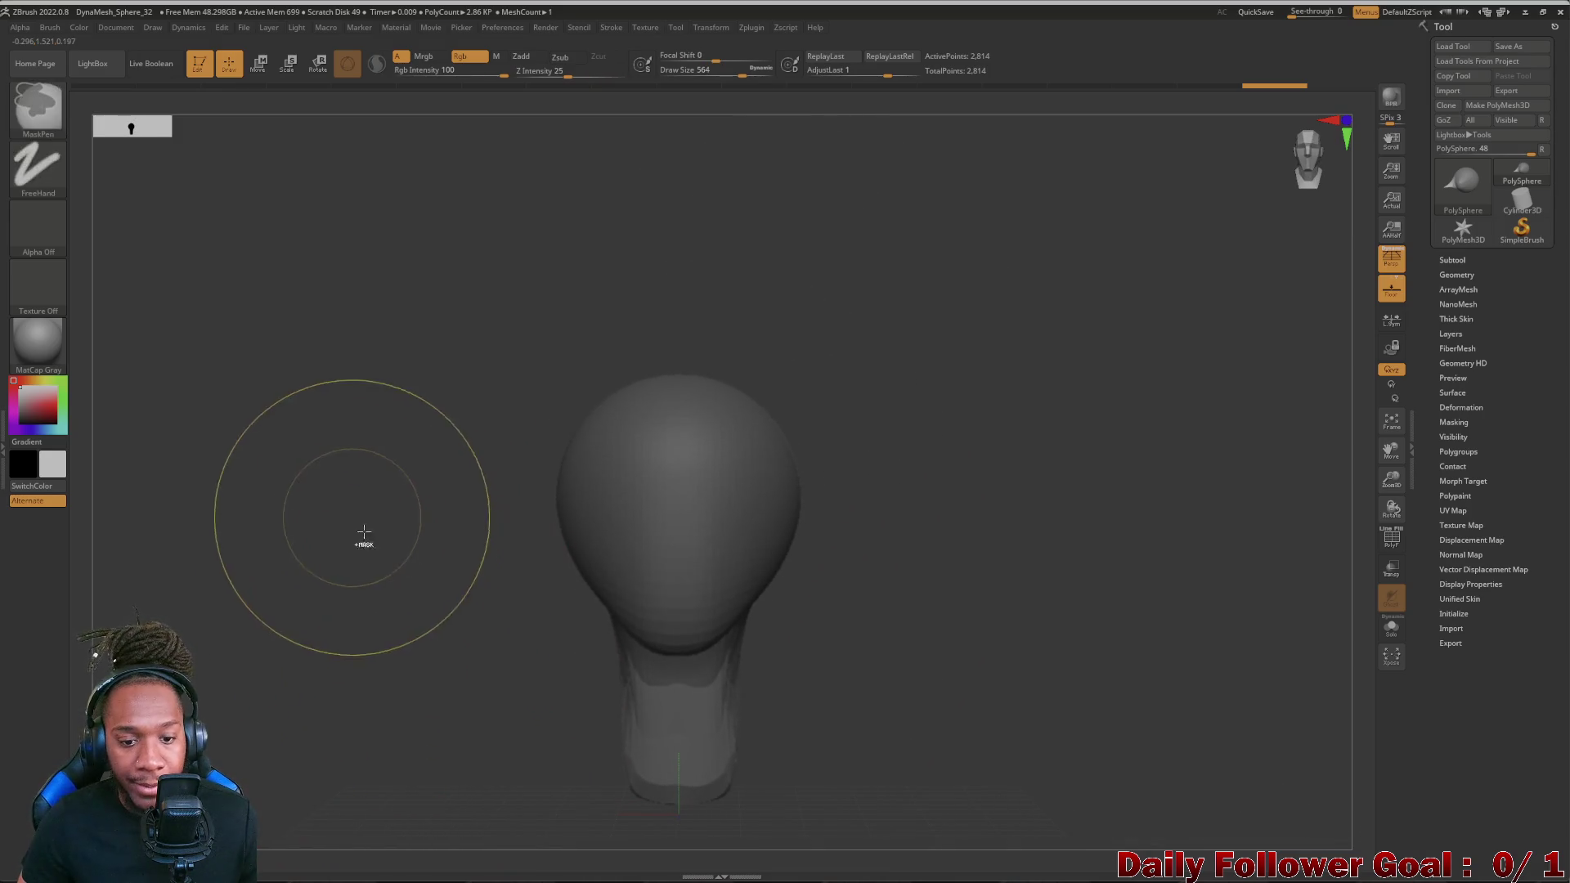
# - Soften the surface, narrow both sides of the head and reshape the neck, skull front and crown
pyautogui.keyDown('shift'); pyautogui.click(350, 528); pyautogui.keyUp('shift')
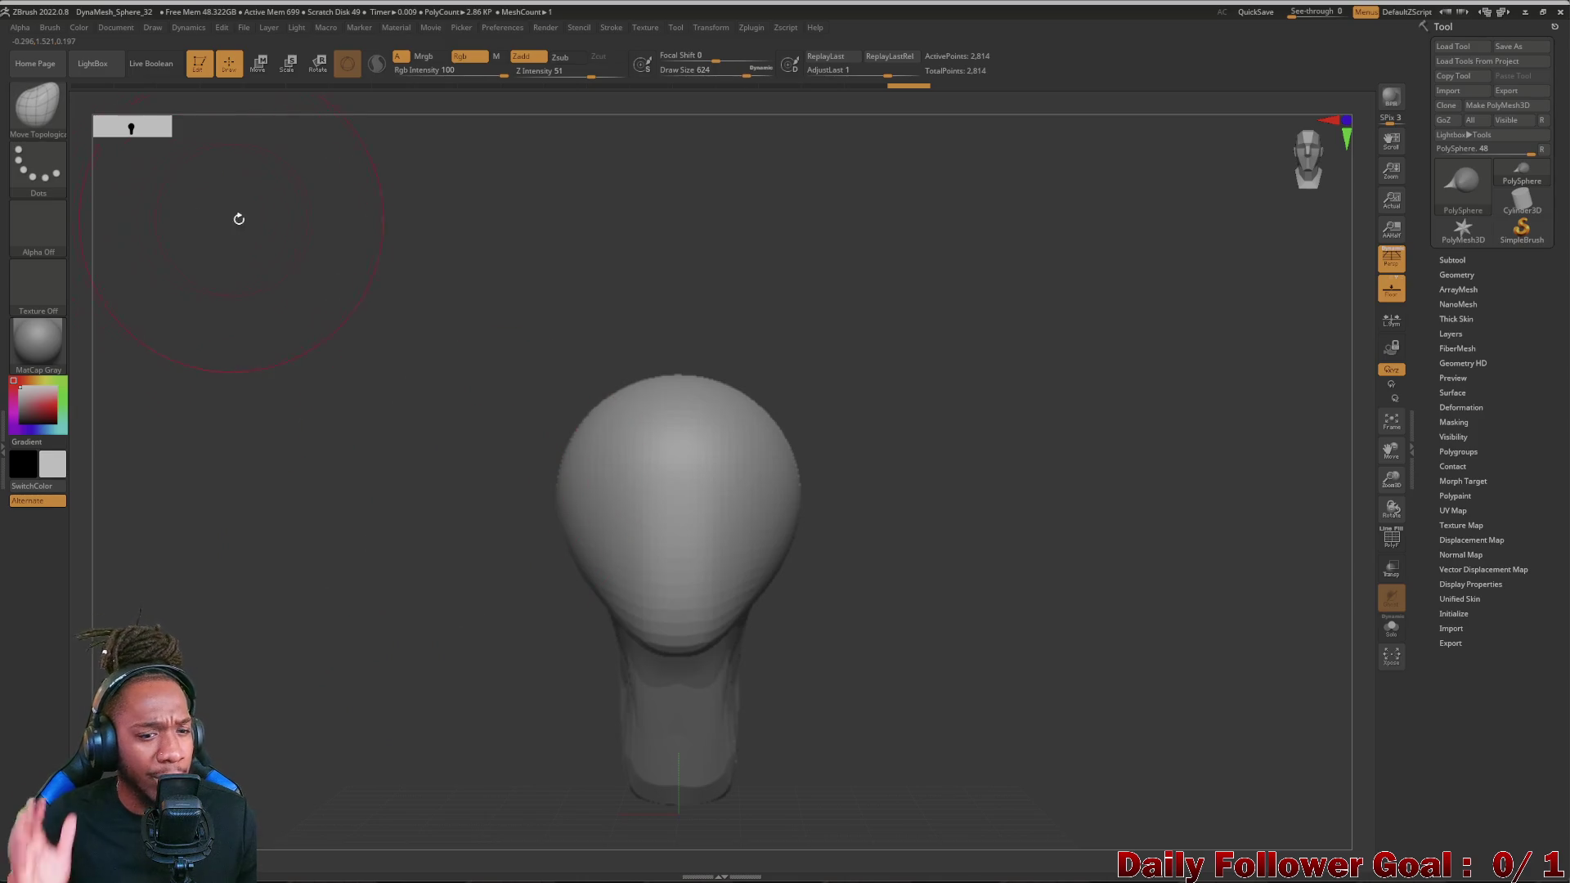
pyautogui.moveTo(547, 512)
pyautogui.mouseDown()
pyautogui.moveTo(435, 555)
pyautogui.moveTo(516, 540)
pyautogui.moveTo(418, 545)
pyautogui.moveTo(491, 503)
pyautogui.moveTo(477, 504)
pyautogui.moveTo(597, 504)
pyautogui.mouseUp()
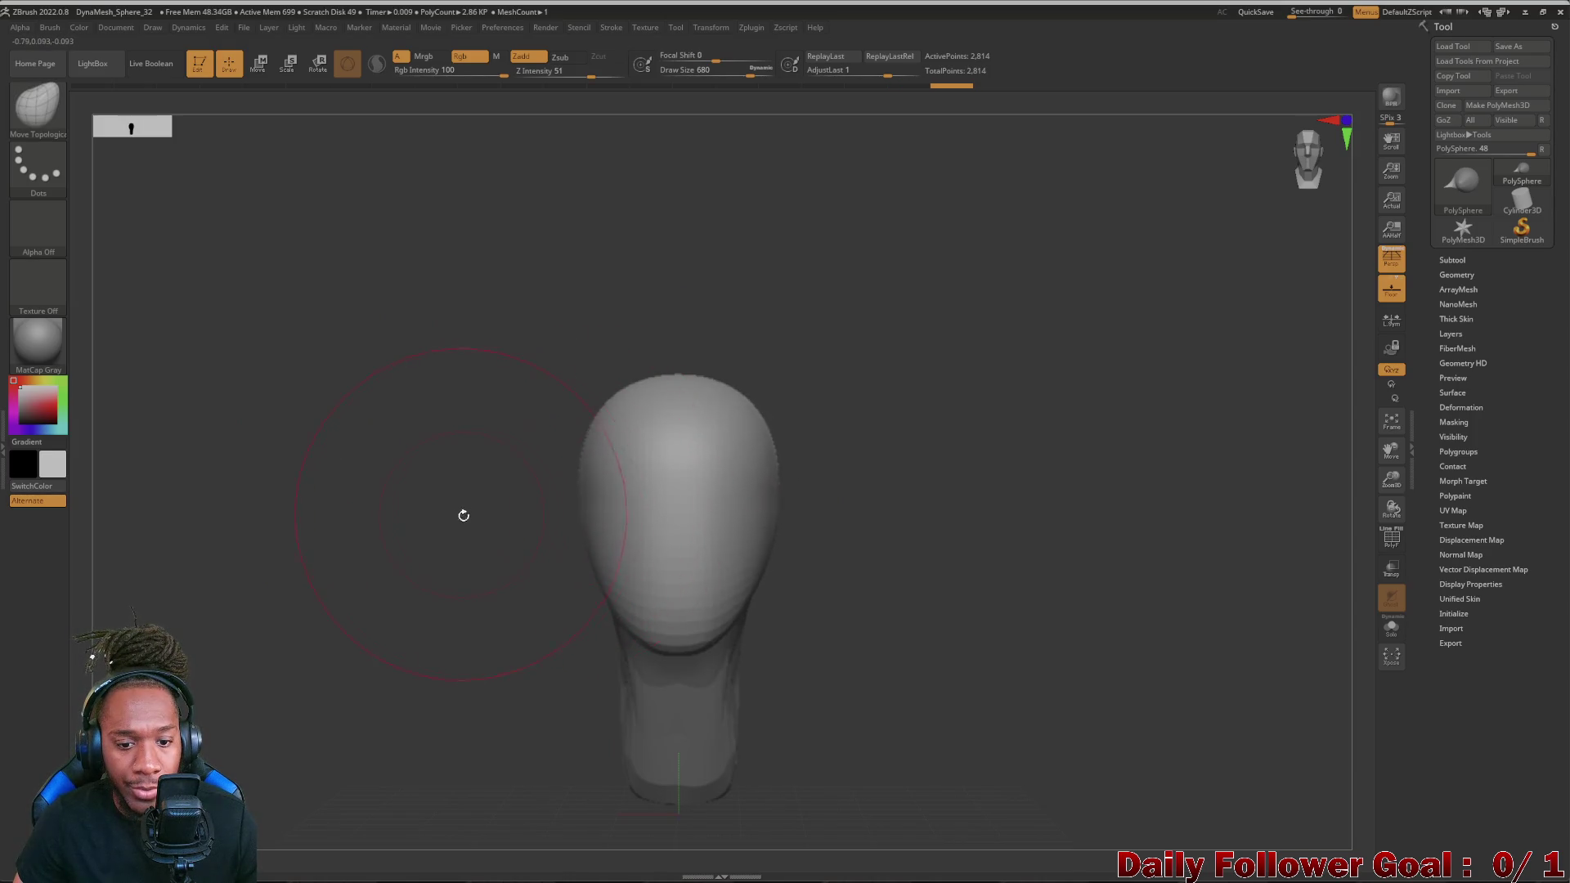
pyautogui.moveTo(455, 516); pyautogui.dragTo(586, 500)
pyautogui.moveTo(474, 535)
pyautogui.mouseDown()
pyautogui.moveTo(442, 553)
pyautogui.moveTo(503, 521)
pyautogui.moveTo(428, 517)
pyautogui.mouseUp()
pyautogui.moveTo(565, 466)
pyautogui.mouseDown()
pyautogui.moveTo(515, 711)
pyautogui.moveTo(527, 737)
pyautogui.mouseUp()
pyautogui.moveTo(405, 577)
pyautogui.mouseDown()
pyautogui.moveTo(370, 605)
pyautogui.moveTo(417, 485)
pyautogui.moveTo(377, 592)
pyautogui.moveTo(425, 522)
pyautogui.mouseUp()
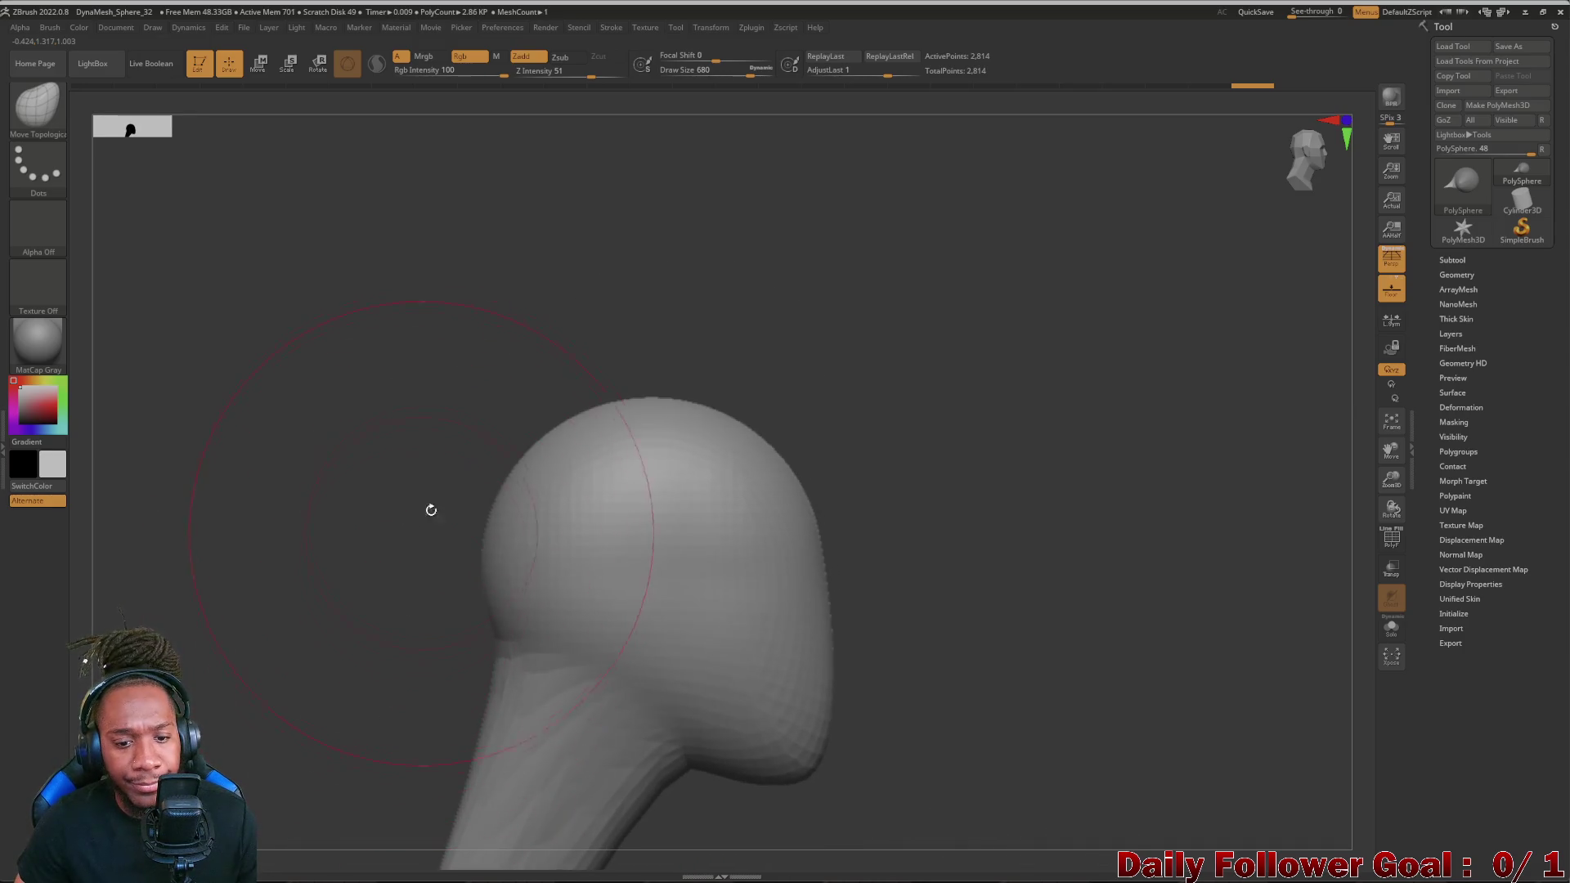
pyautogui.moveTo(615, 397)
pyautogui.mouseDown()
pyautogui.moveTo(688, 441)
pyautogui.moveTo(540, 478)
pyautogui.moveTo(737, 418)
pyautogui.moveTo(596, 390)
pyautogui.moveTo(541, 467)
pyautogui.mouseUp()
pyautogui.moveTo(540, 405)
pyautogui.mouseDown()
pyautogui.moveTo(491, 540)
pyautogui.moveTo(462, 498)
pyautogui.mouseUp()
pyautogui.moveTo(490, 405)
pyautogui.mouseDown()
pyautogui.moveTo(736, 393)
pyautogui.moveTo(675, 387)
pyautogui.moveTo(687, 589)
pyautogui.mouseUp()
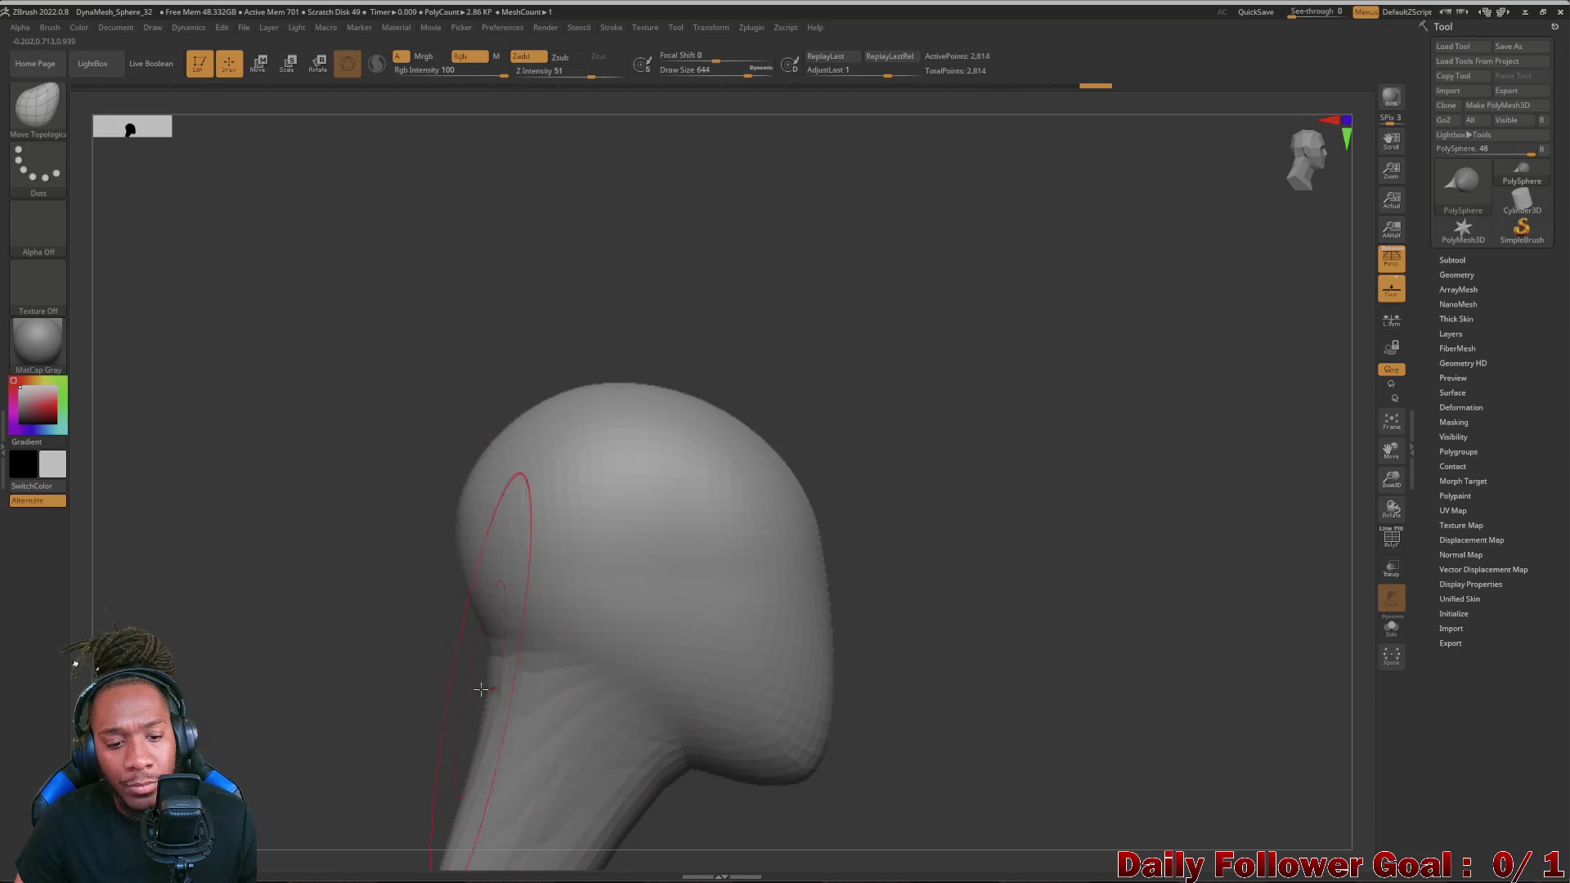
# - Refine the back of the head, neck, jaw and chin, undoing and redoing a few strokes while checking the profile
pyautogui.moveTo(496, 527); pyautogui.dragTo(484, 688)
pyautogui.moveTo(479, 614)
pyautogui.mouseDown()
pyautogui.moveTo(506, 685)
pyautogui.moveTo(490, 614)
pyautogui.mouseUp()
pyautogui.moveTo(349, 701)
pyautogui.keyDown('ctrl'); pyautogui.mouseDown(button='right')
pyautogui.moveTo(375, 622)
pyautogui.moveTo(325, 571)
pyautogui.moveTo(285, 646)
pyautogui.mouseUp(button='right'); pyautogui.keyUp('ctrl')
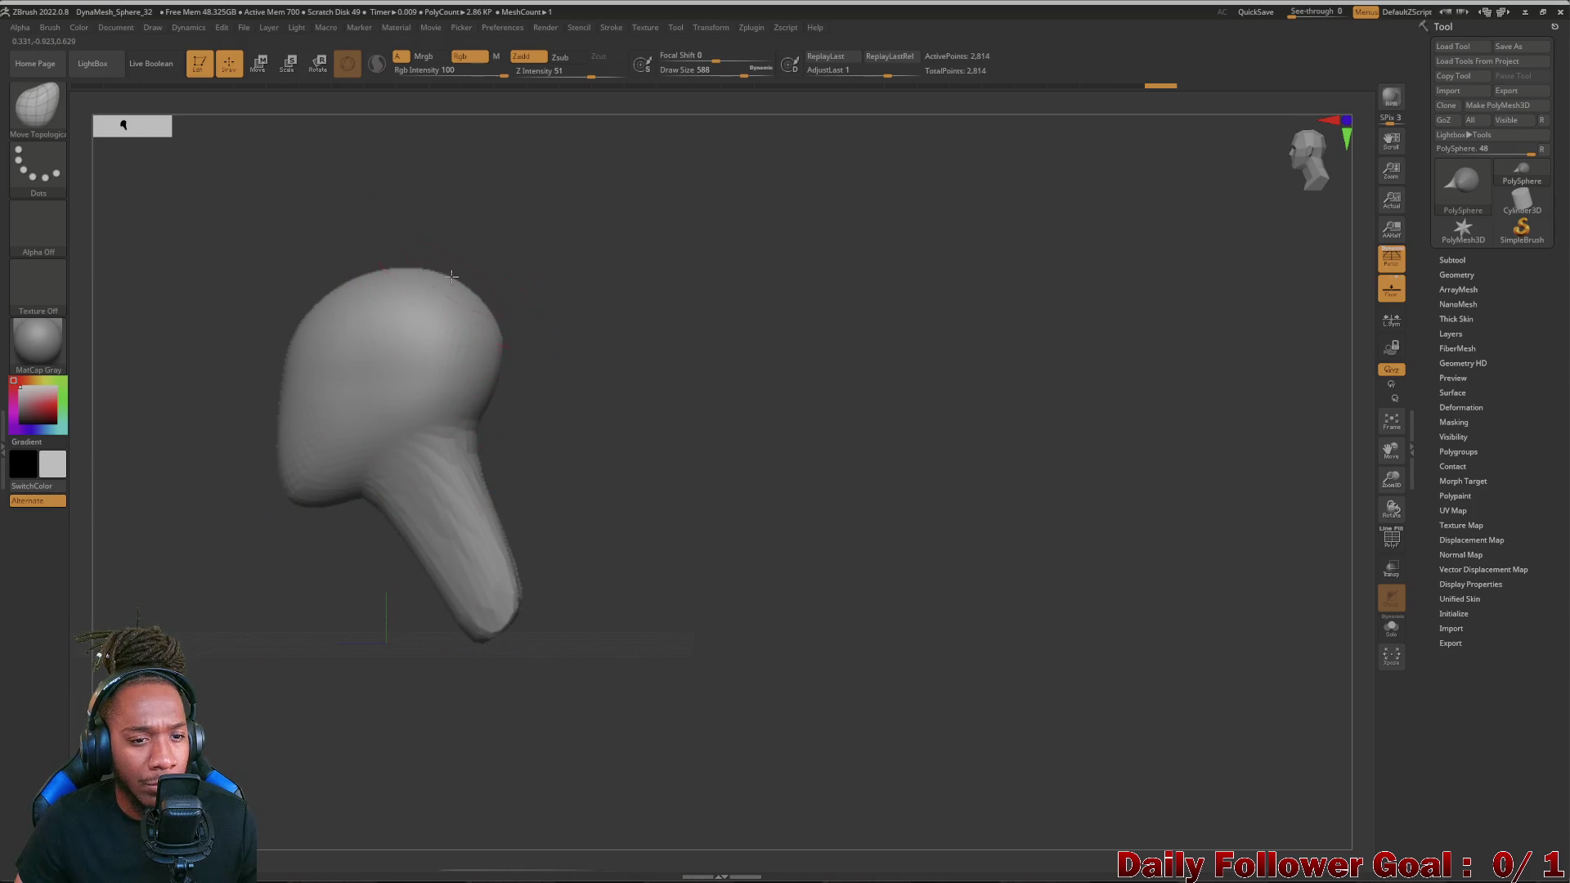
pyautogui.moveTo(339, 542); pyautogui.dragTo(320, 490)
pyautogui.moveTo(471, 474); pyautogui.dragTo(471, 449)
pyautogui.moveTo(264, 614); pyautogui.dragTo(405, 453)
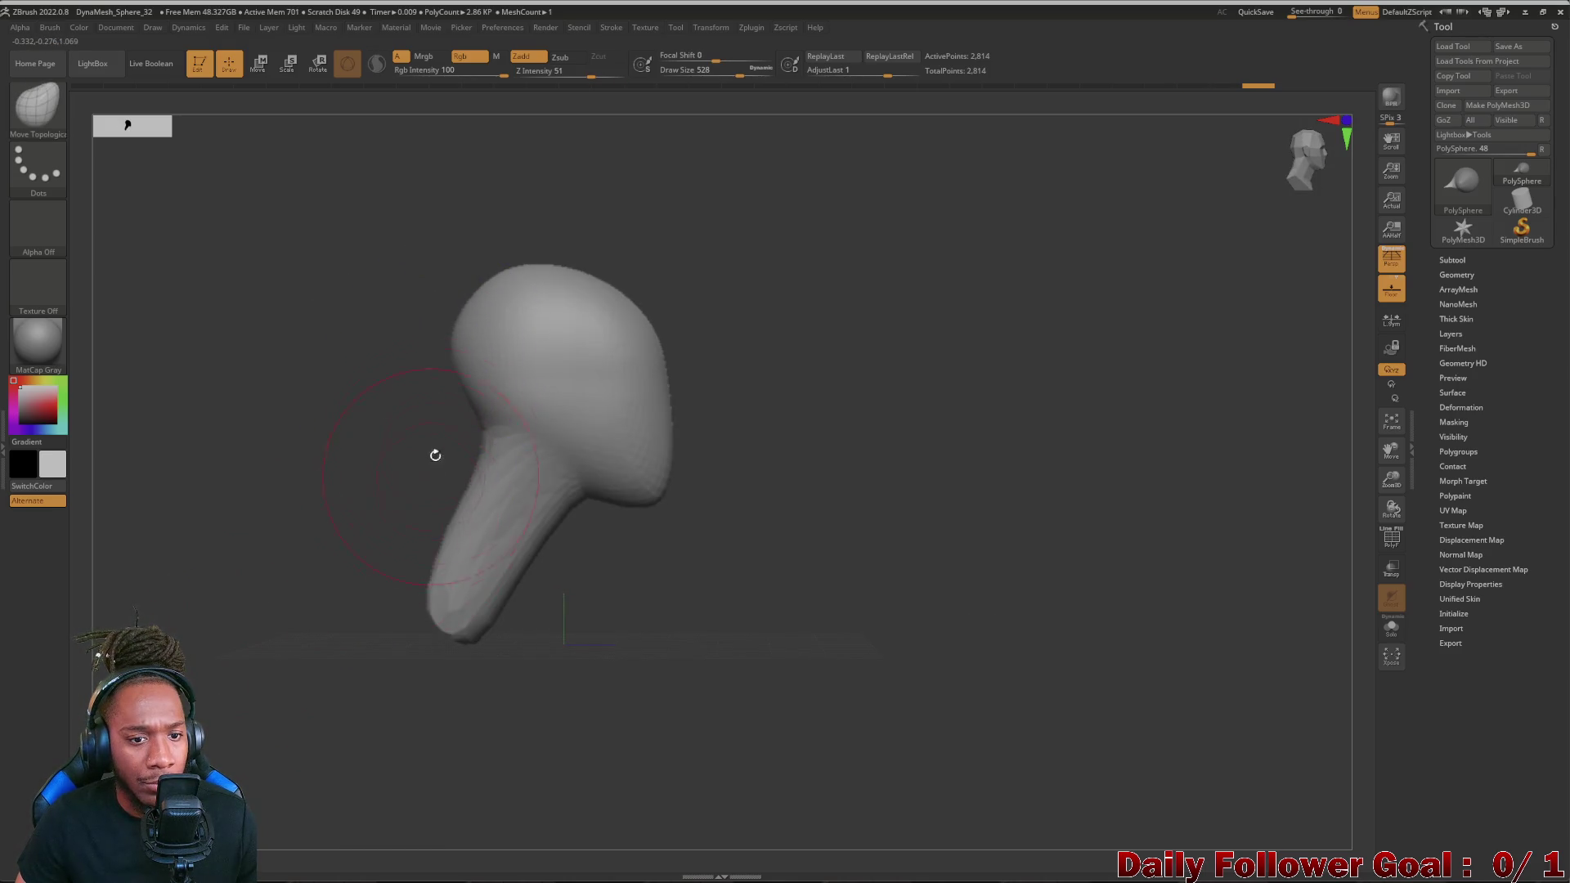
pyautogui.moveTo(280, 508); pyautogui.dragTo(477, 437)
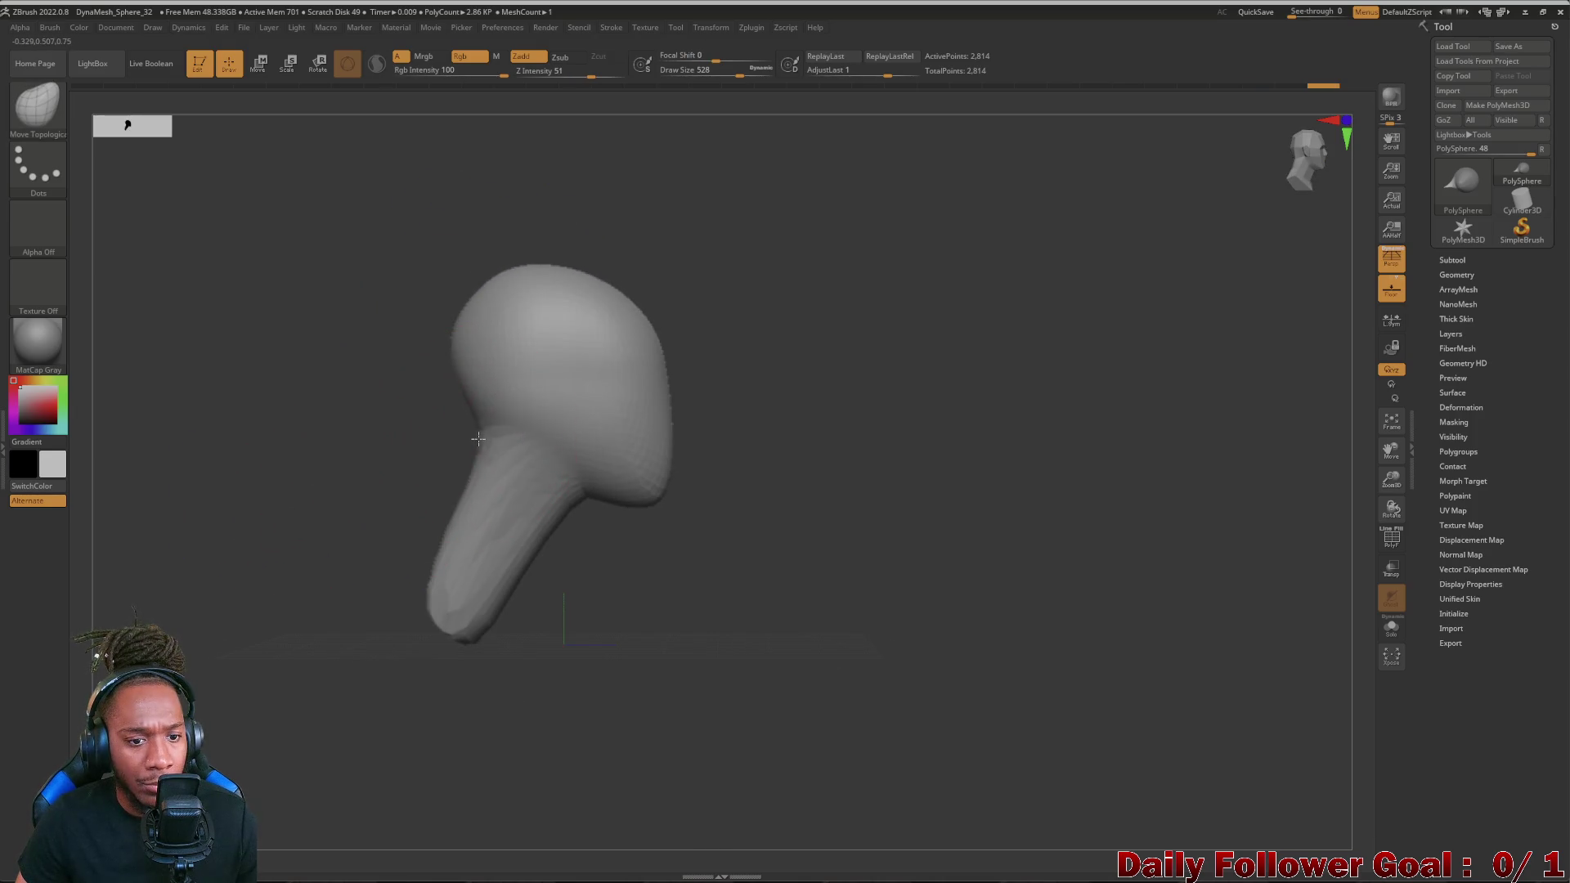
pyautogui.hotkey('ctrl', 'z')
pyautogui.hotkey('ctrl', 'shift', 'z')
pyautogui.hotkey('ctrl', 'z')
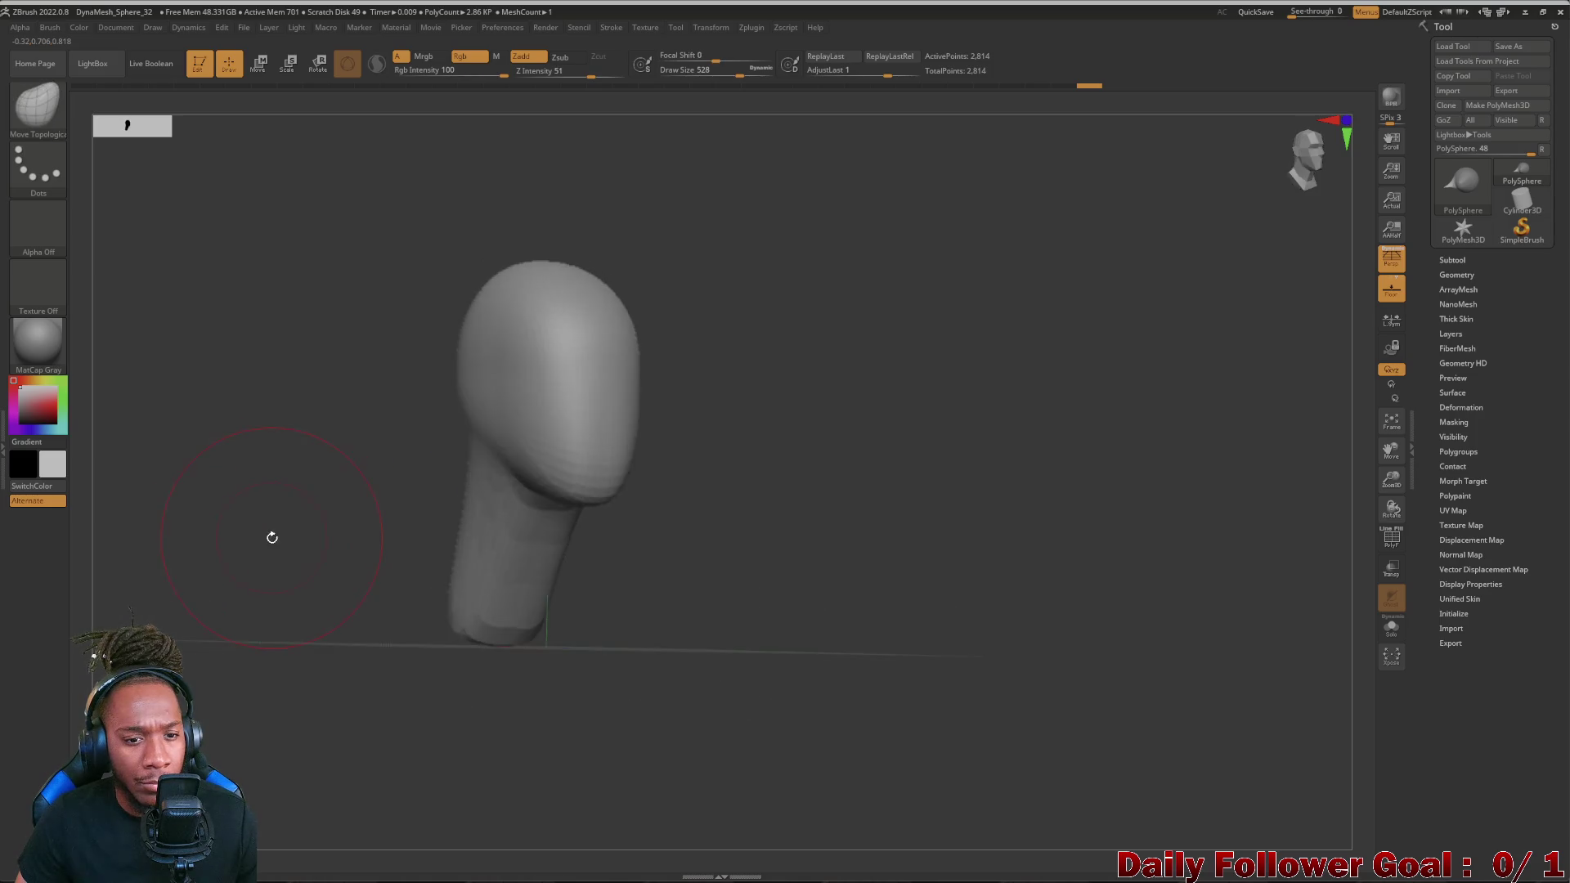
pyautogui.moveTo(286, 555); pyautogui.dragTo(353, 465)
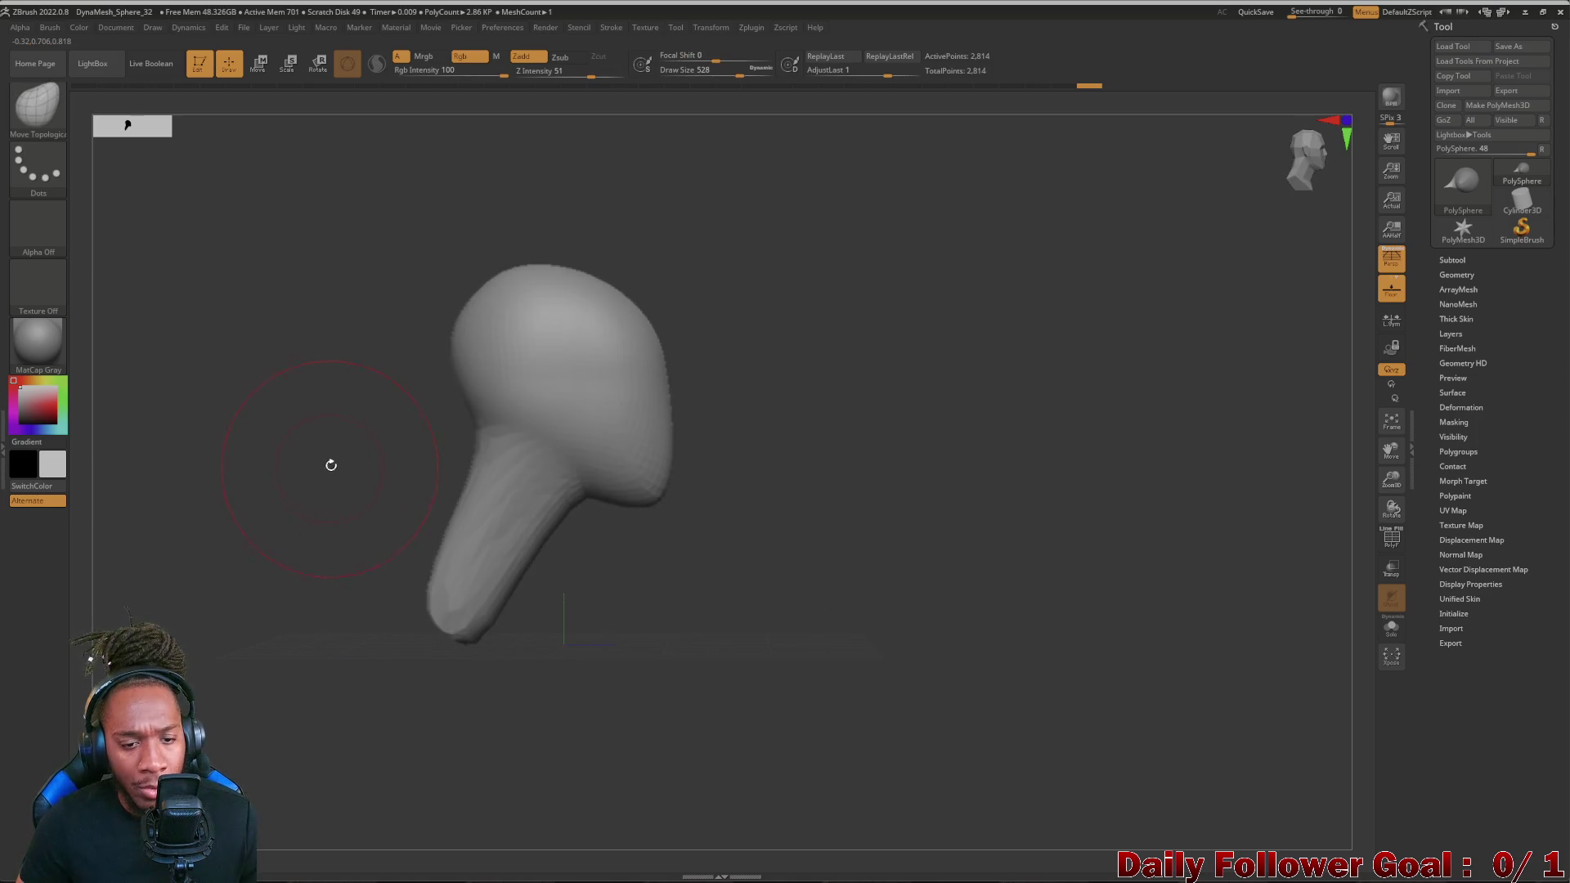
pyautogui.scroll(1, 286, 547)
pyautogui.scroll(2, 286, 546)
pyautogui.scroll(2, 287, 547)
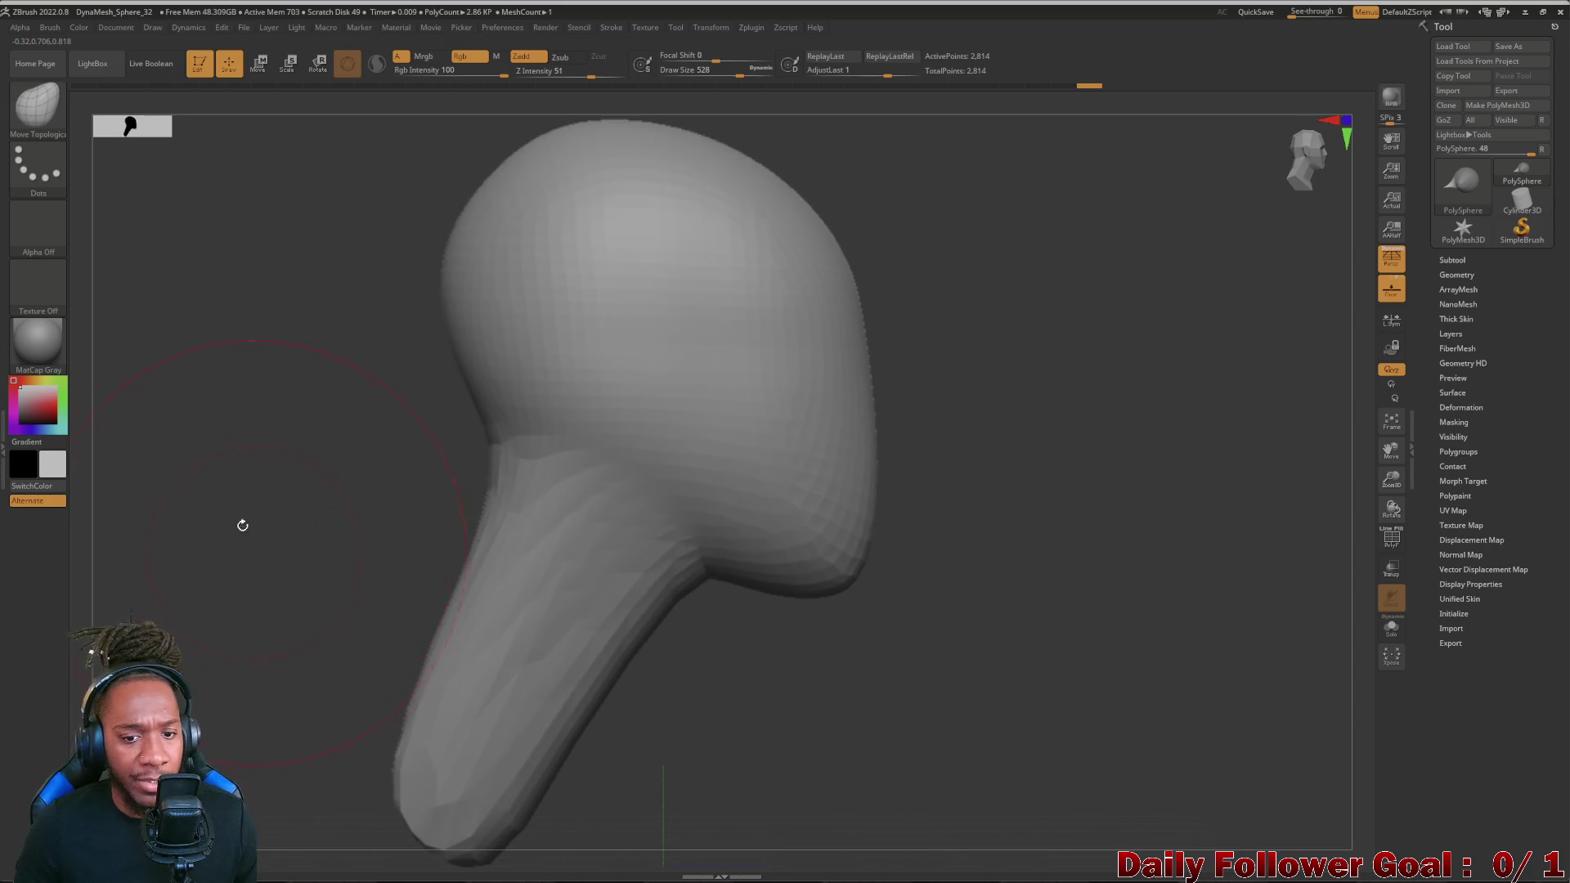
# - Filter the brush palette to D brushes and make DamStandard the active brush
pyautogui.click(37, 111)
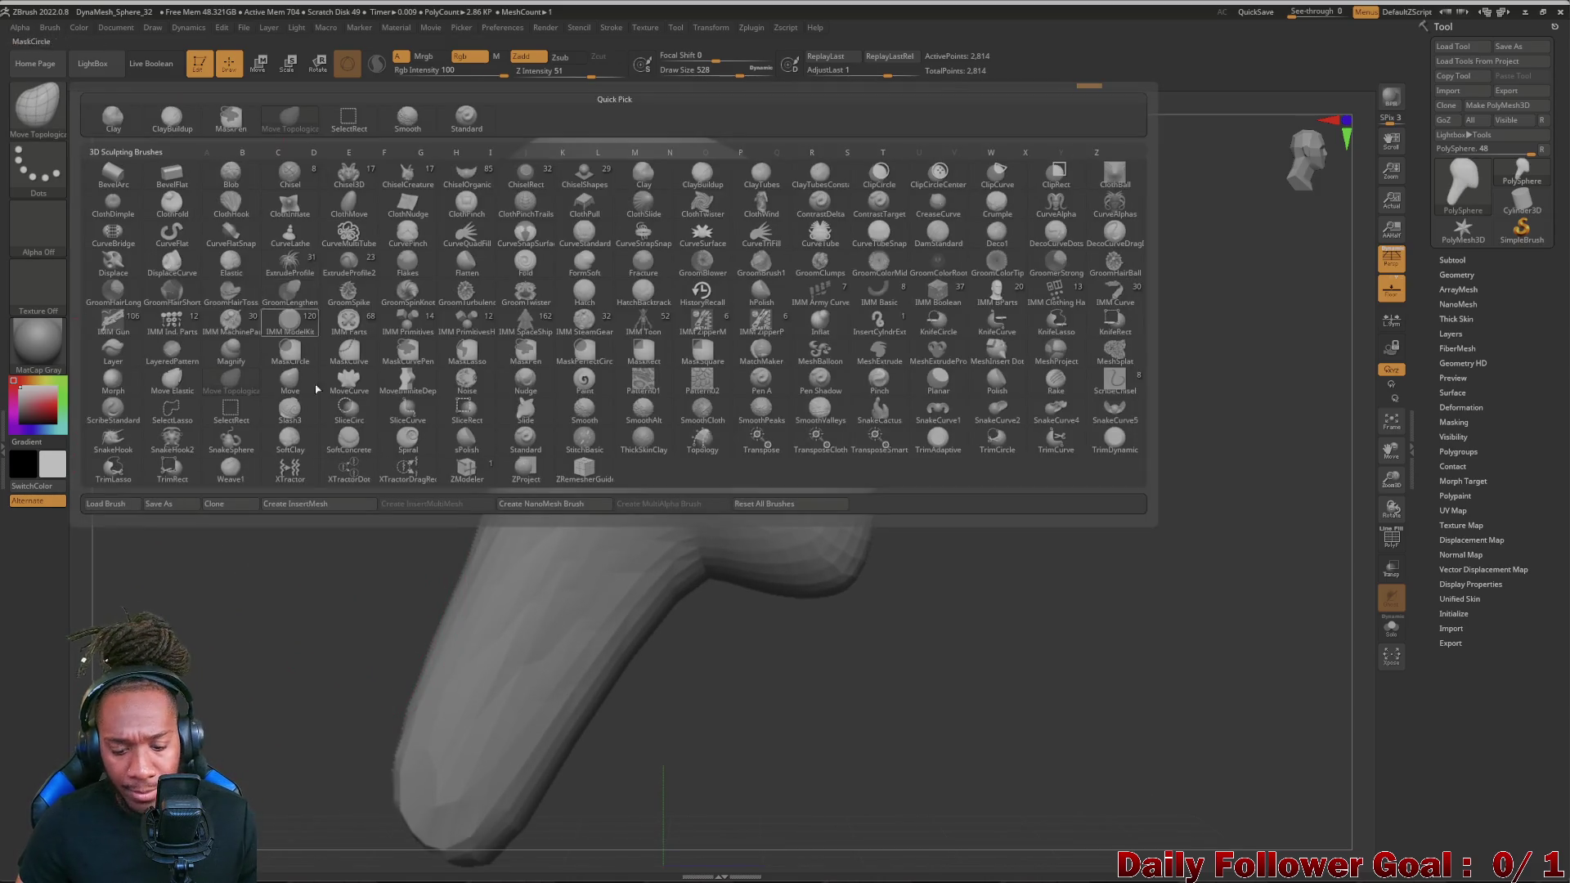
pyautogui.click(276, 289)
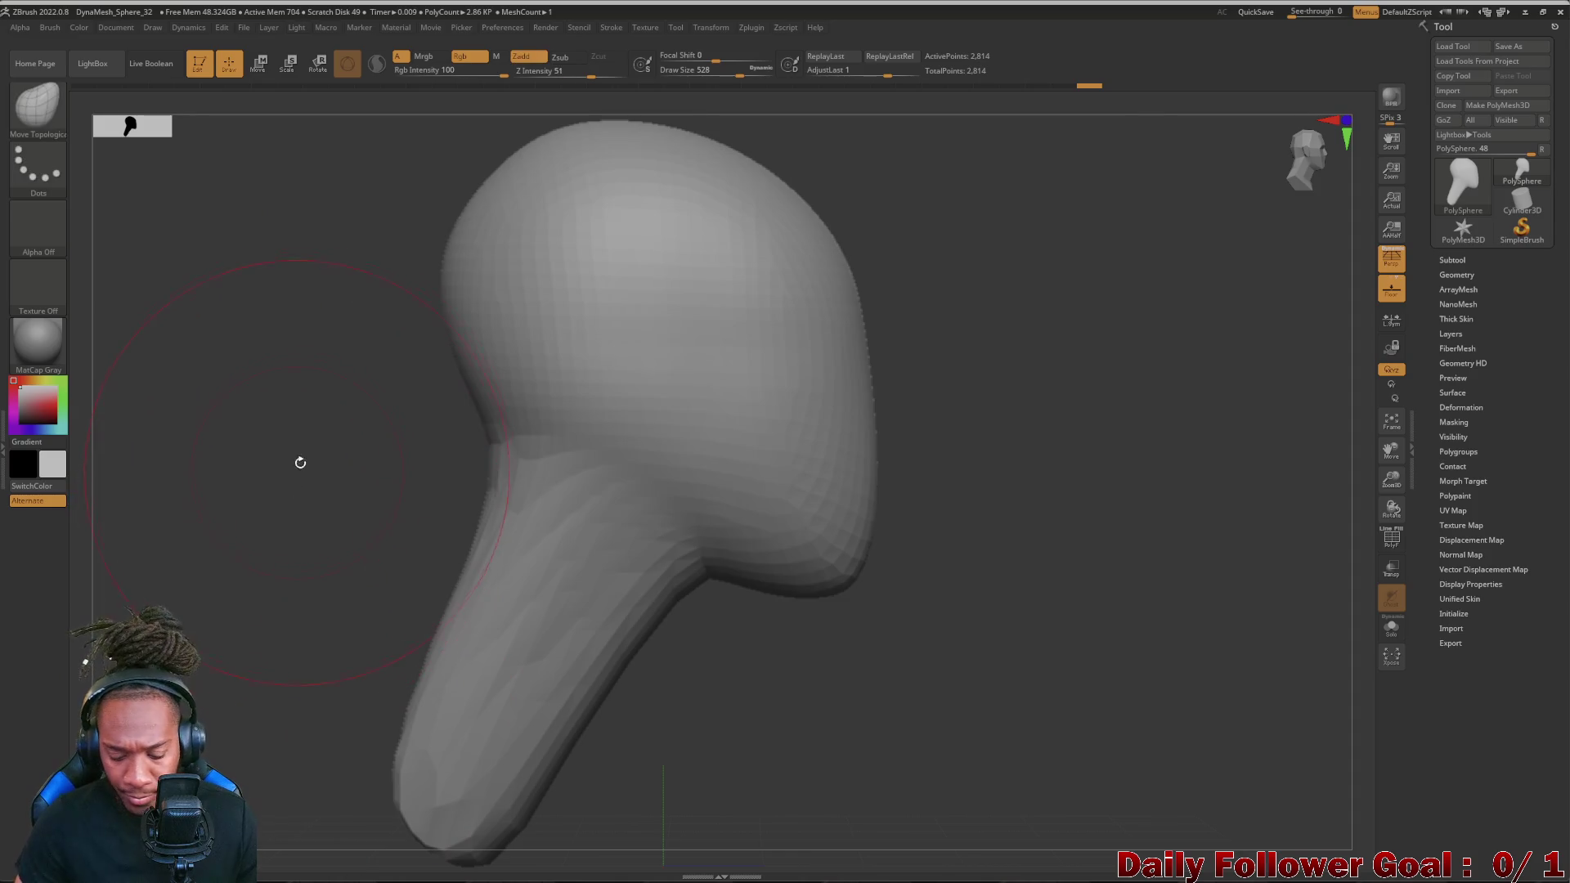
pyautogui.press('space')
pyautogui.click(193, 476)
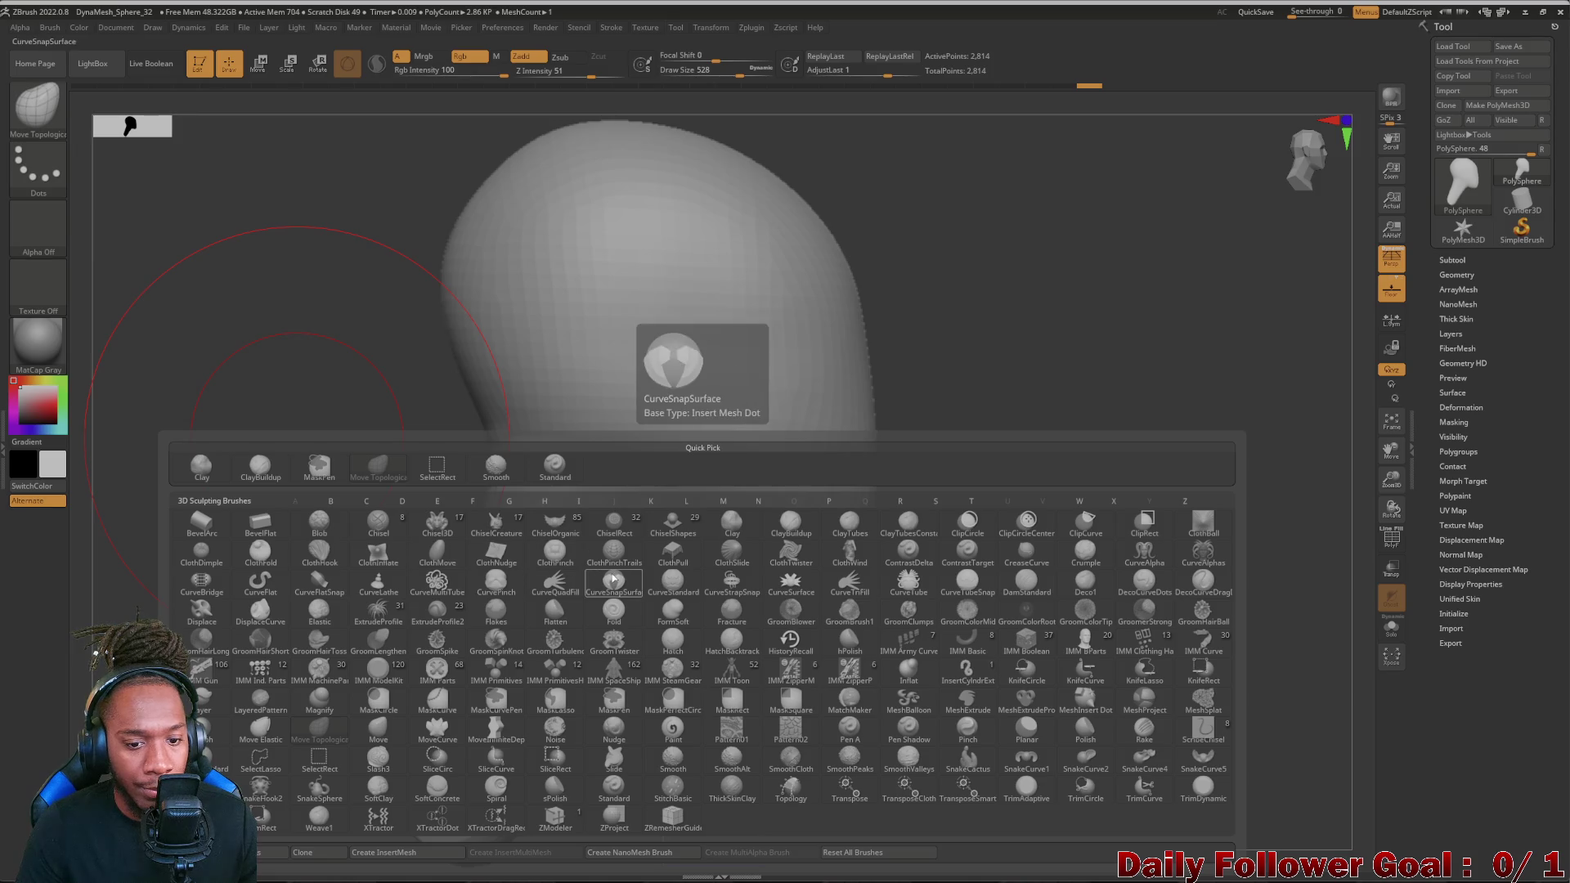
pyautogui.press('d')
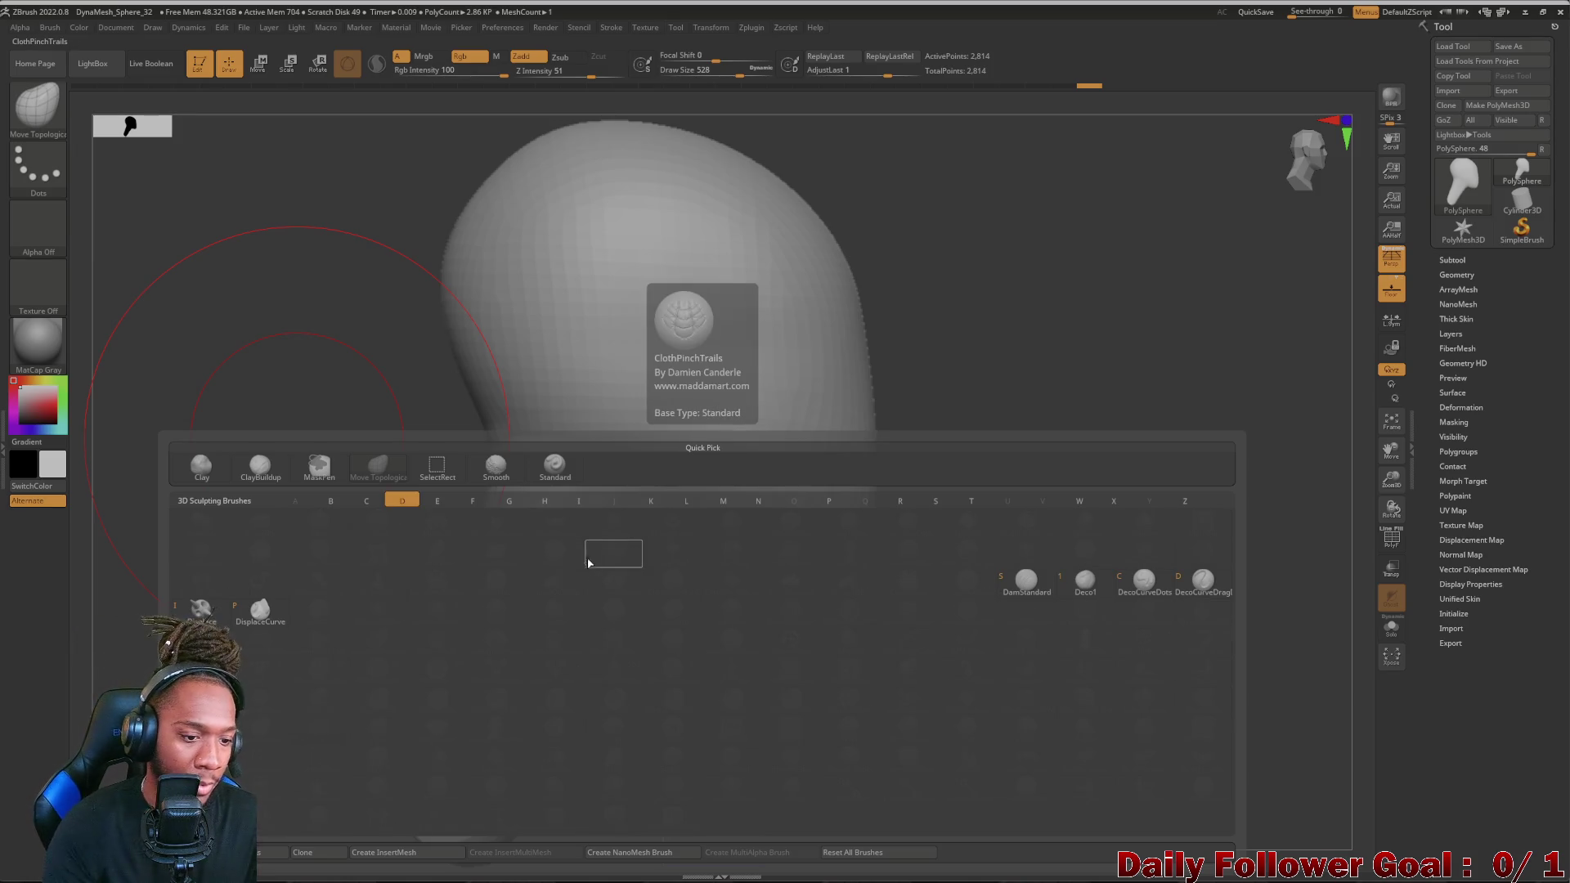
pyautogui.click(1025, 586)
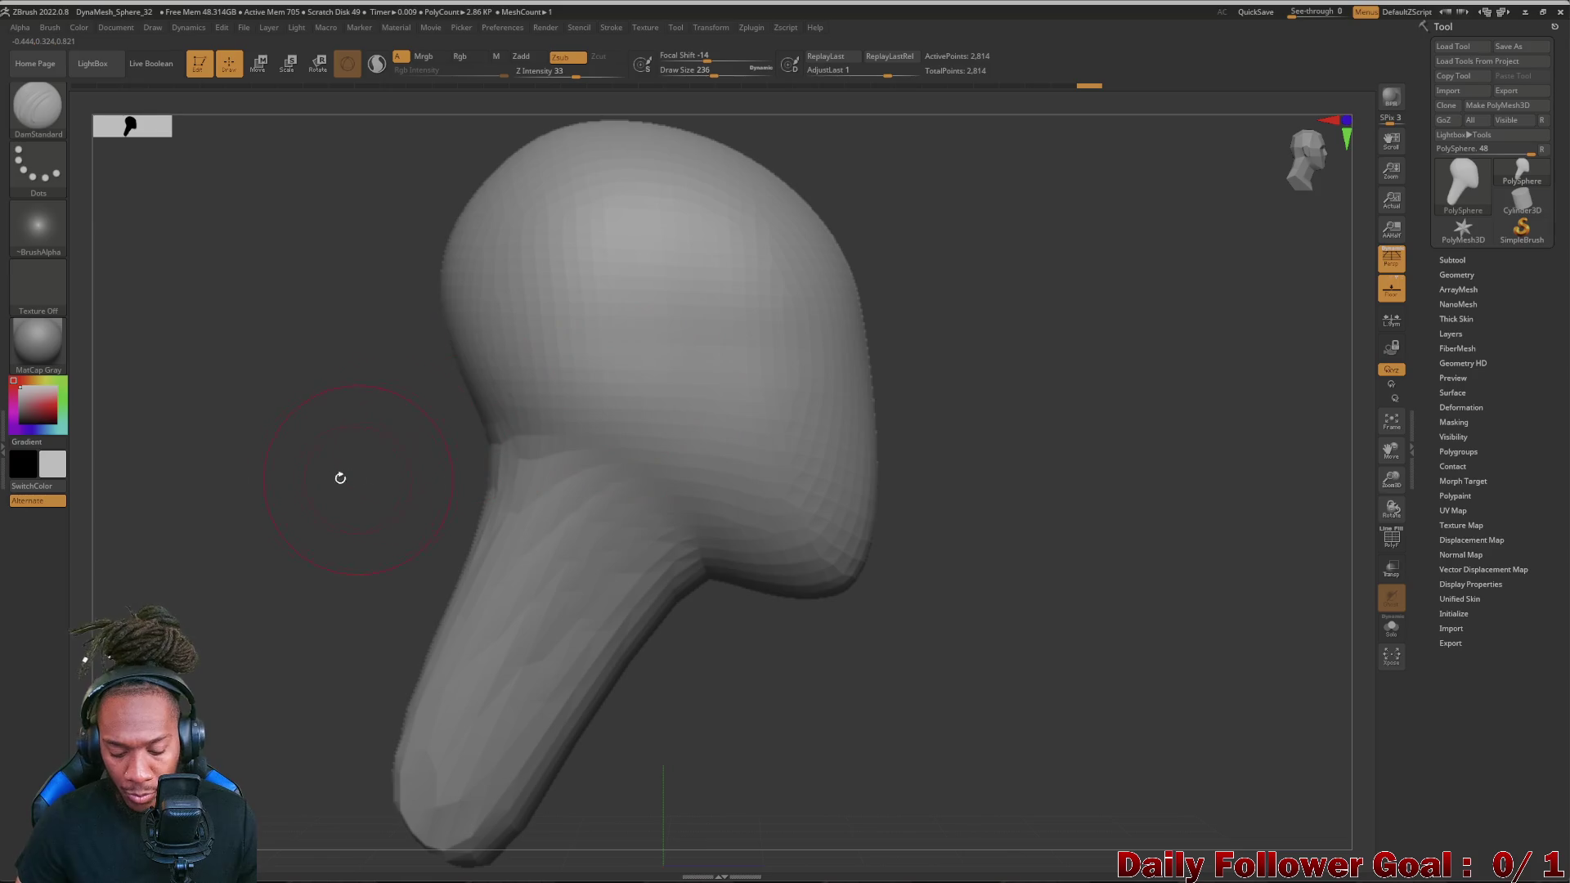
# - Set the DamStandard focal shift to about -2 in the quick brush settings
pyautogui.rightClick(342, 447)
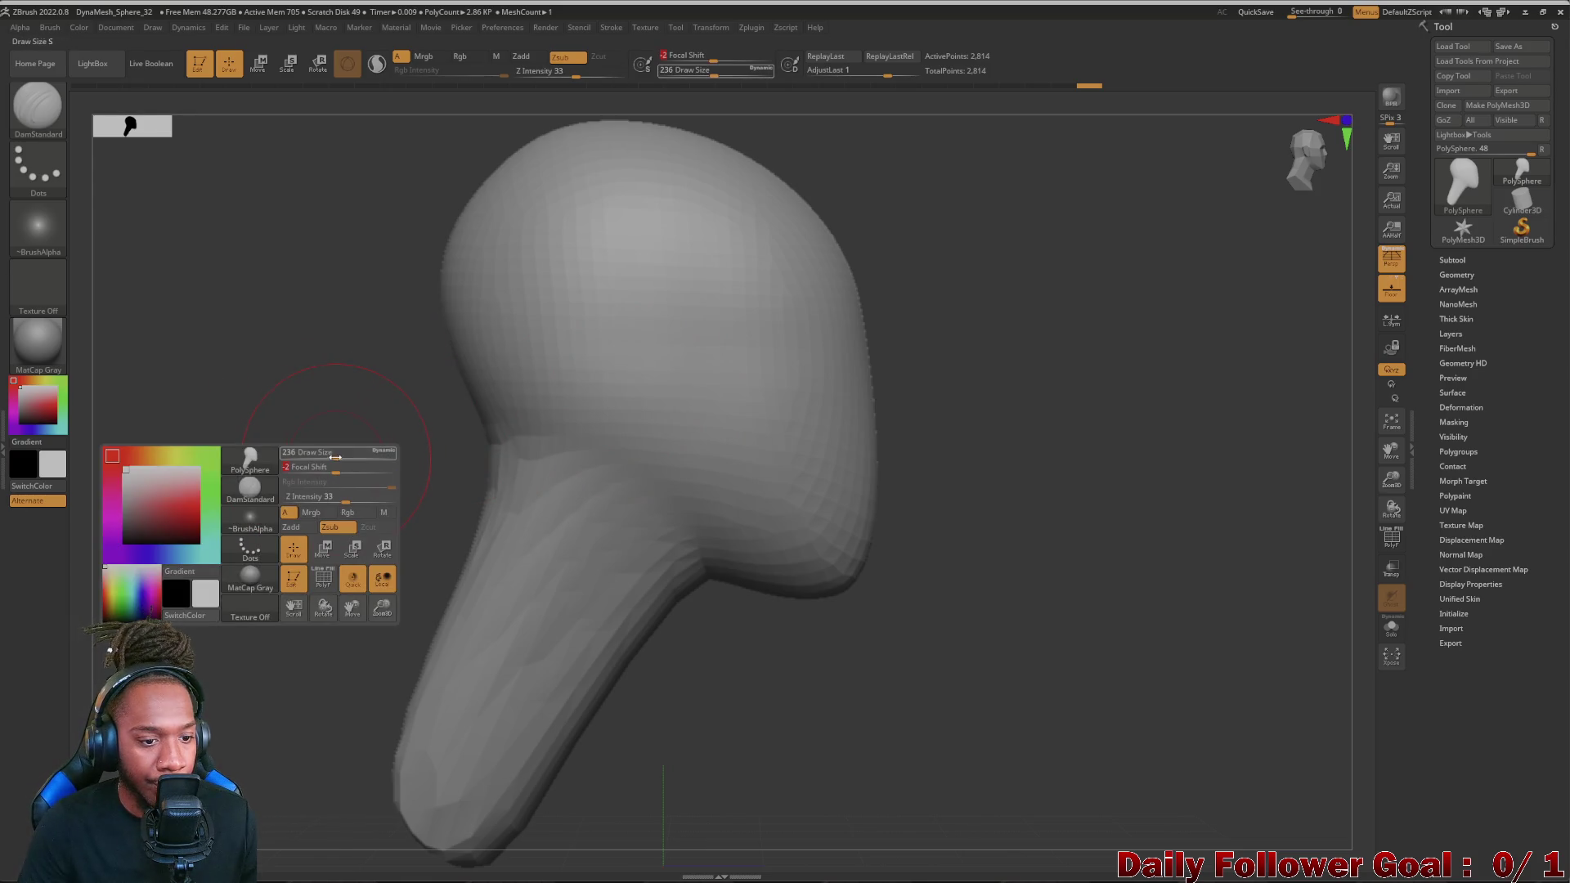
pyautogui.moveTo(322, 469); pyautogui.dragTo(334, 470)
pyautogui.rightClick(196, 650)
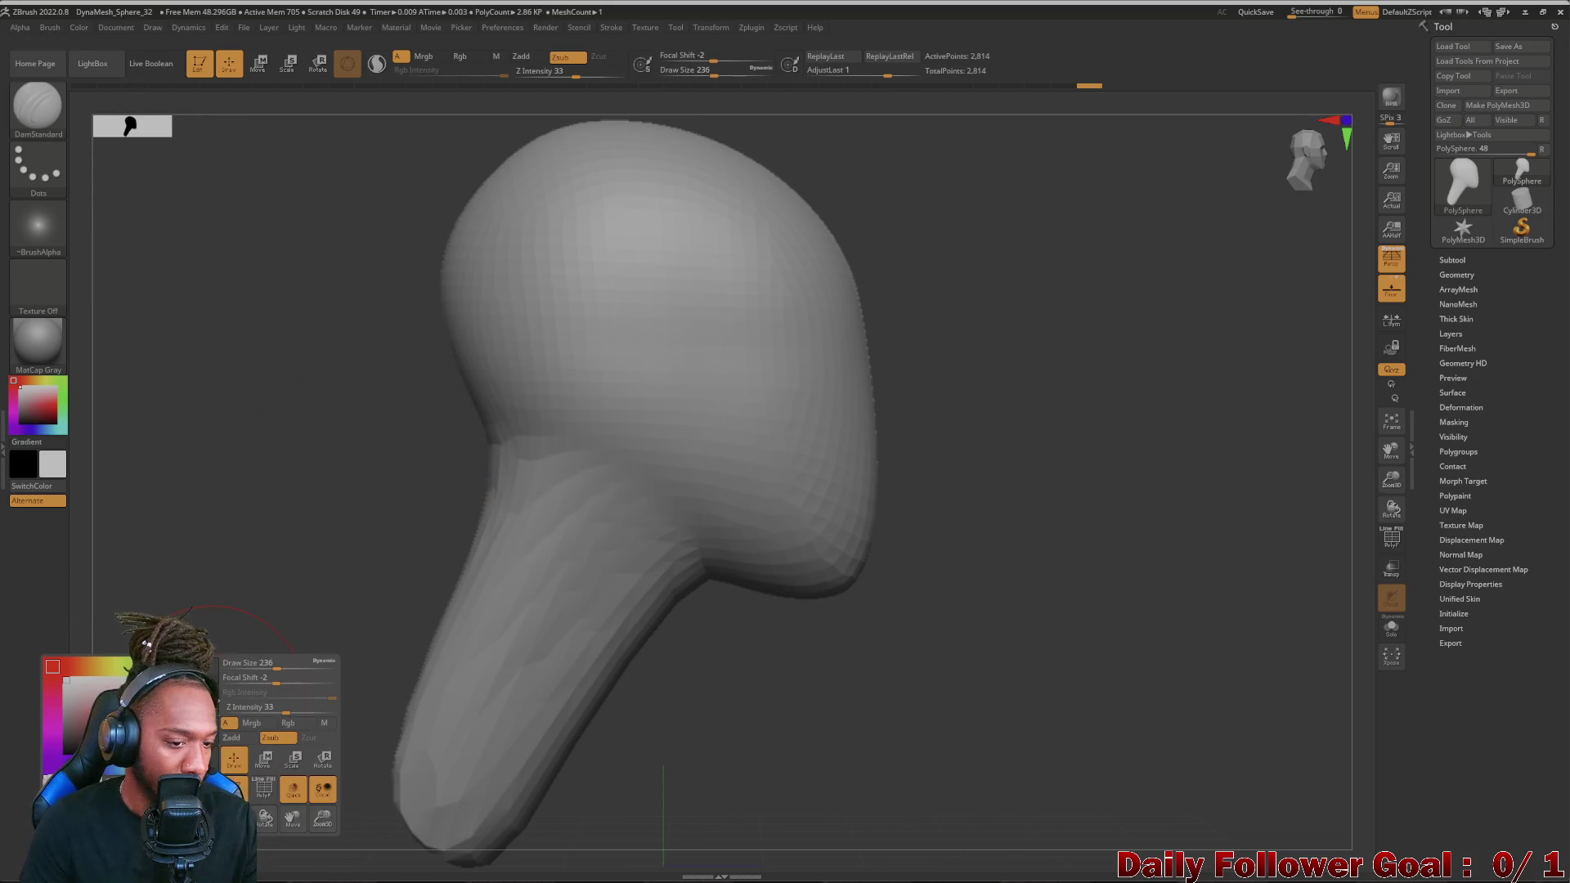
pyautogui.click(262, 679)
pyautogui.moveTo(279, 681); pyautogui.dragTo(274, 664)
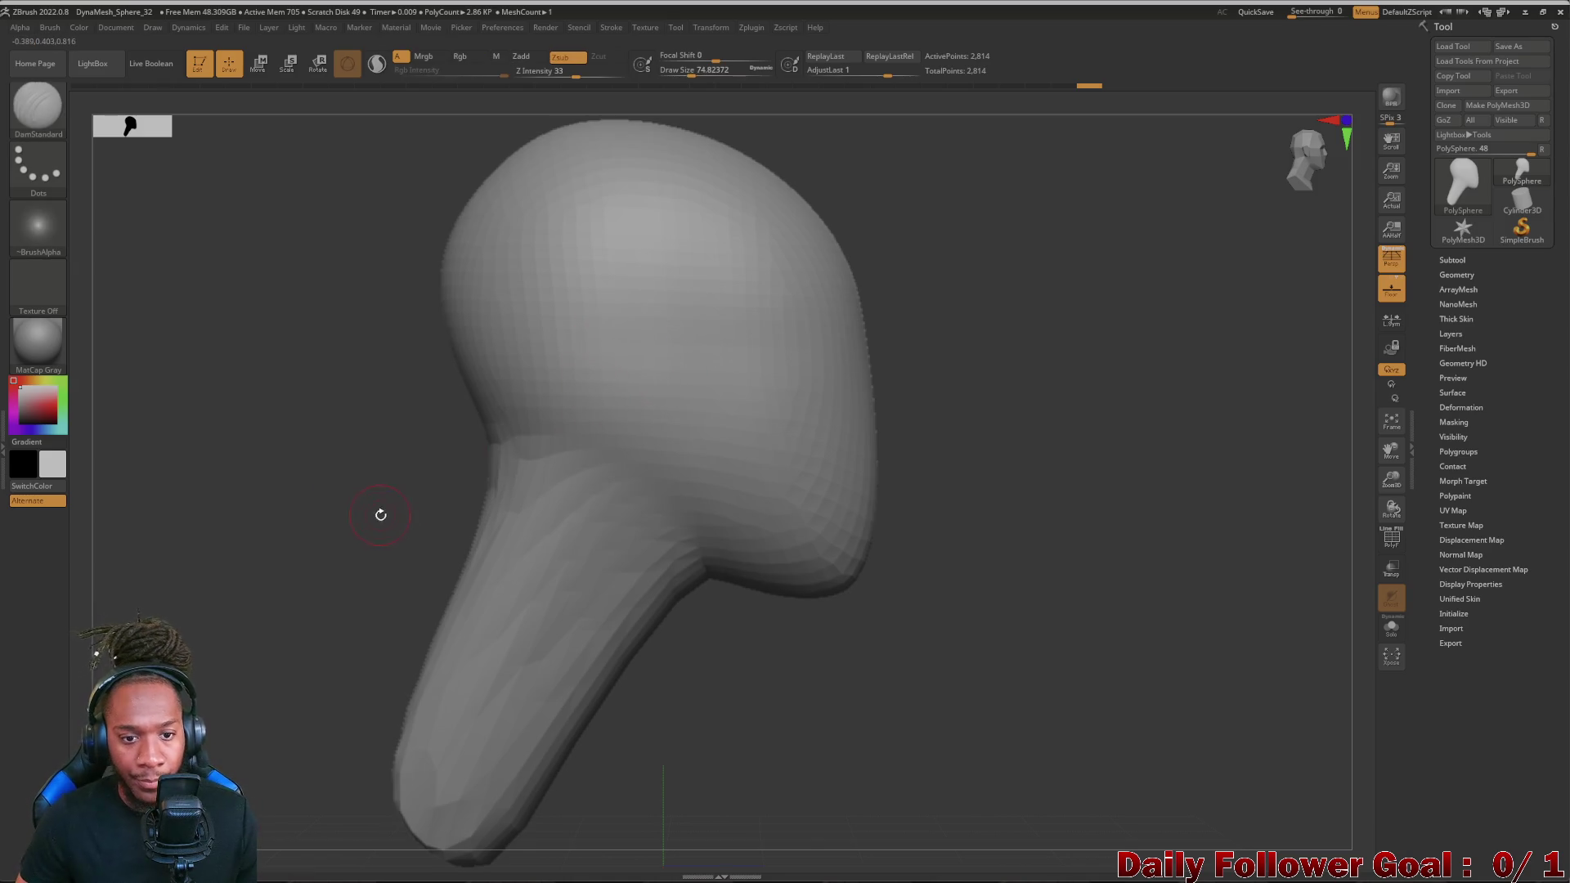
# - Carve an ear-shaped groove and a jawline crease into the side of the head
pyautogui.keyDown('alt'); pyautogui.moveTo(369, 531); pyautogui.dragTo(672, 425); pyautogui.keyUp('alt')
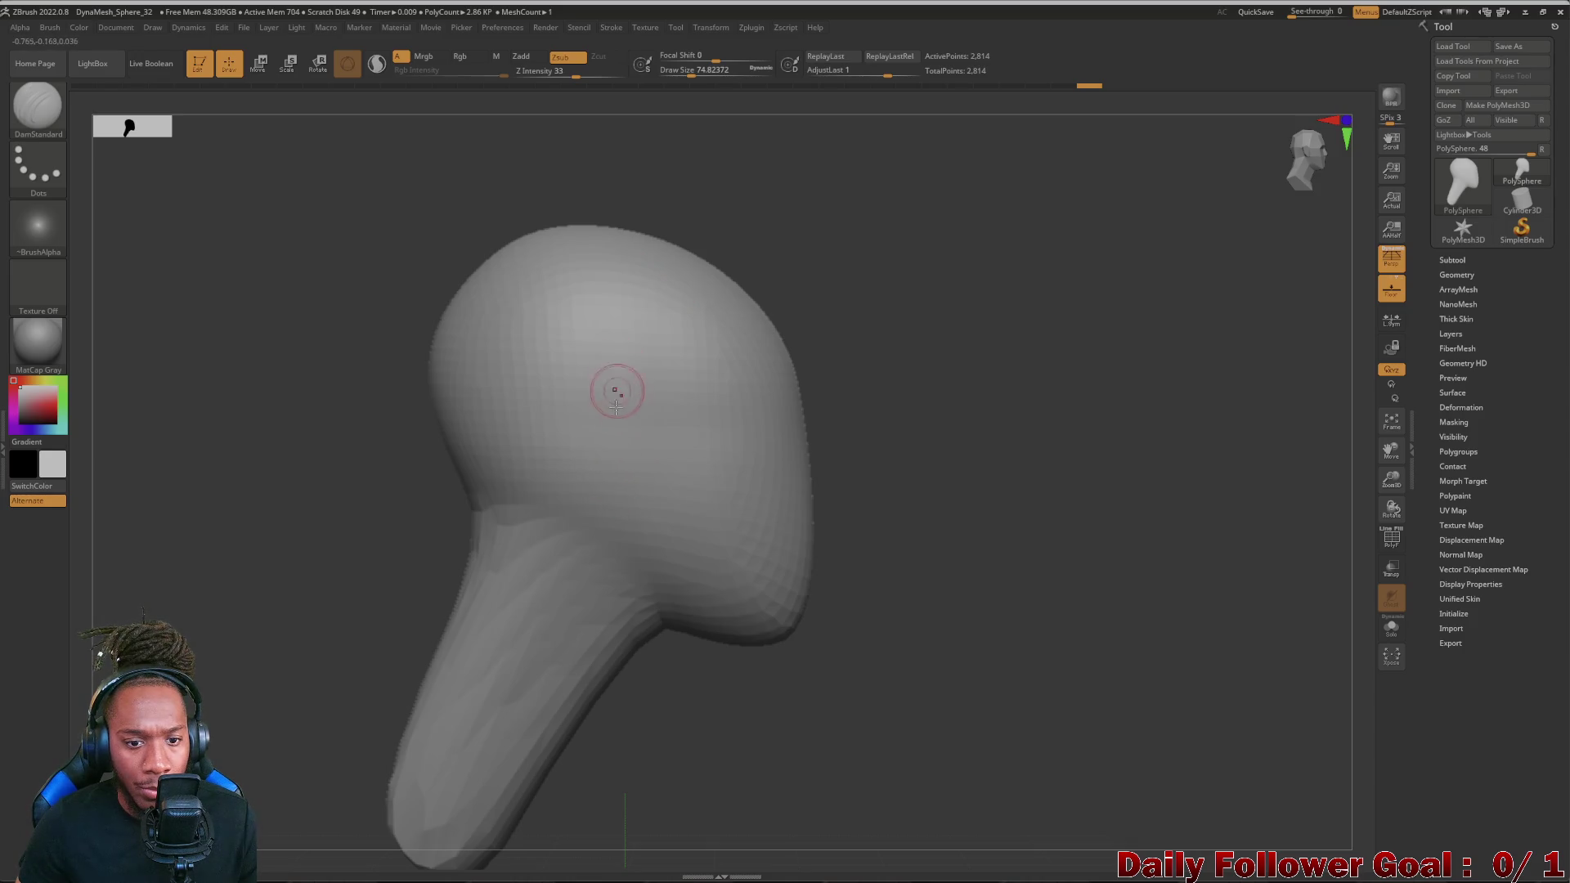
pyautogui.moveTo(595, 454); pyautogui.dragTo(605, 426)
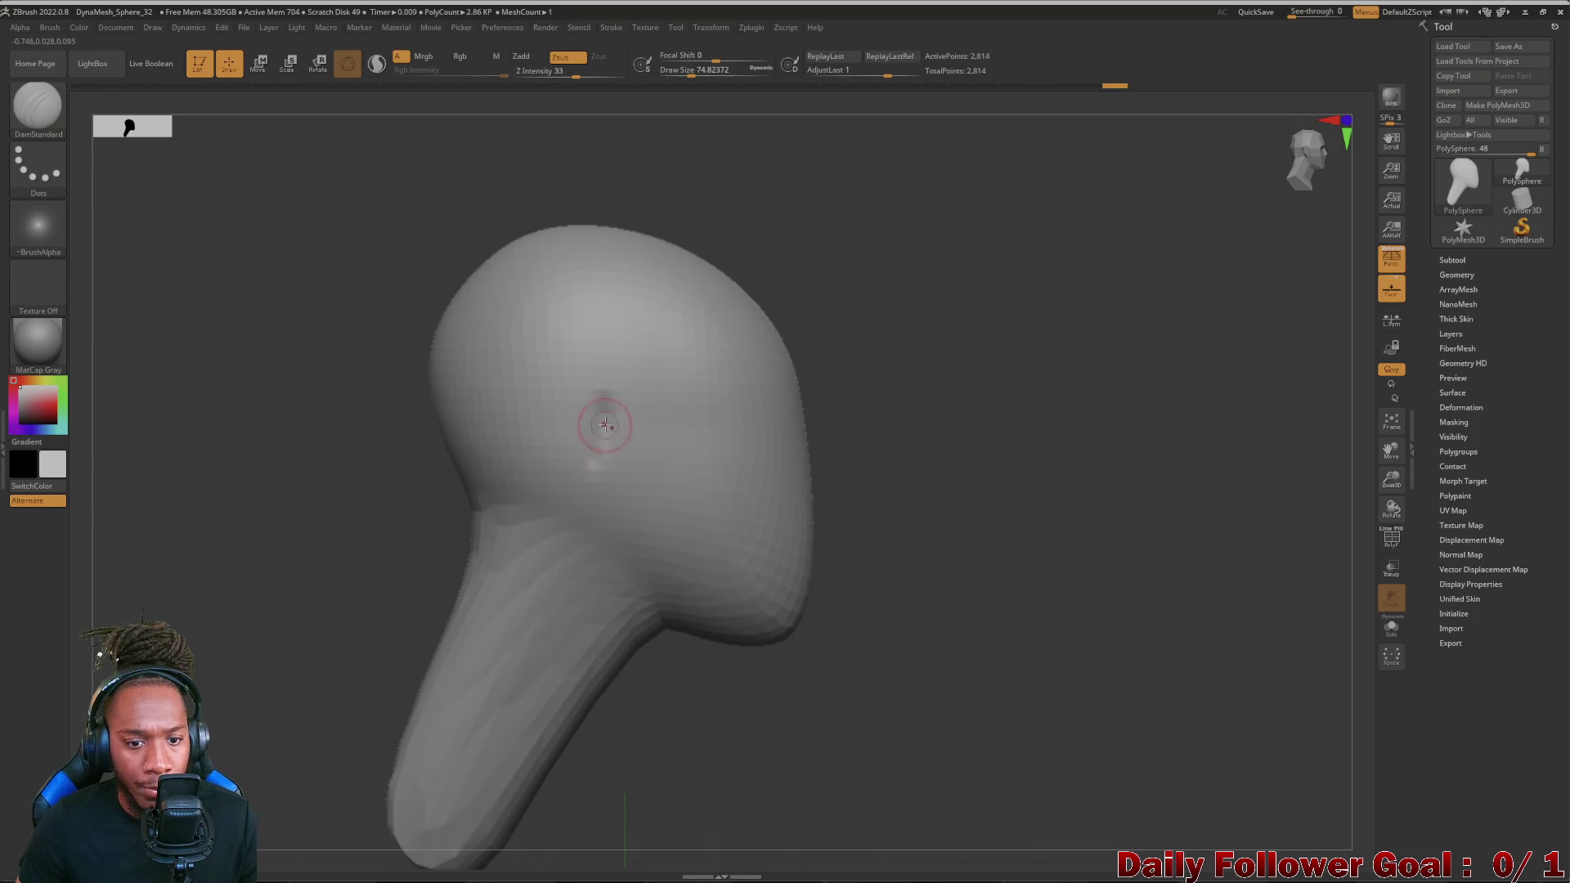
pyautogui.moveTo(609, 535); pyautogui.dragTo(688, 607)
pyautogui.moveTo(316, 555)
pyautogui.mouseDown()
pyautogui.moveTo(364, 562)
pyautogui.moveTo(381, 545)
pyautogui.mouseUp()
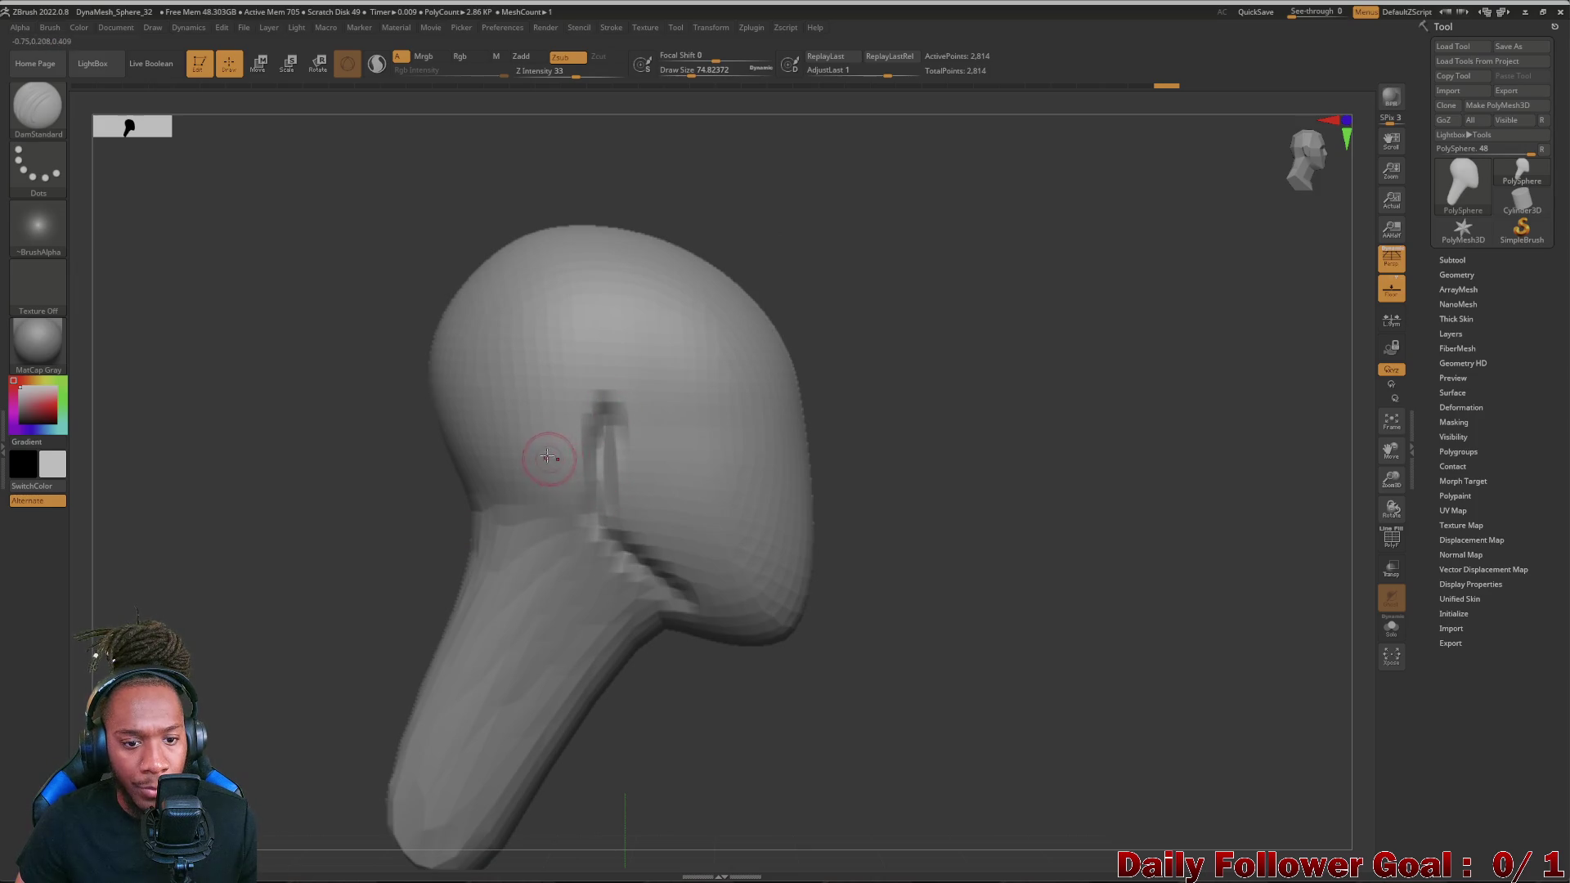
pyautogui.moveTo(339, 554); pyautogui.dragTo(456, 536)
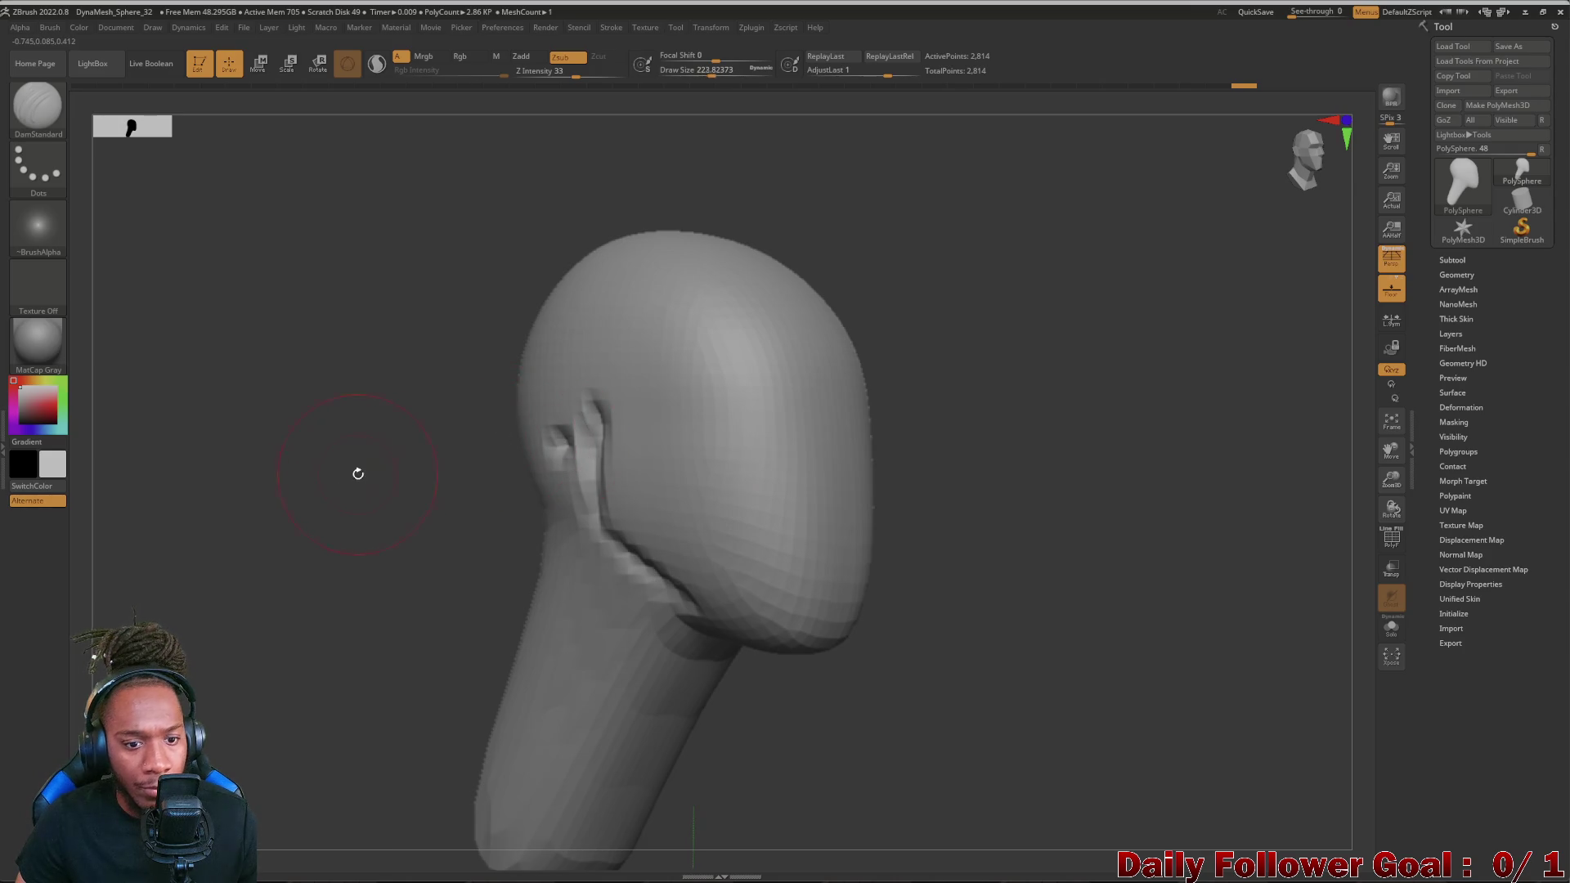
pyautogui.press('space')
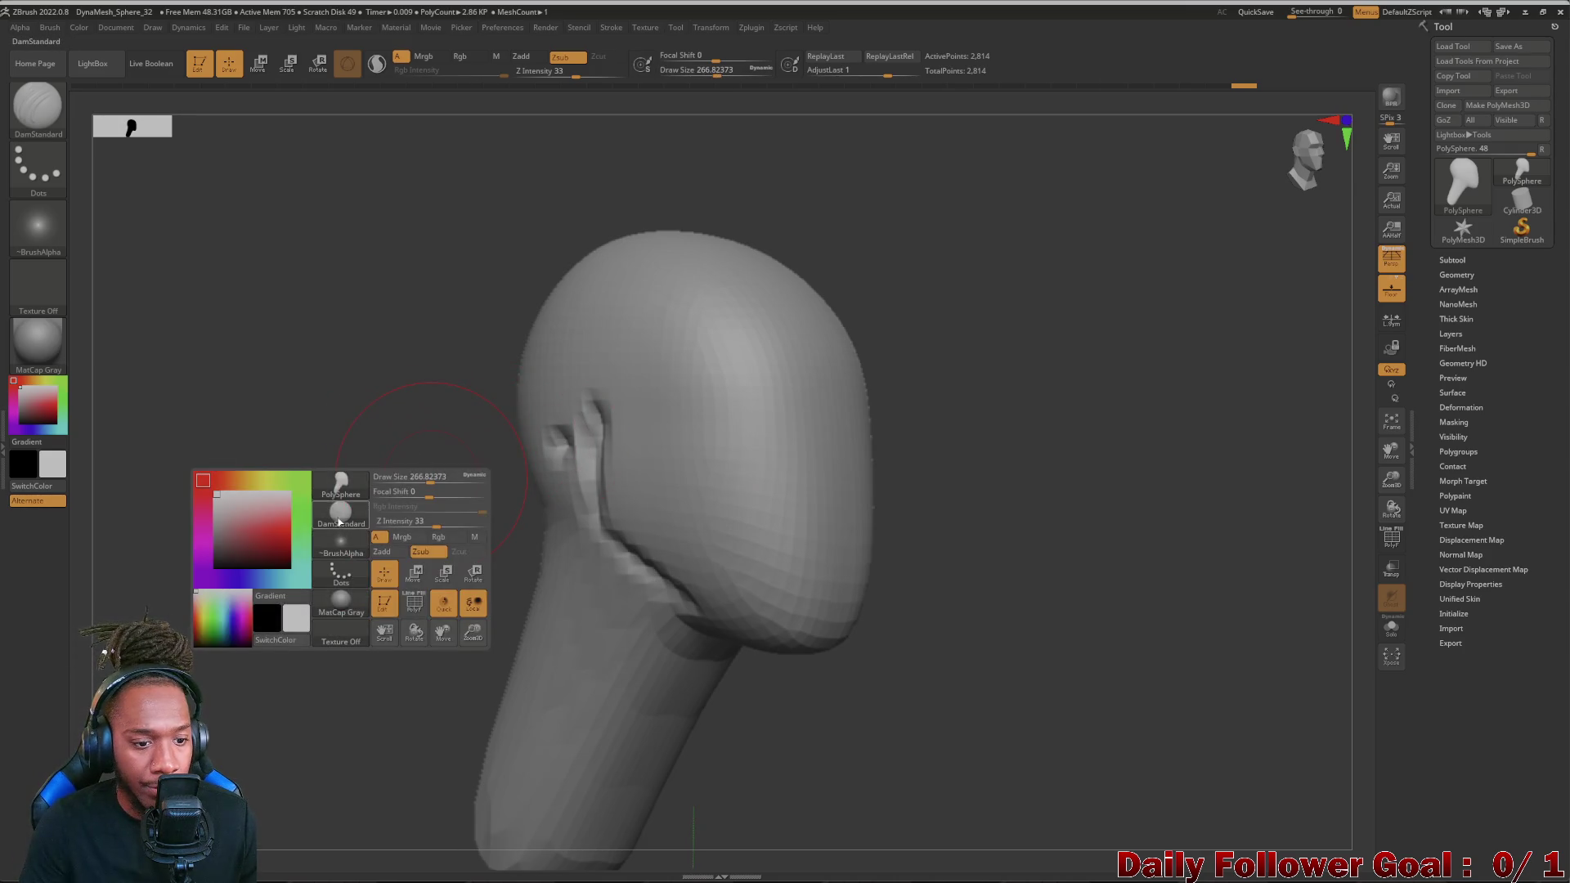
# - Switch to Move Topological and push the jaw crease near the ear into shape
pyautogui.click(340, 521)
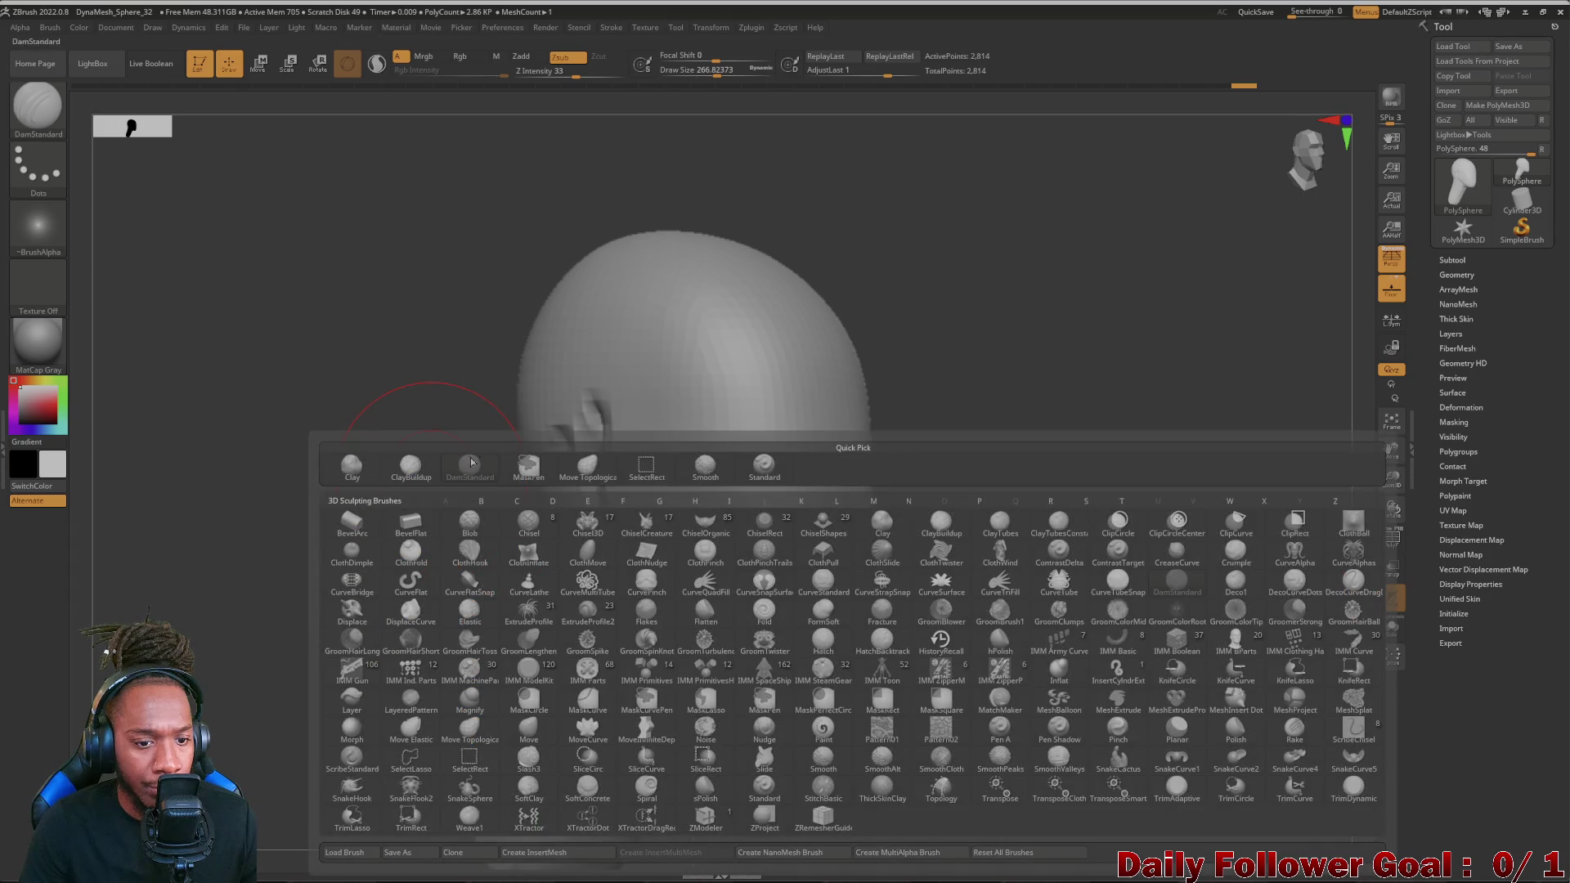
pyautogui.click(588, 468)
pyautogui.moveTo(417, 540)
pyautogui.mouseDown()
pyautogui.moveTo(421, 497)
pyautogui.moveTo(442, 491)
pyautogui.mouseUp()
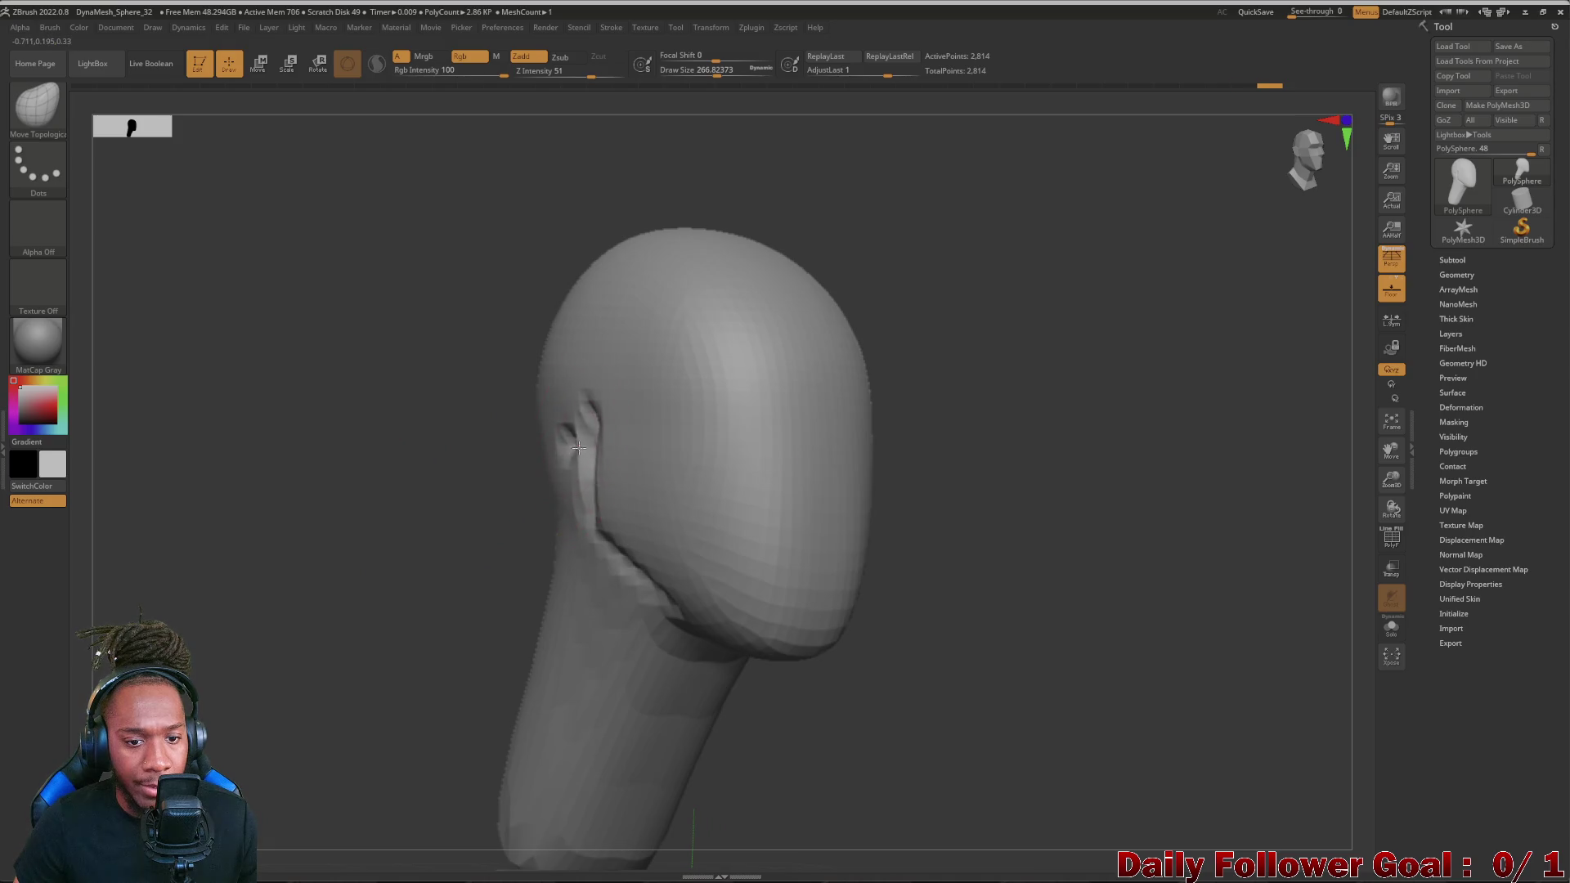
pyautogui.moveTo(408, 554)
pyautogui.mouseDown()
pyautogui.moveTo(430, 528)
pyautogui.moveTo(381, 554)
pyautogui.moveTo(417, 528)
pyautogui.mouseUp()
pyautogui.keyDown('shift'); pyautogui.moveTo(687, 467); pyautogui.dragTo(651, 417); pyautogui.keyUp('shift')
pyautogui.moveTo(663, 491)
pyautogui.keyDown('shift'); pyautogui.mouseDown()
pyautogui.moveTo(614, 368)
pyautogui.moveTo(556, 341)
pyautogui.mouseUp(); pyautogui.keyUp('shift')
pyautogui.moveTo(369, 491)
pyautogui.mouseDown()
pyautogui.moveTo(307, 491)
pyautogui.moveTo(357, 528)
pyautogui.moveTo(214, 460)
pyautogui.moveTo(282, 442)
pyautogui.moveTo(313, 552)
pyautogui.mouseUp()
# - Review the head from front, rear and three-quarter views, then bring up the brush palette
pyautogui.moveTo(265, 506)
pyautogui.mouseDown()
pyautogui.moveTo(123, 246)
pyautogui.moveTo(368, 430)
pyautogui.mouseUp()
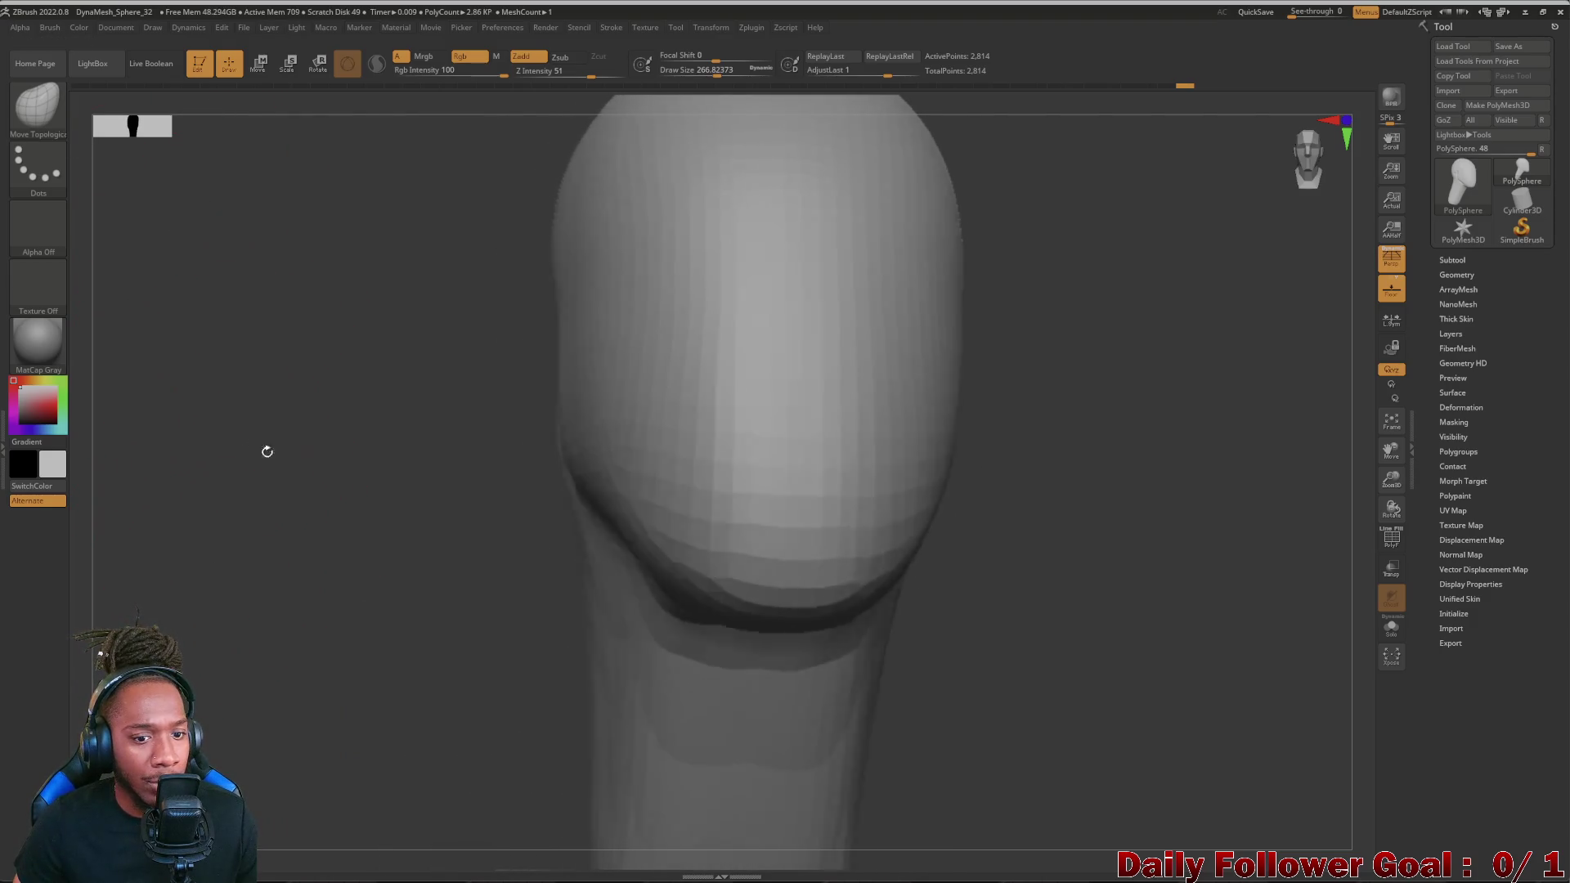
pyautogui.moveTo(368, 490)
pyautogui.mouseDown()
pyautogui.moveTo(245, 466)
pyautogui.moveTo(135, 491)
pyautogui.moveTo(393, 559)
pyautogui.mouseUp()
pyautogui.moveTo(540, 613)
pyautogui.mouseDown()
pyautogui.moveTo(512, 560)
pyautogui.moveTo(800, 678)
pyautogui.moveTo(813, 624)
pyautogui.mouseUp()
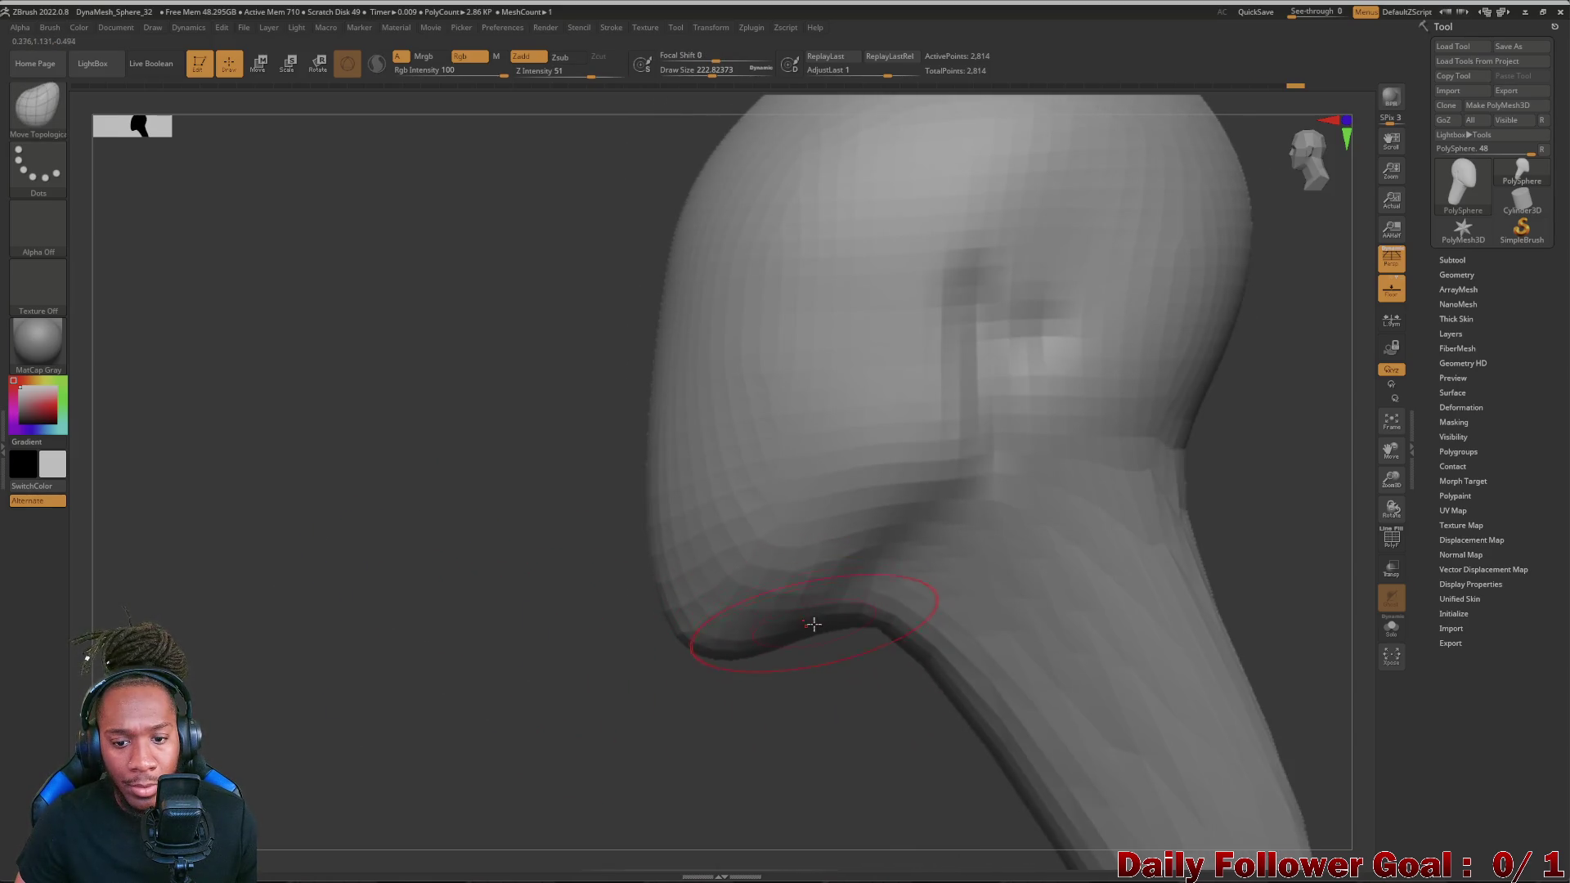
pyautogui.moveTo(486, 682)
pyautogui.mouseDown()
pyautogui.moveTo(516, 638)
pyautogui.moveTo(549, 699)
pyautogui.moveTo(424, 688)
pyautogui.moveTo(417, 730)
pyautogui.mouseUp()
pyautogui.moveTo(356, 687)
pyautogui.mouseDown()
pyautogui.moveTo(415, 721)
pyautogui.moveTo(373, 500)
pyautogui.mouseUp()
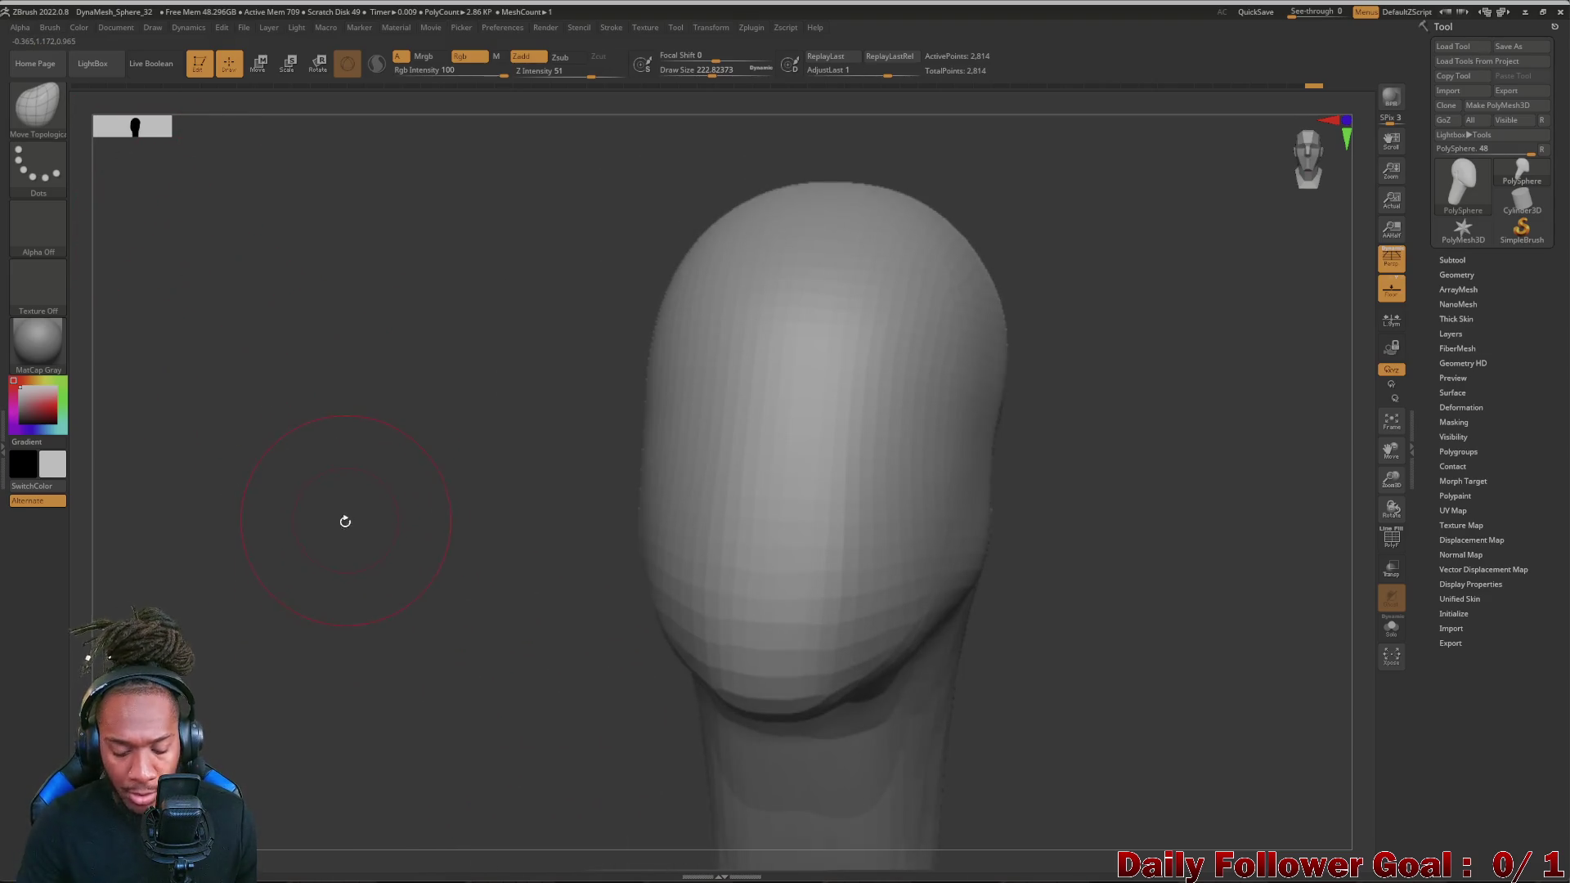
pyautogui.press('space')
pyautogui.click(264, 565)
# - With ClayBuildup, build up clay across the lower face, mouth region and side of the head
pyautogui.click(326, 467)
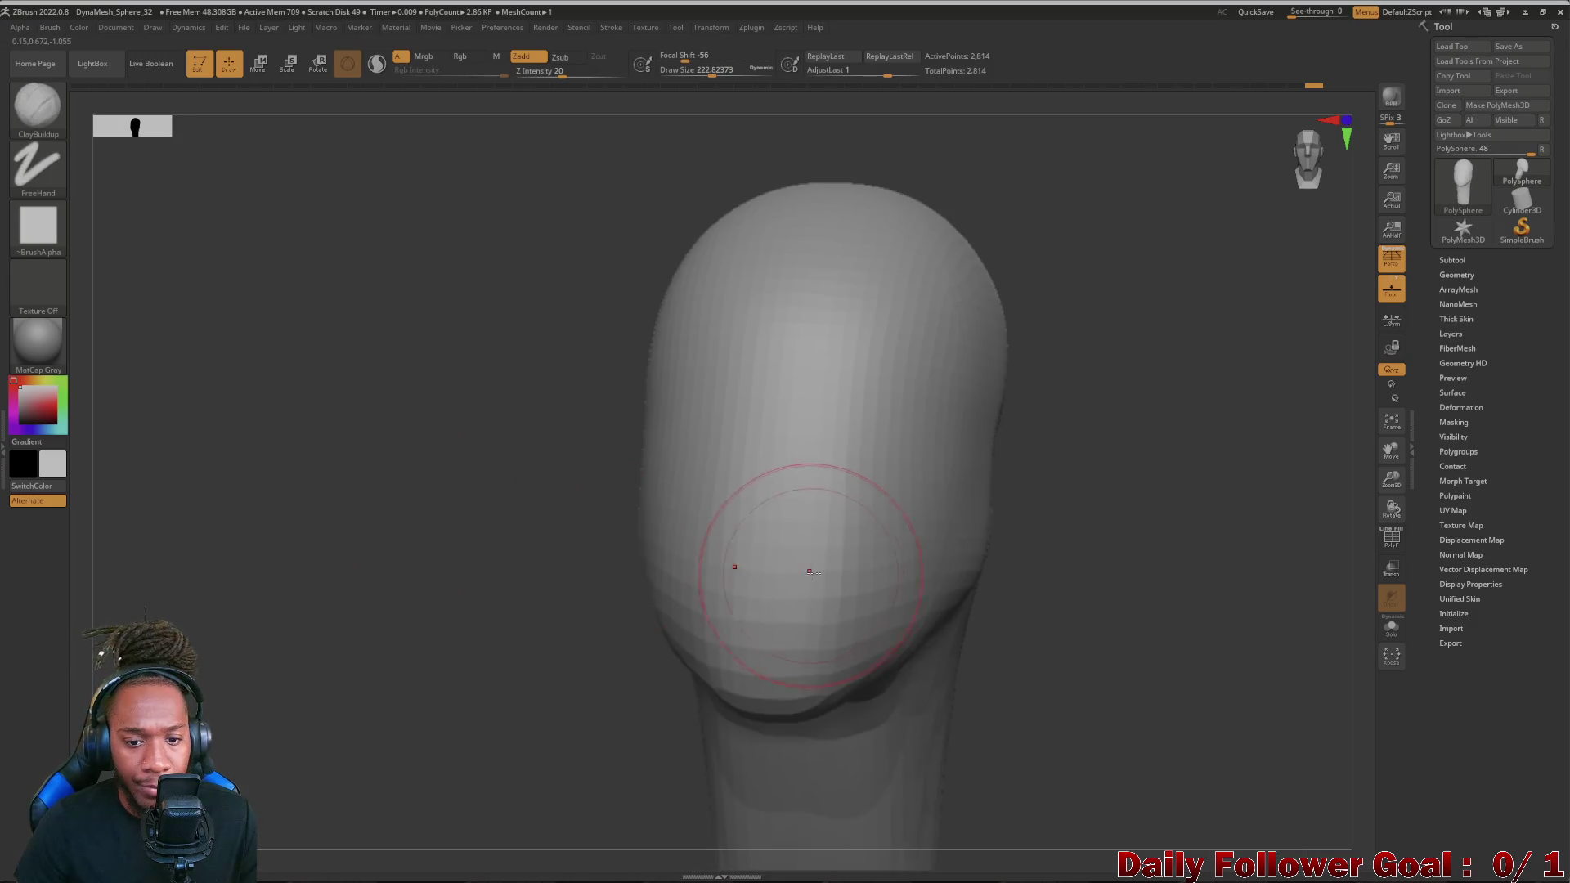
pyautogui.moveTo(811, 546); pyautogui.dragTo(760, 552)
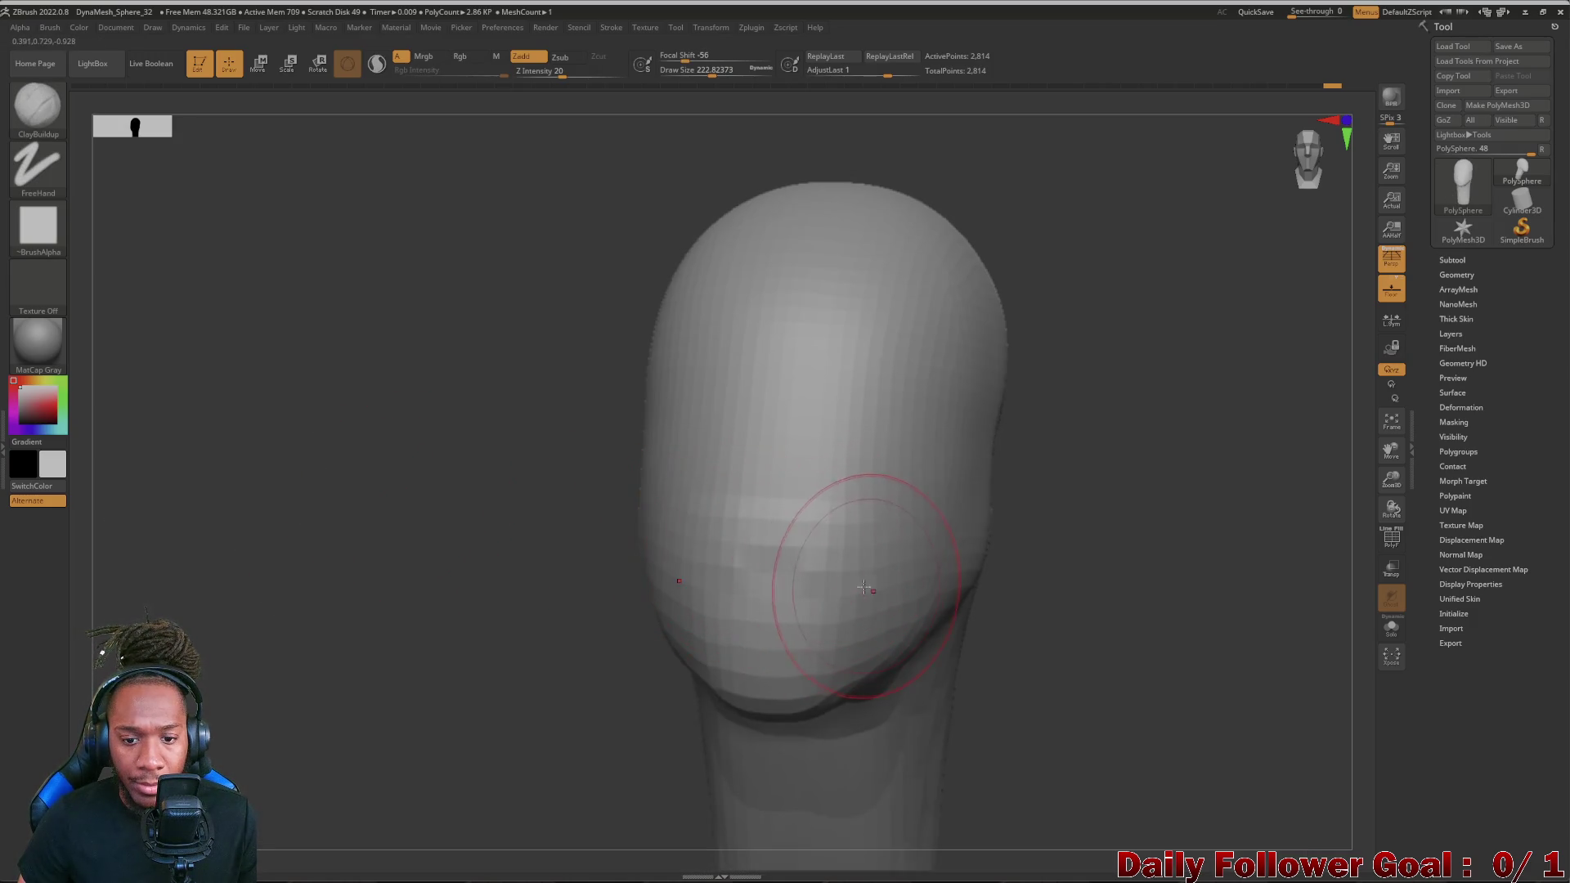
pyautogui.moveTo(859, 516); pyautogui.dragTo(737, 564)
pyautogui.moveTo(440, 608); pyautogui.dragTo(368, 626, button='right')
pyautogui.moveTo(614, 368); pyautogui.dragTo(615, 552)
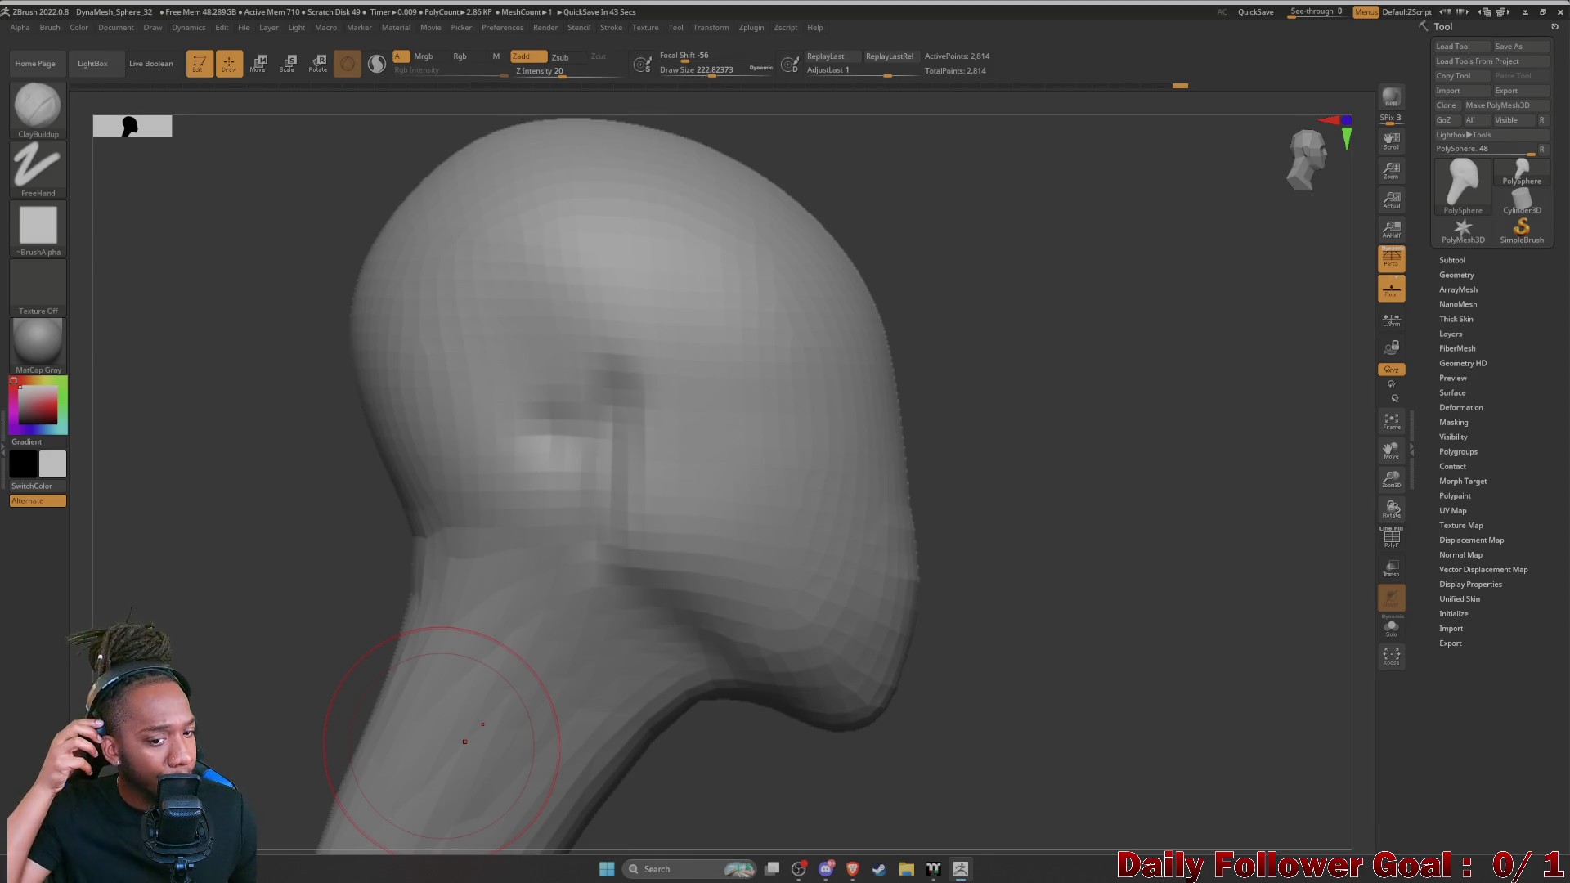
pyautogui.keyDown('ctrl'); pyautogui.moveTo(465, 737); pyautogui.dragTo(566, 546, button='right'); pyautogui.keyUp('ctrl')
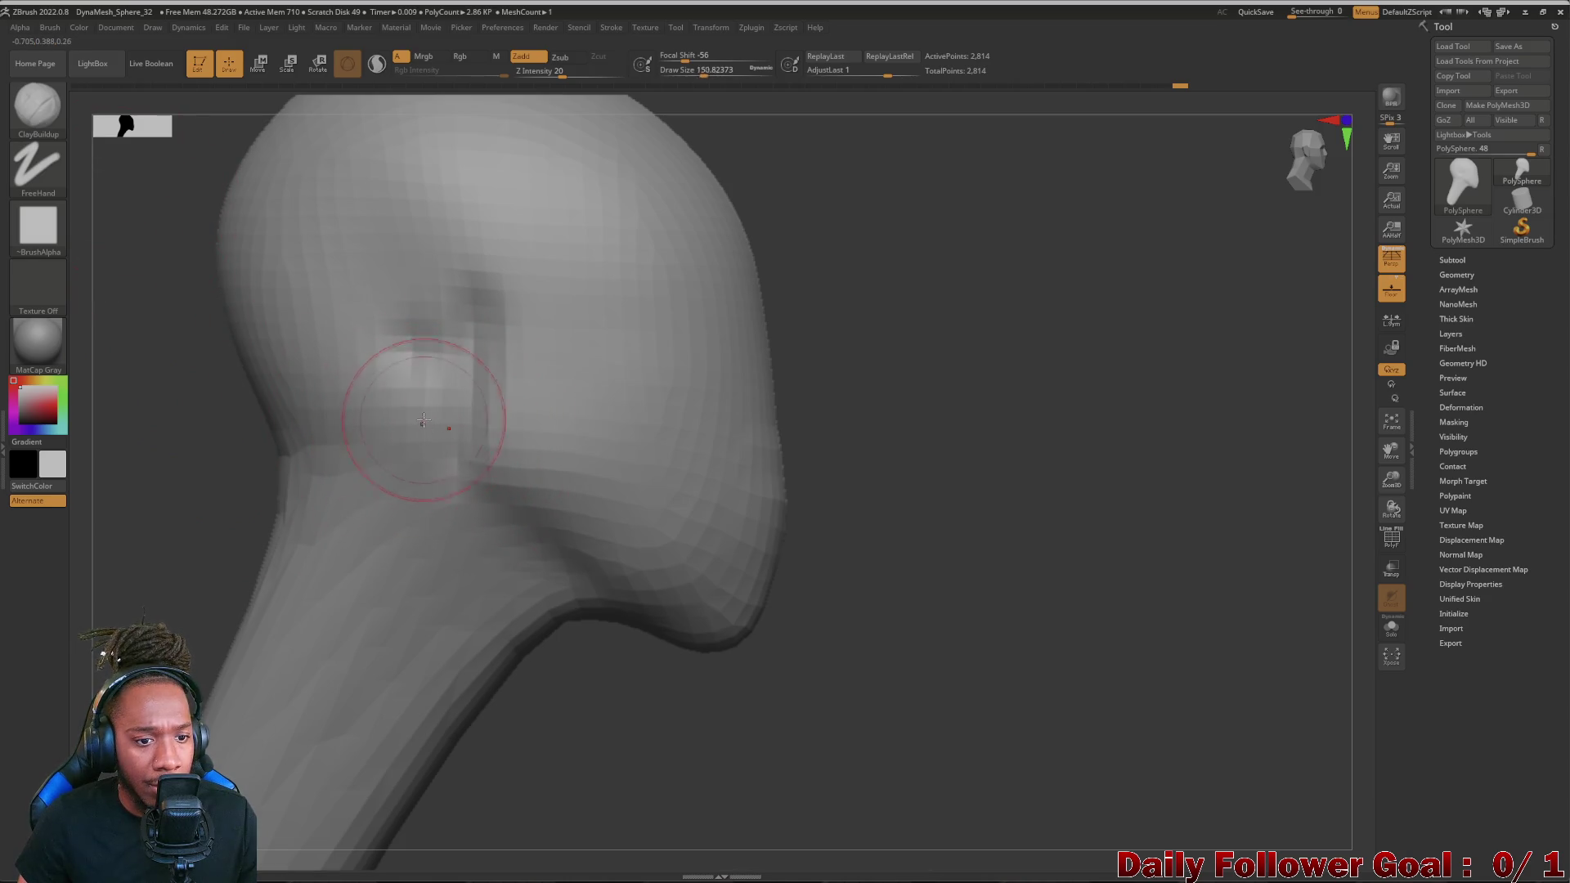
# - Lay a raised horizontal brow band across the face at eye level, redoing a bad stroke, and check it from profile and front
pyautogui.moveTo(400, 417); pyautogui.dragTo(472, 422)
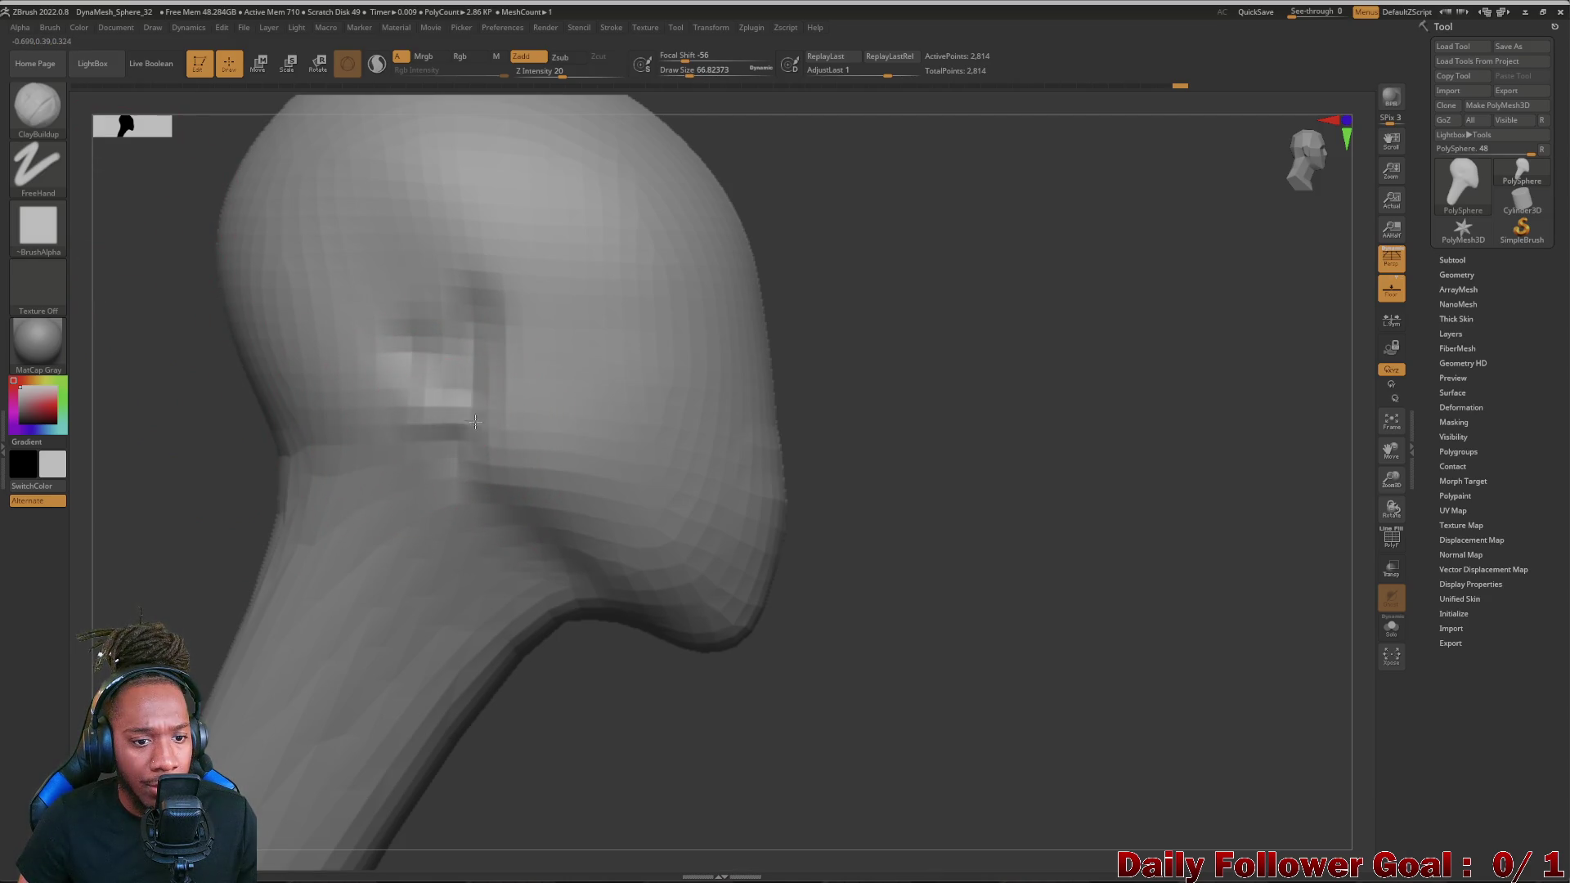
pyautogui.hotkey('ctrl', 'z')
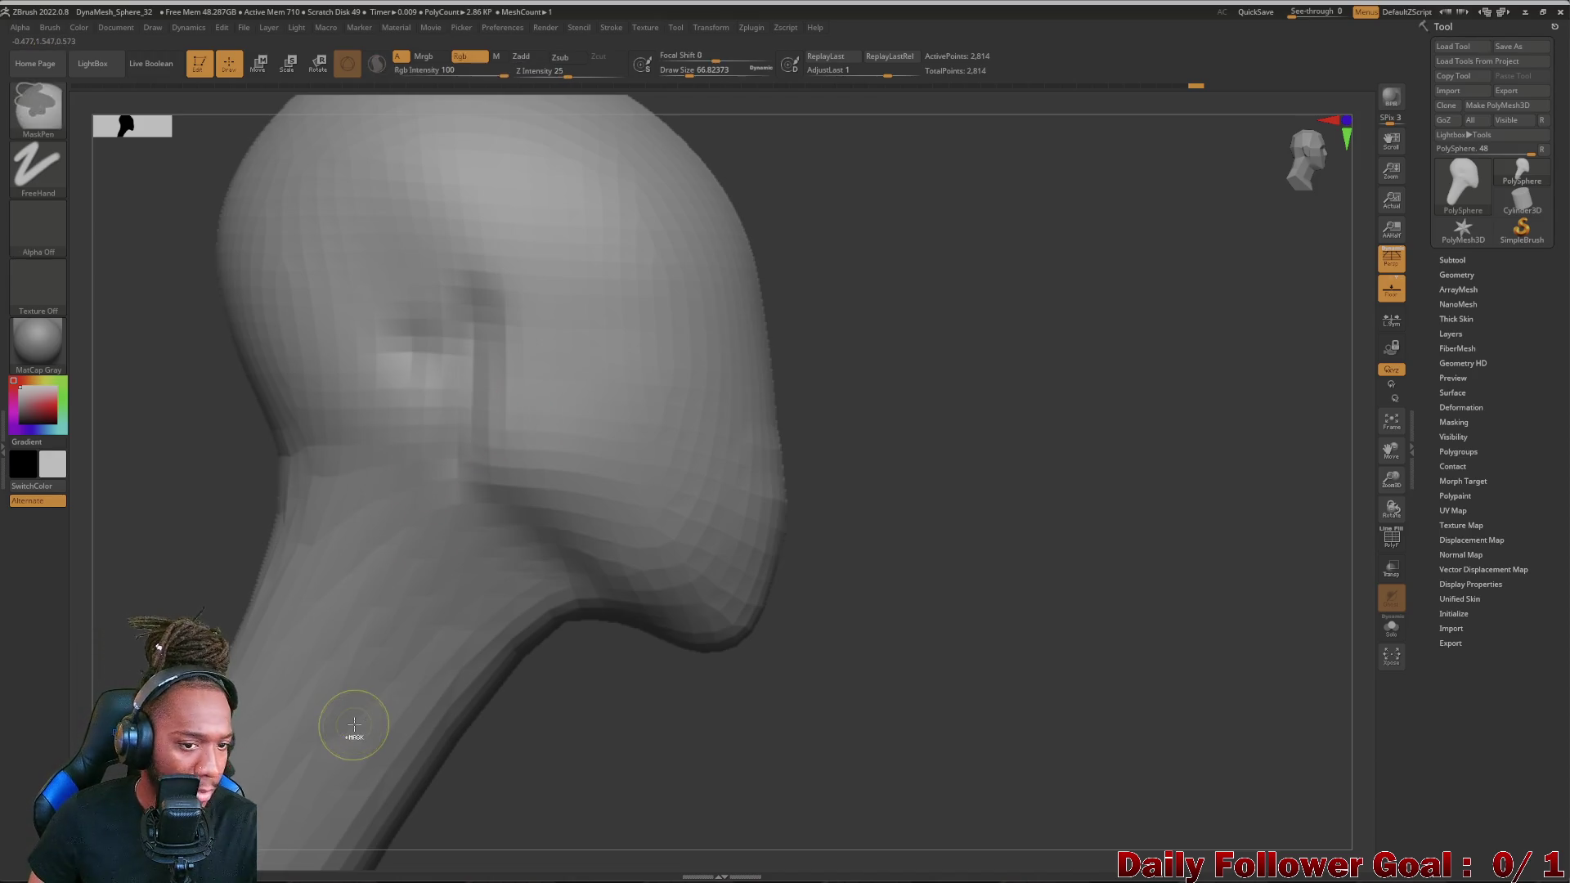
pyautogui.moveTo(430, 409)
pyautogui.mouseDown()
pyautogui.moveTo(773, 417)
pyautogui.moveTo(808, 494)
pyautogui.mouseUp()
pyautogui.moveTo(1070, 584); pyautogui.dragTo(1055, 540)
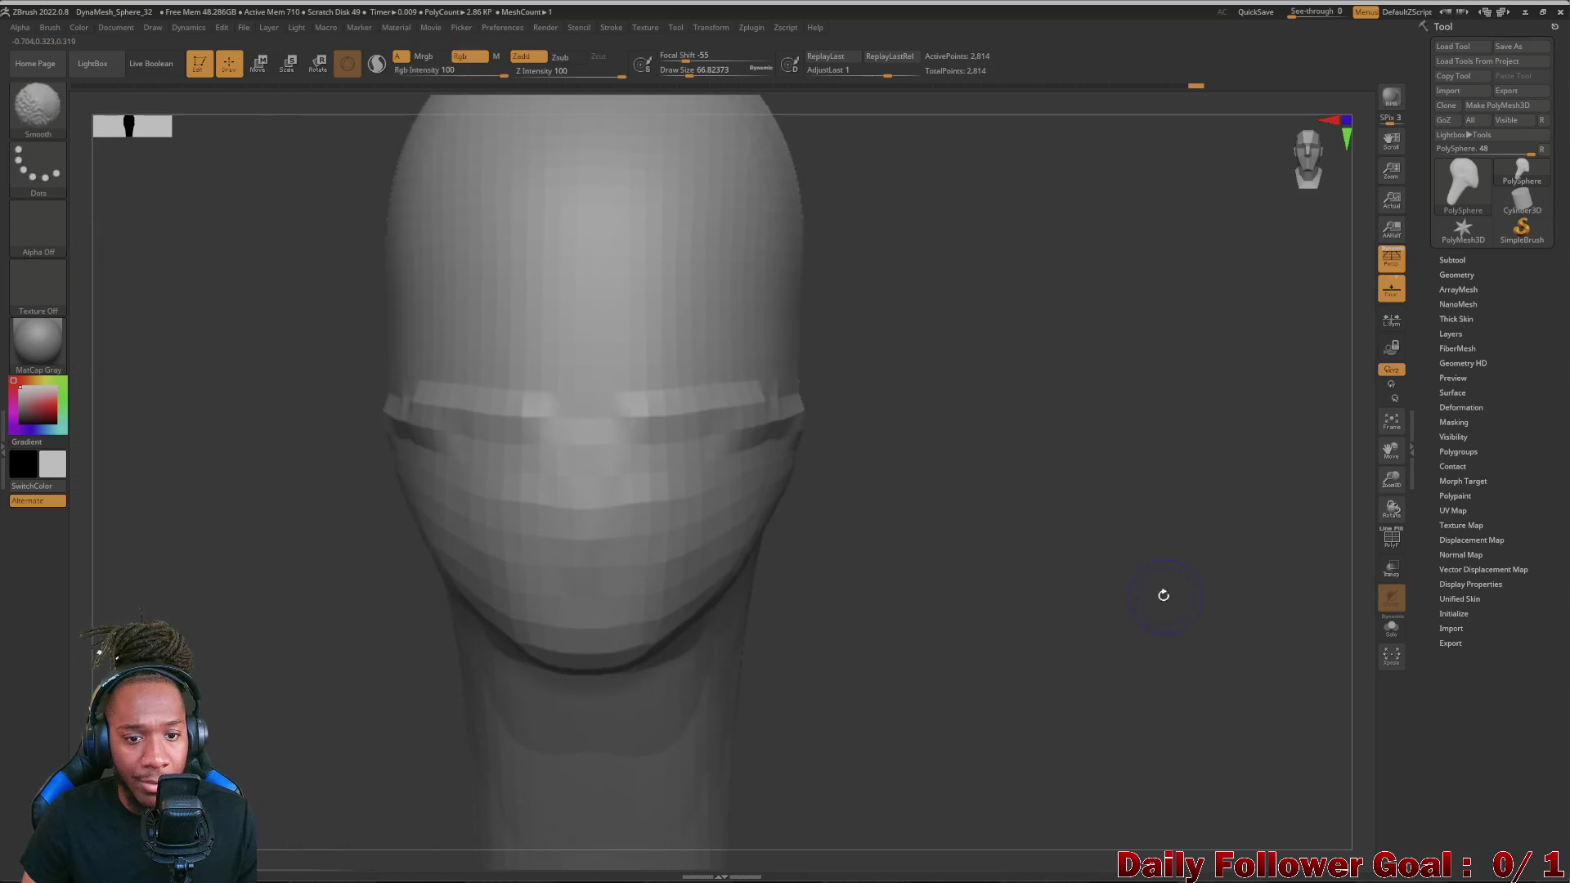
pyautogui.moveTo(421, 614); pyautogui.dragTo(294, 589)
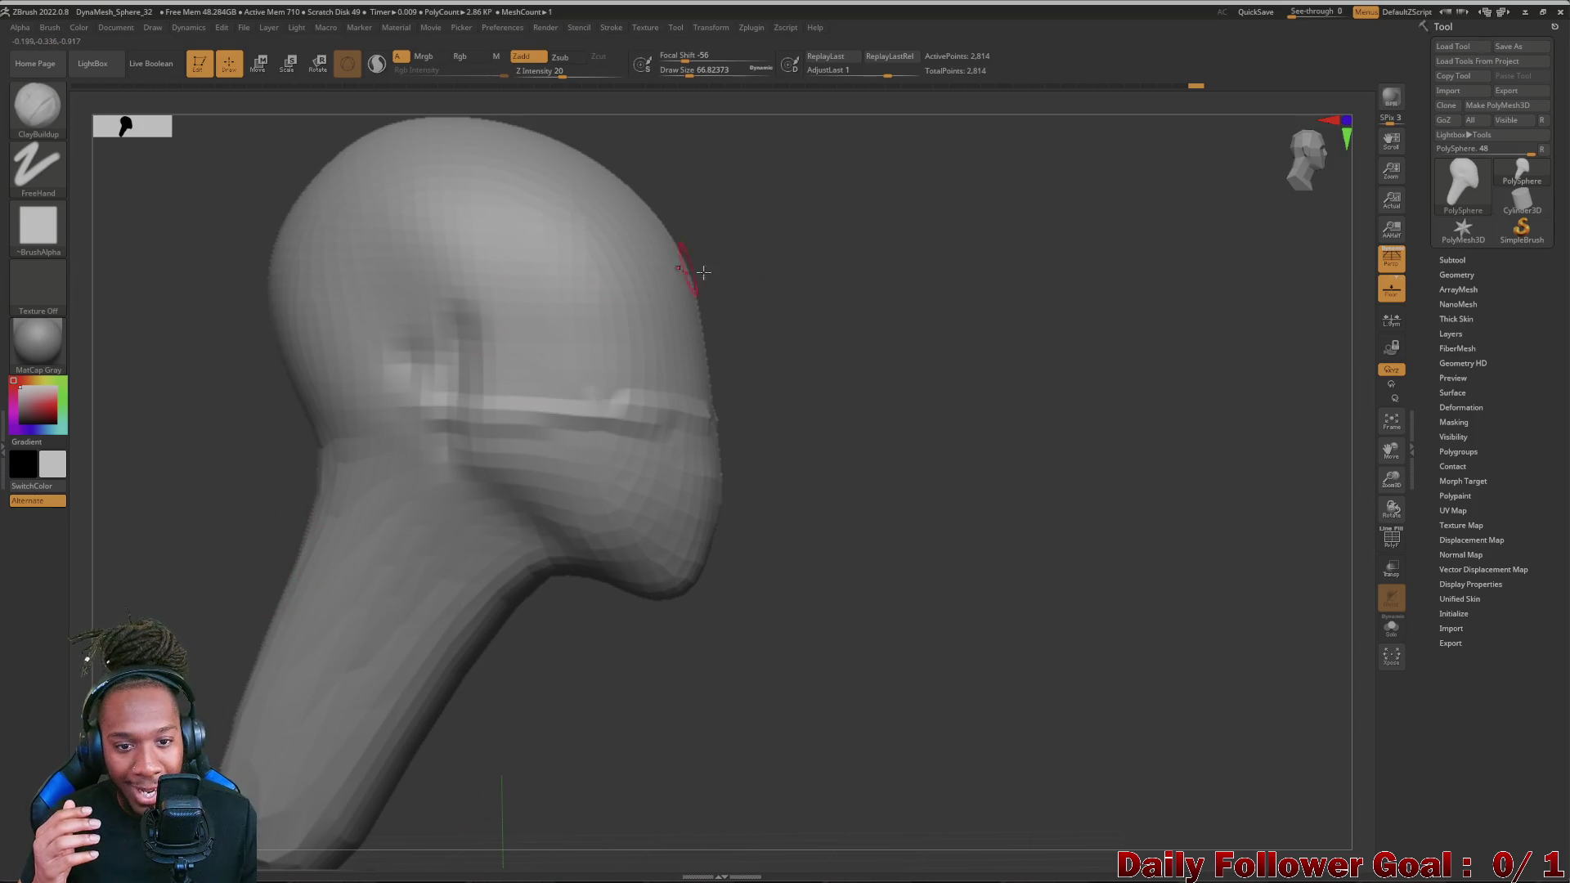
pyautogui.moveTo(811, 598); pyautogui.dragTo(741, 563)
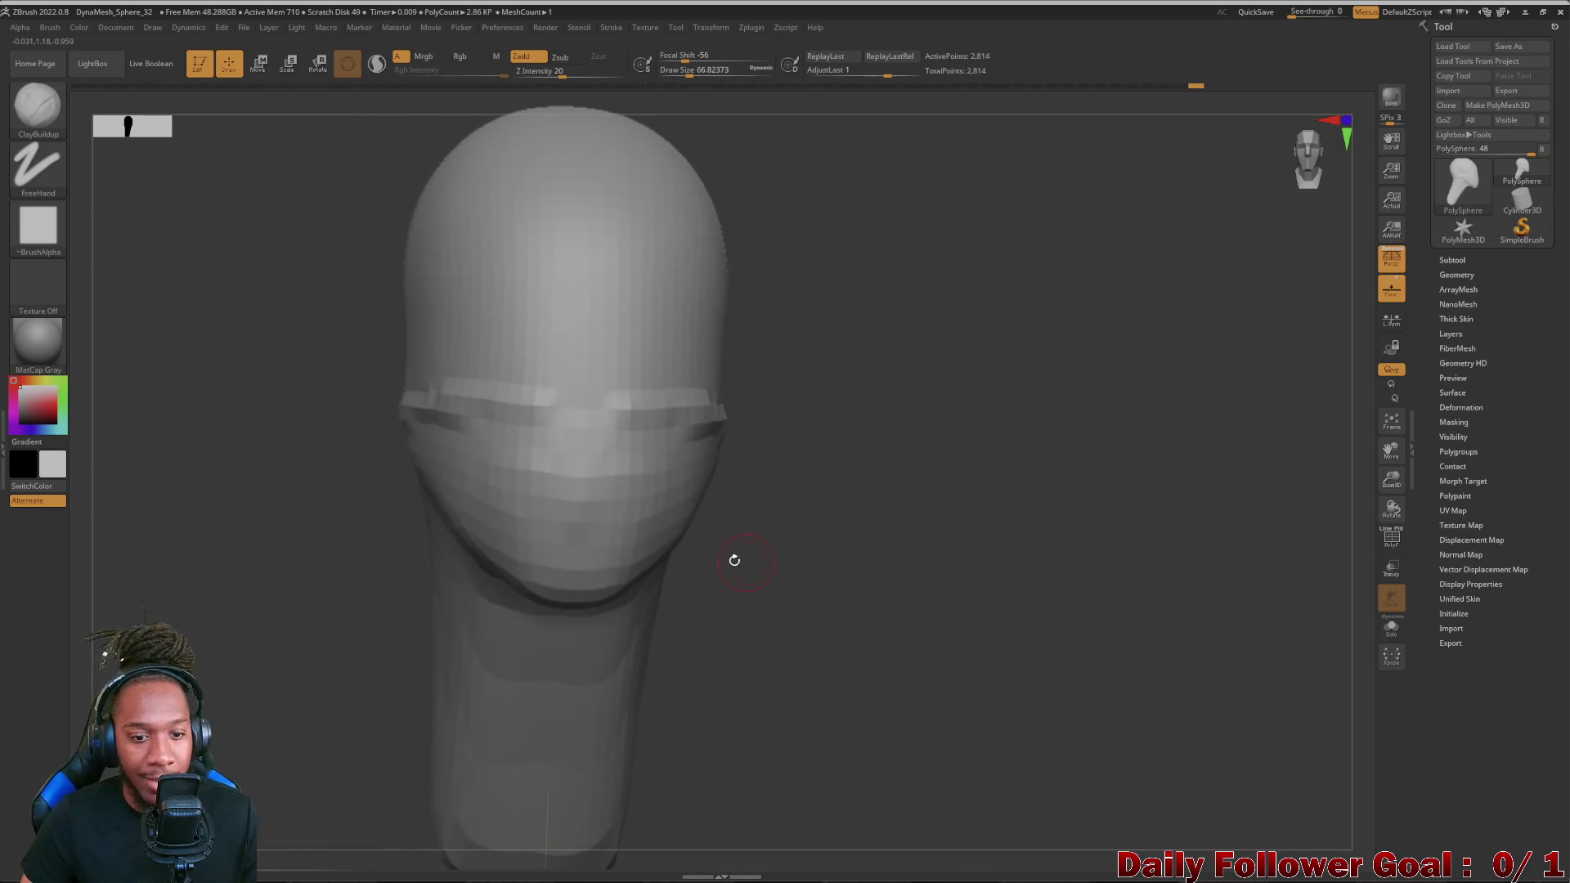
# - Check the head from both profiles, then carve and deepen the mouth depression with ClayBuildup
pyautogui.moveTo(250, 510); pyautogui.dragTo(210, 515)
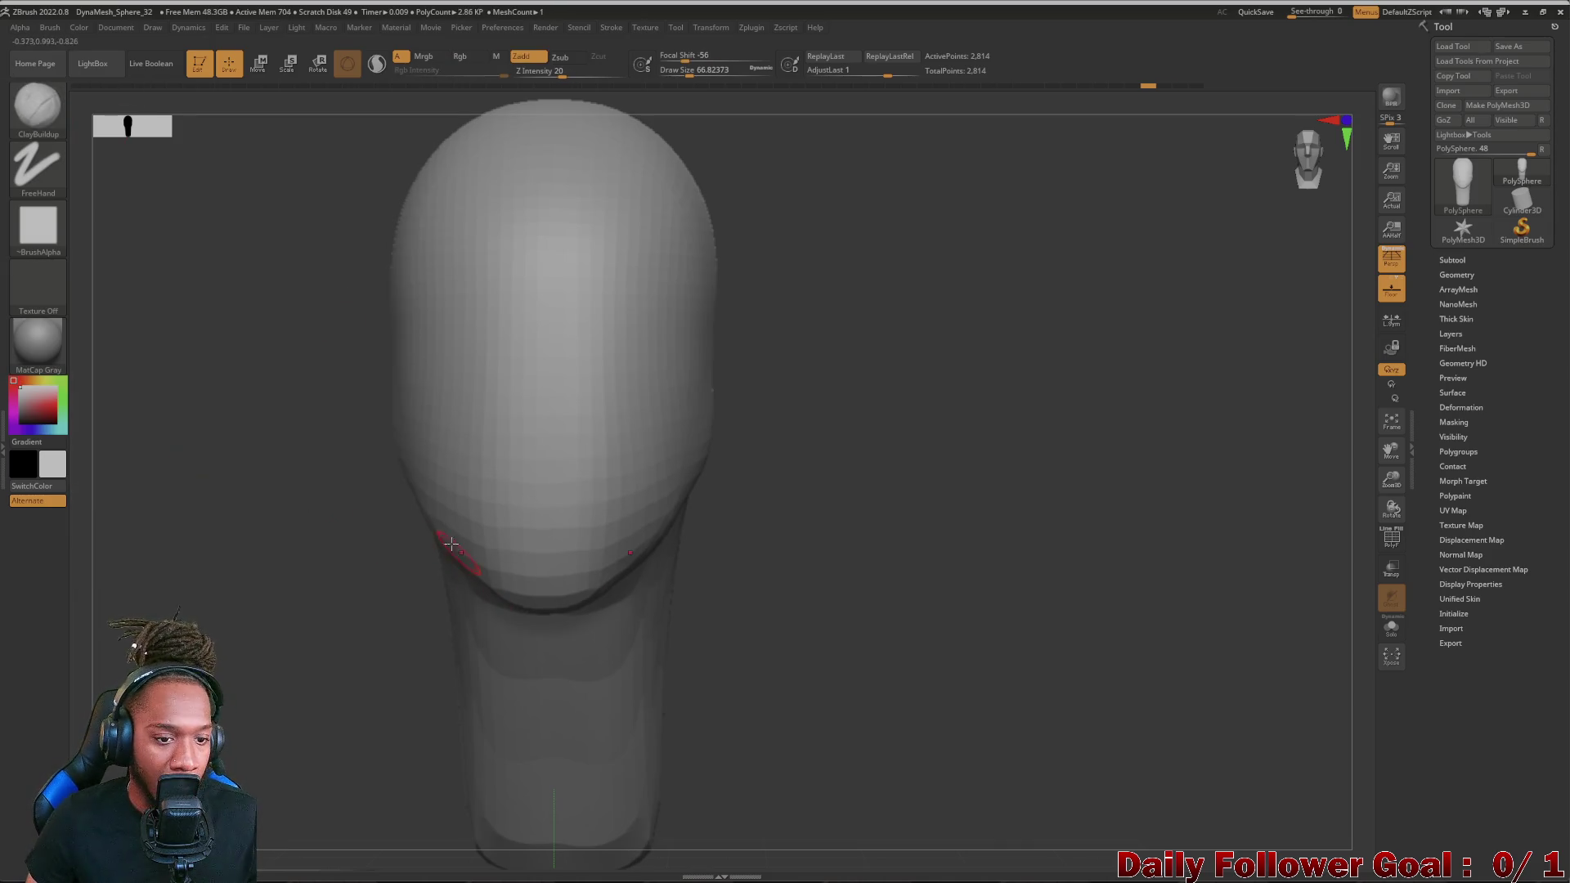
pyautogui.moveTo(201, 464); pyautogui.dragTo(491, 493)
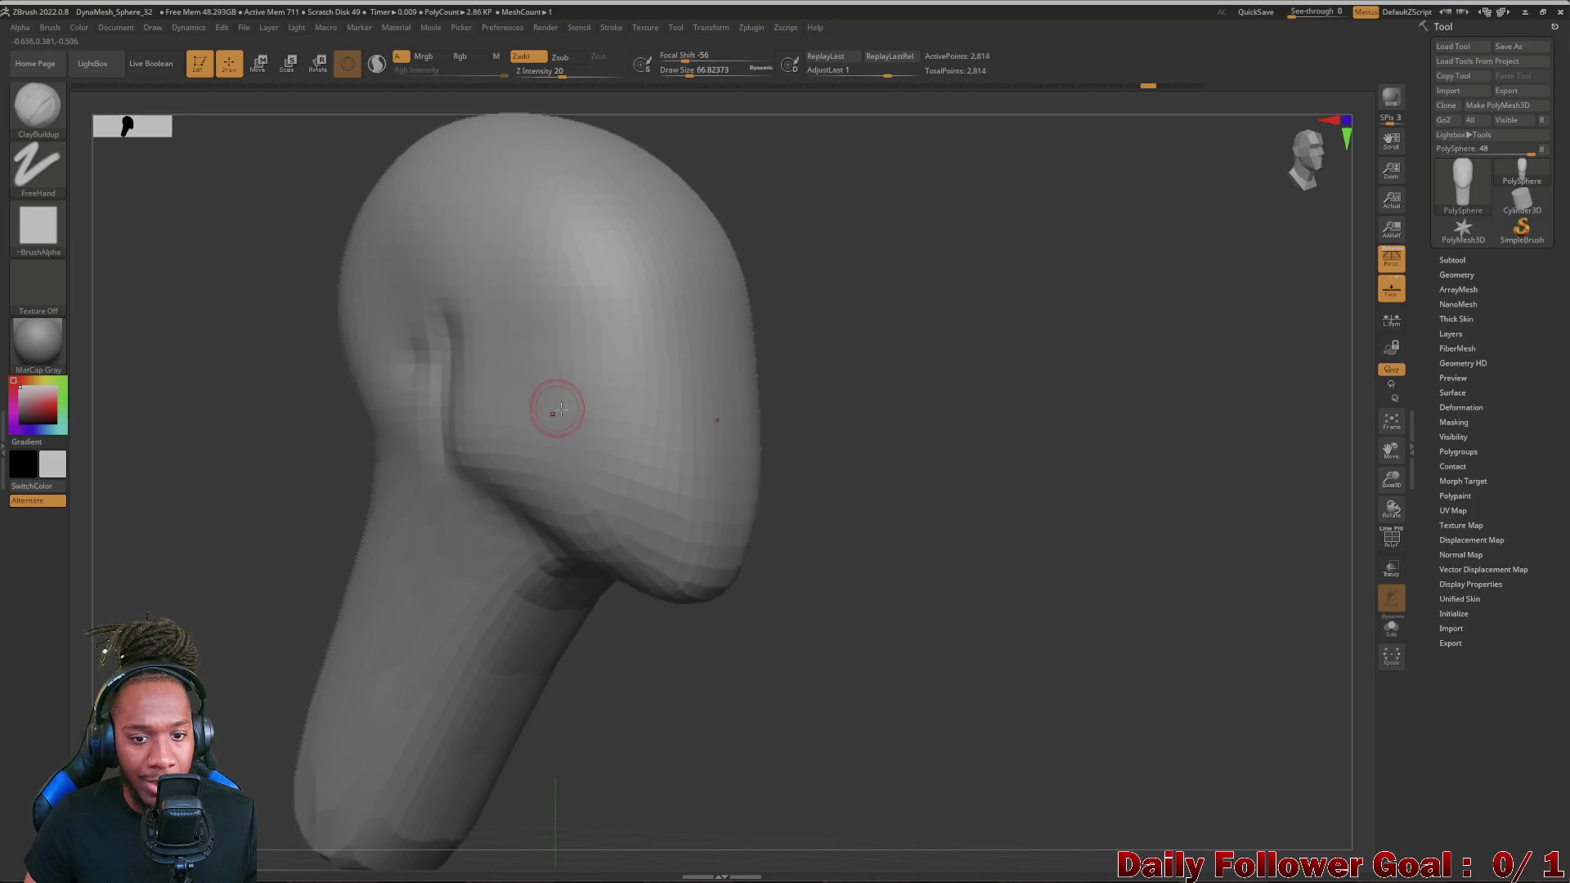
pyautogui.moveTo(921, 496)
pyautogui.mouseDown()
pyautogui.moveTo(211, 536)
pyautogui.moveTo(293, 714)
pyautogui.moveTo(345, 610)
pyautogui.moveTo(264, 610)
pyautogui.mouseUp()
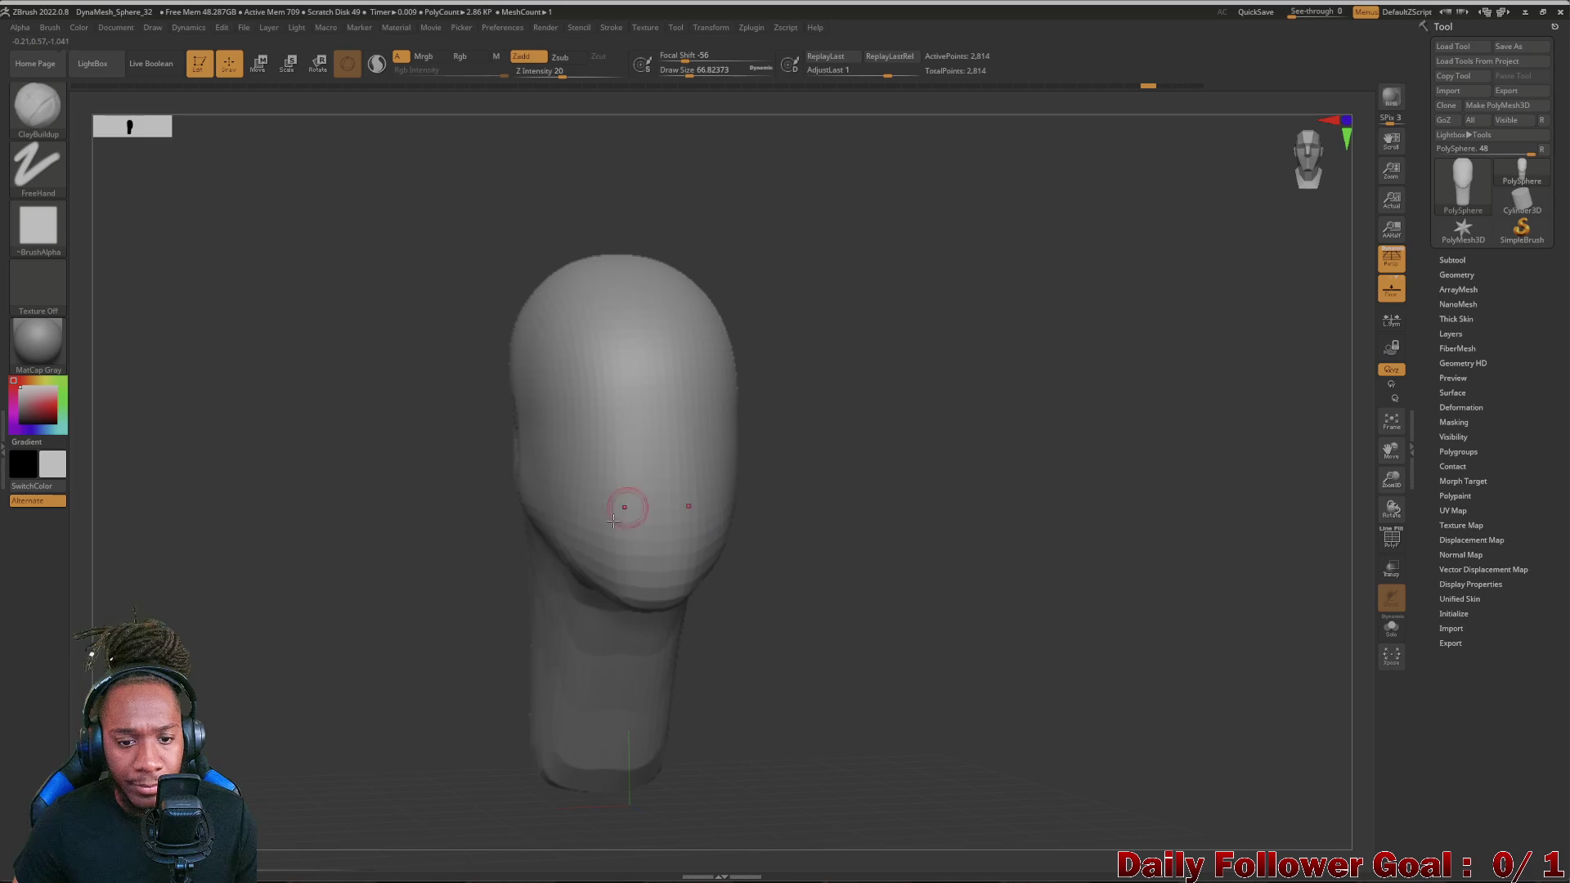
pyautogui.moveTo(327, 569); pyautogui.dragTo(308, 566)
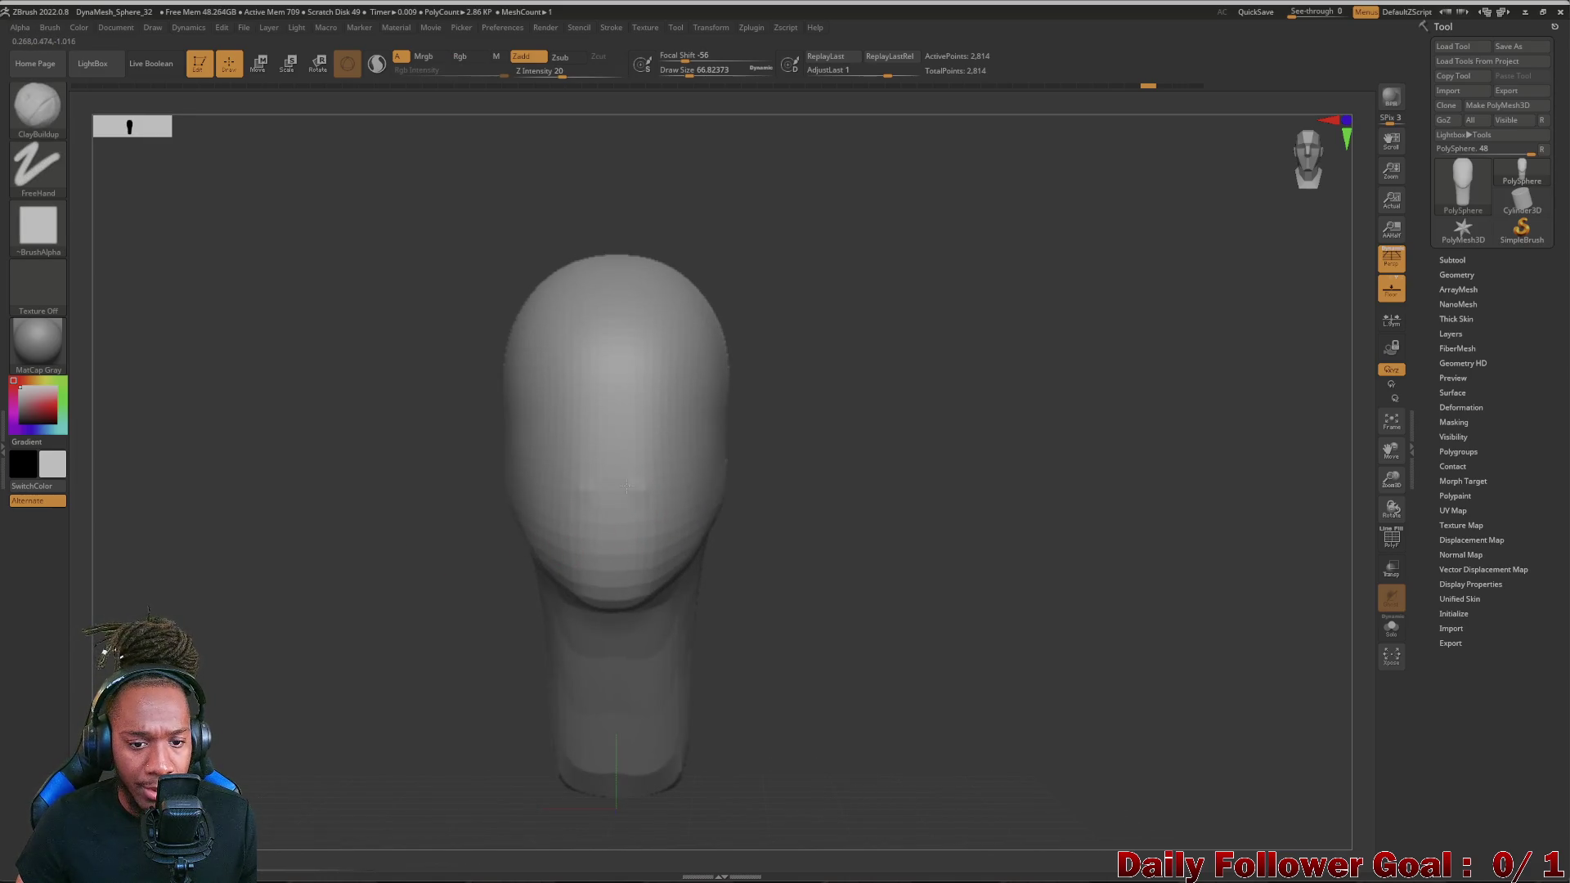
pyautogui.moveTo(368, 528)
pyautogui.mouseDown()
pyautogui.moveTo(333, 527)
pyautogui.moveTo(394, 577)
pyautogui.mouseUp()
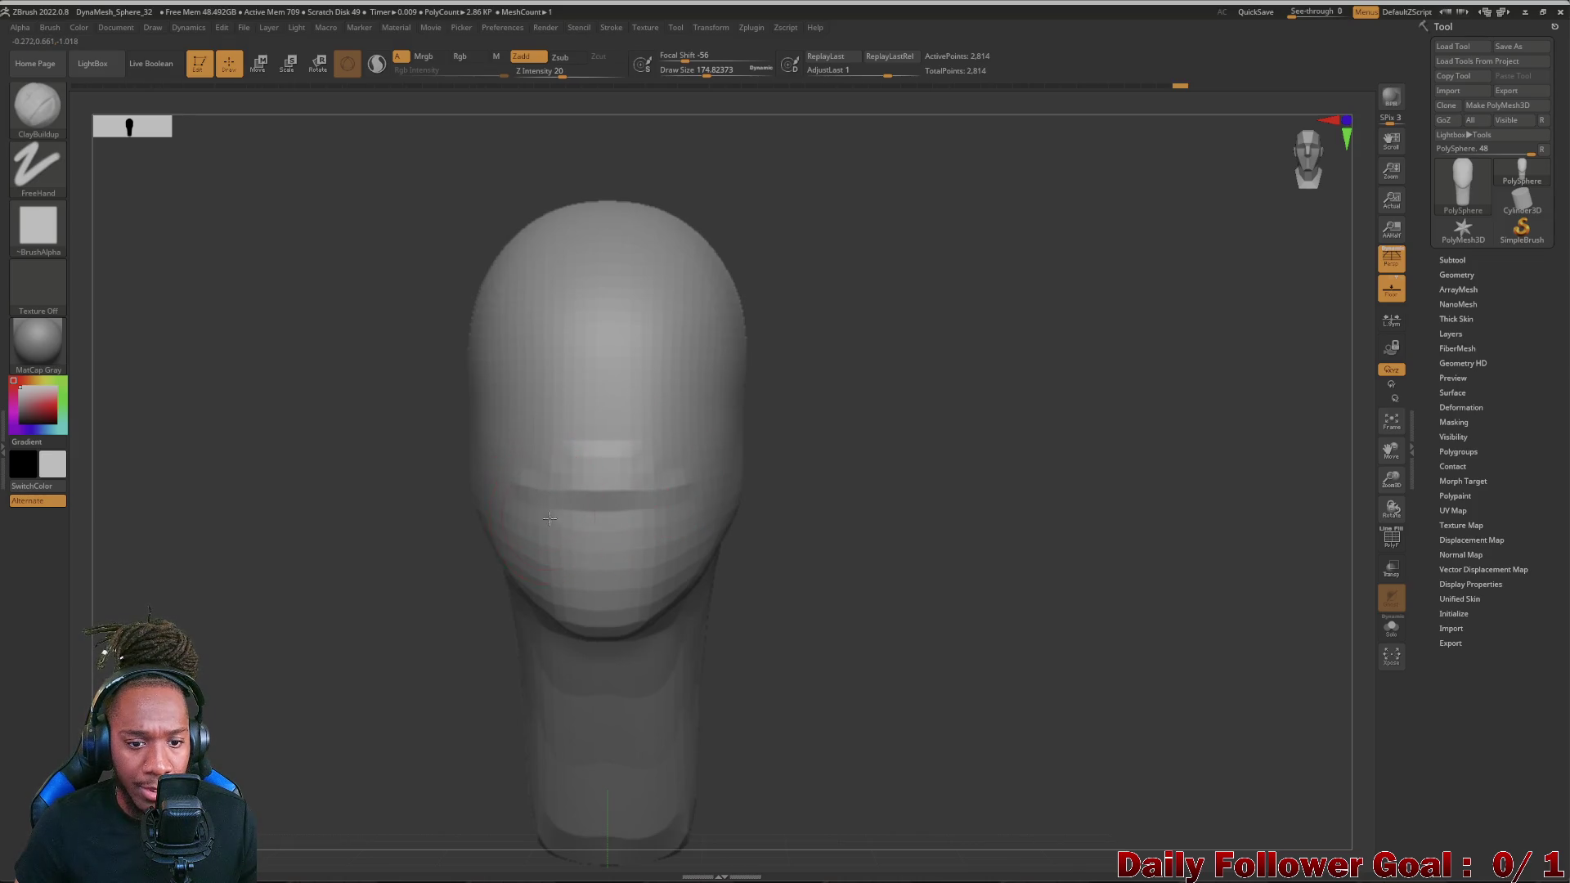
pyautogui.moveTo(548, 522); pyautogui.dragTo(648, 527)
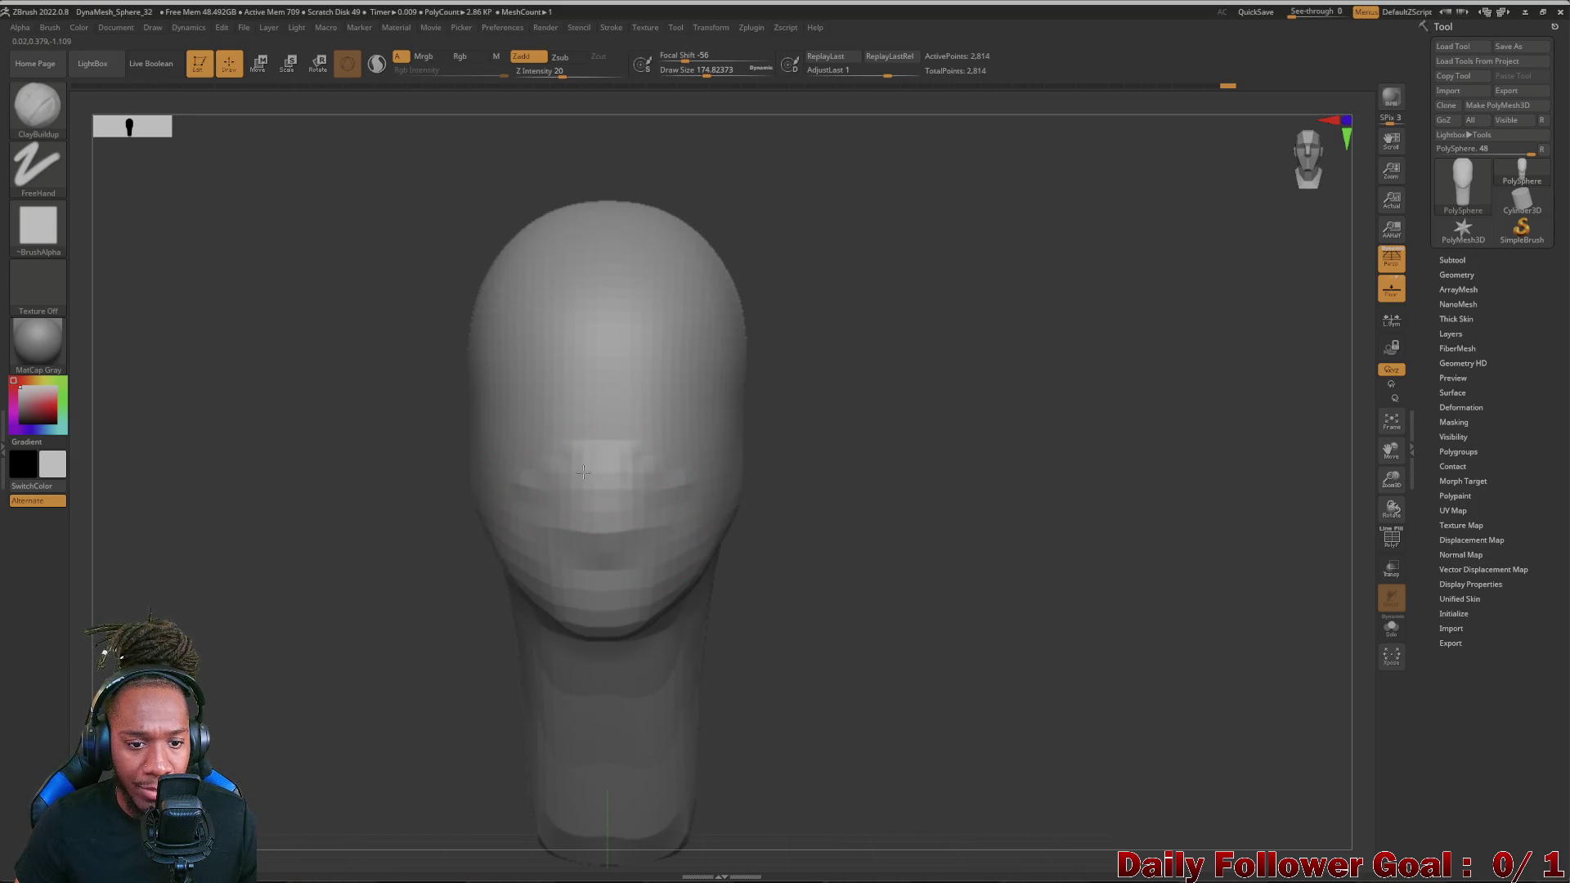
pyautogui.moveTo(528, 514); pyautogui.dragTo(628, 515)
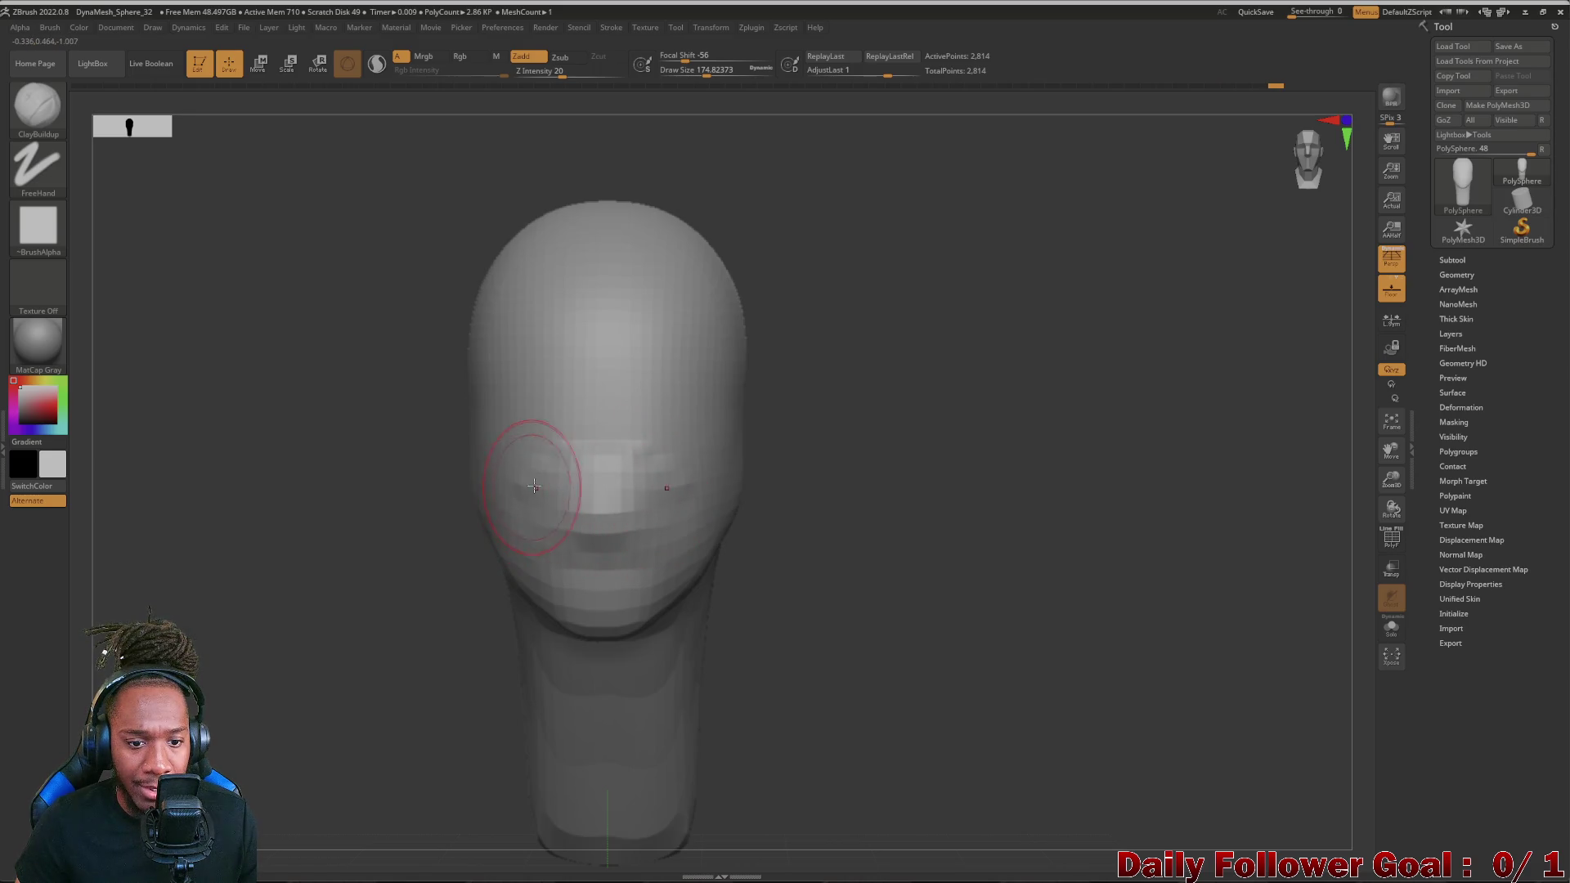
pyautogui.moveTo(386, 534); pyautogui.dragTo(542, 493)
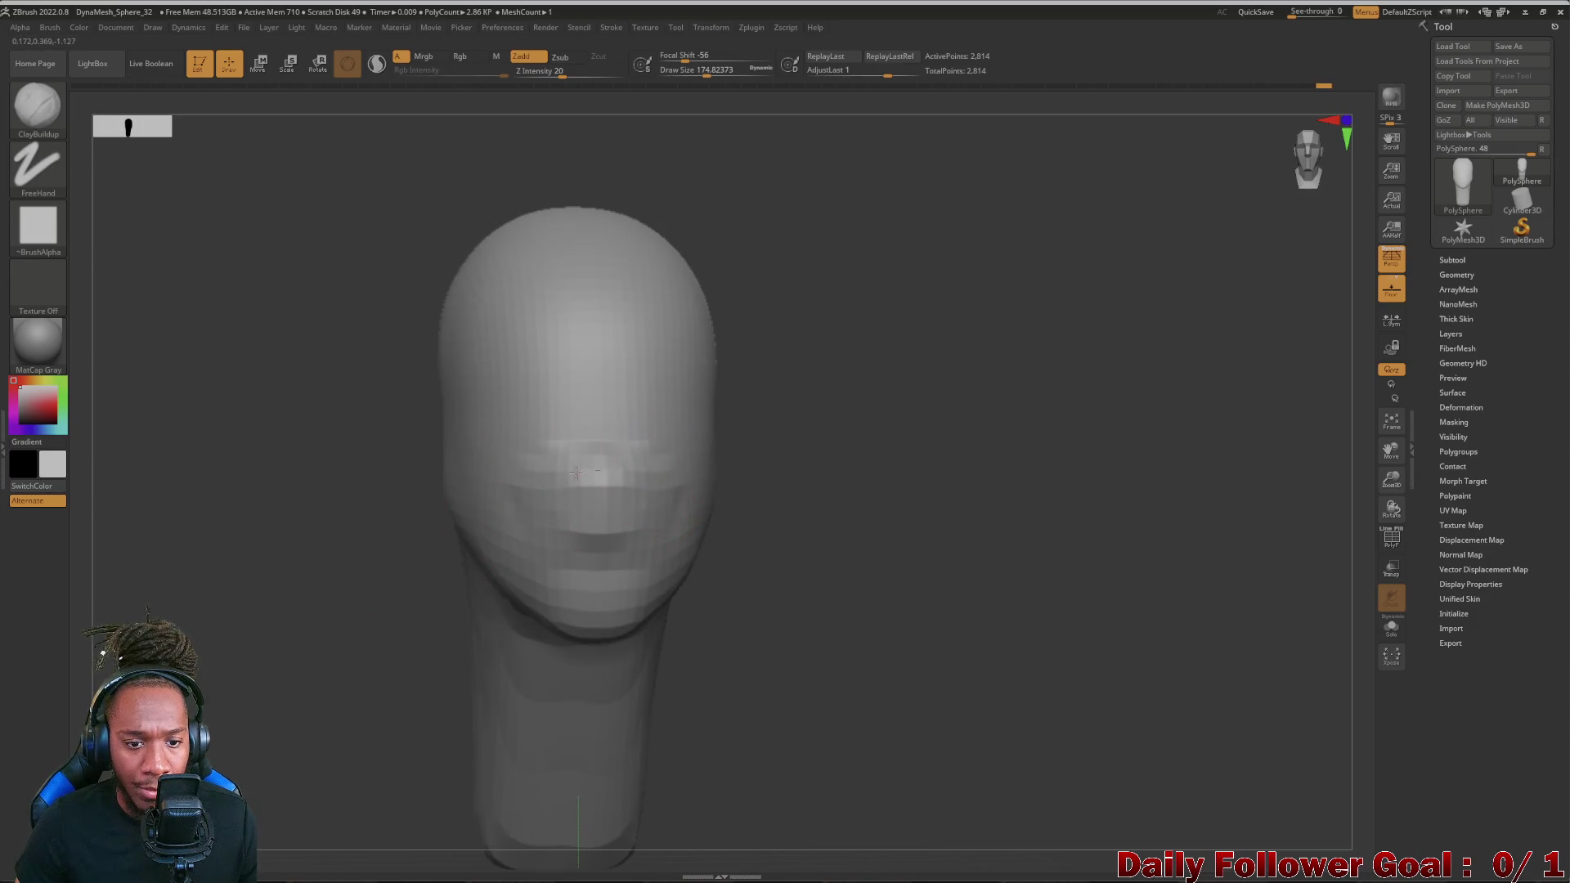
# - Build up the nose volume at mid-face, checking it against the left profile
pyautogui.moveTo(557, 455); pyautogui.dragTo(614, 423)
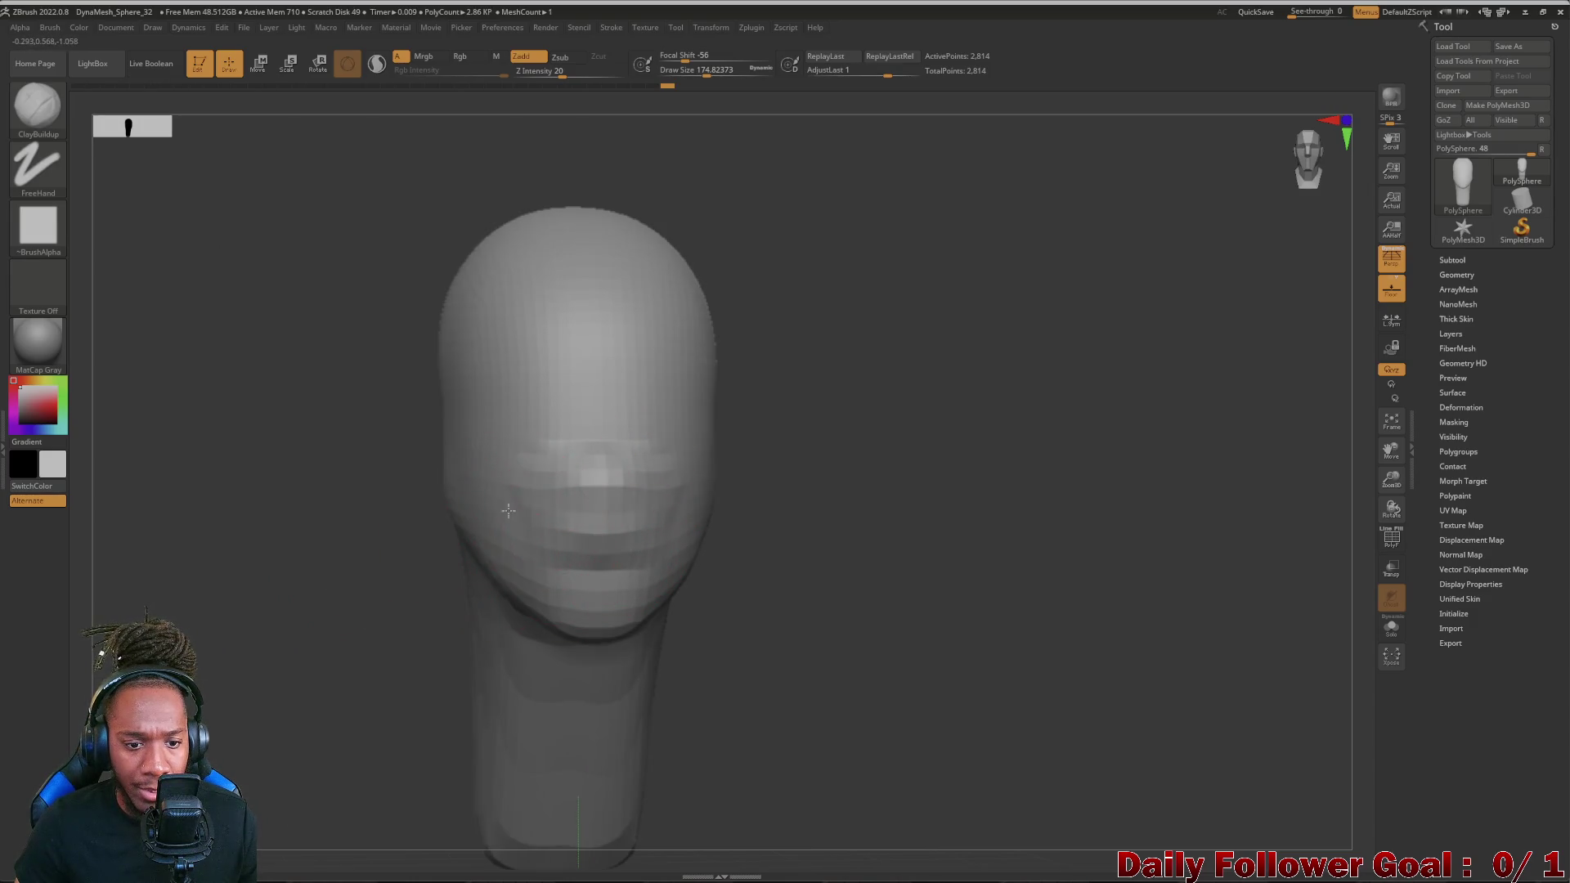
pyautogui.moveTo(466, 486)
pyautogui.mouseDown()
pyautogui.moveTo(801, 505)
pyautogui.moveTo(307, 478)
pyautogui.moveTo(593, 421)
pyautogui.mouseUp()
pyautogui.moveTo(687, 553)
pyautogui.mouseDown()
pyautogui.moveTo(718, 659)
pyautogui.moveTo(540, 587)
pyautogui.mouseUp()
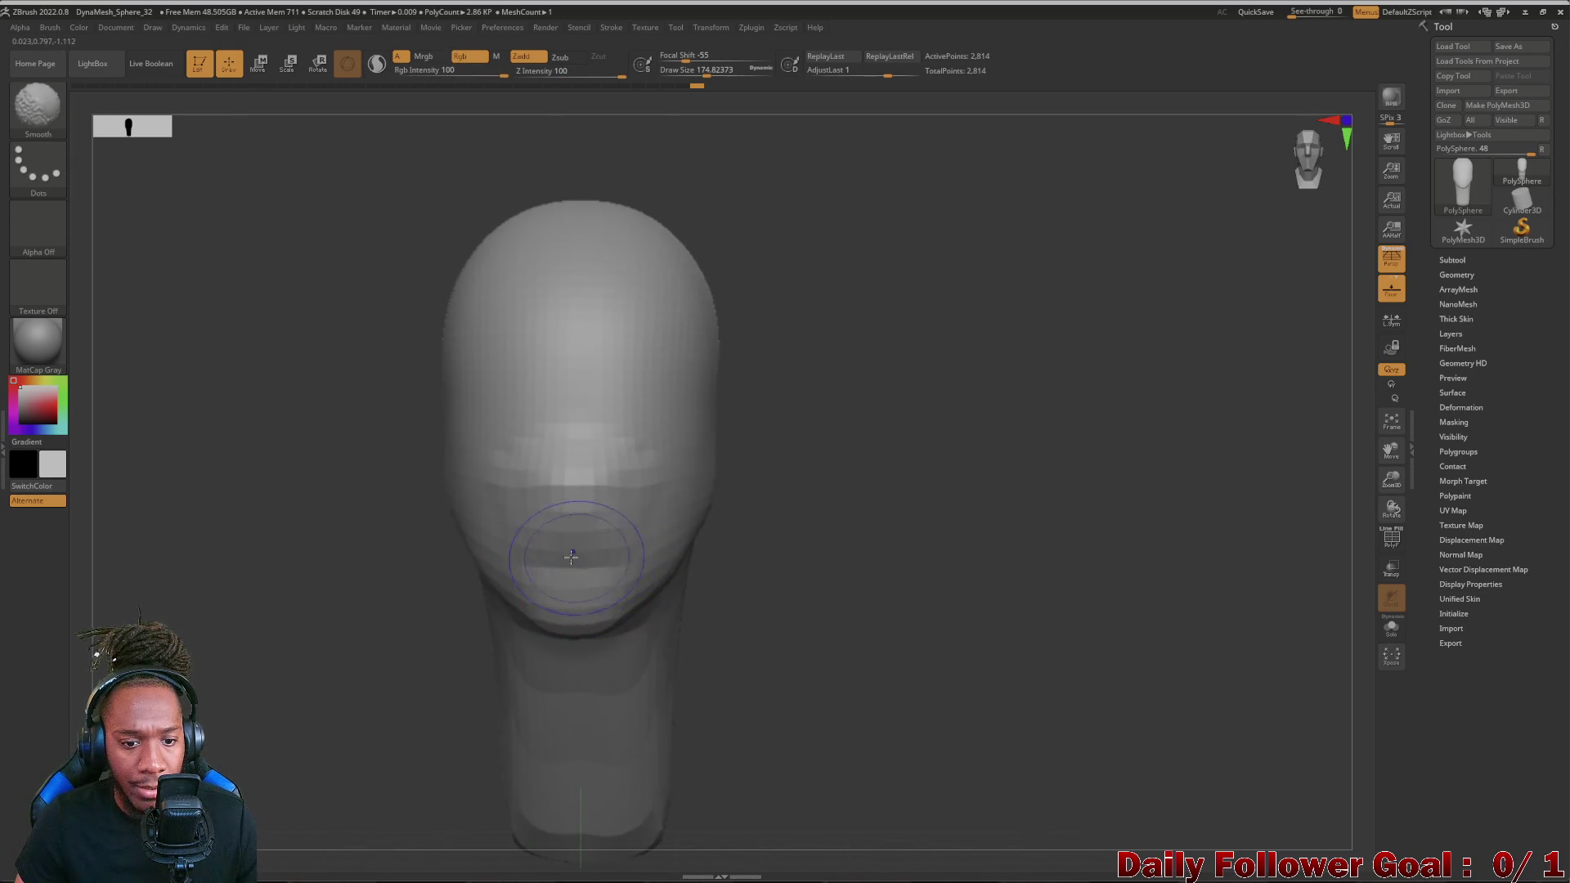
pyautogui.moveTo(368, 552)
pyautogui.mouseDown()
pyautogui.moveTo(233, 552)
pyautogui.moveTo(431, 540)
pyautogui.mouseUp()
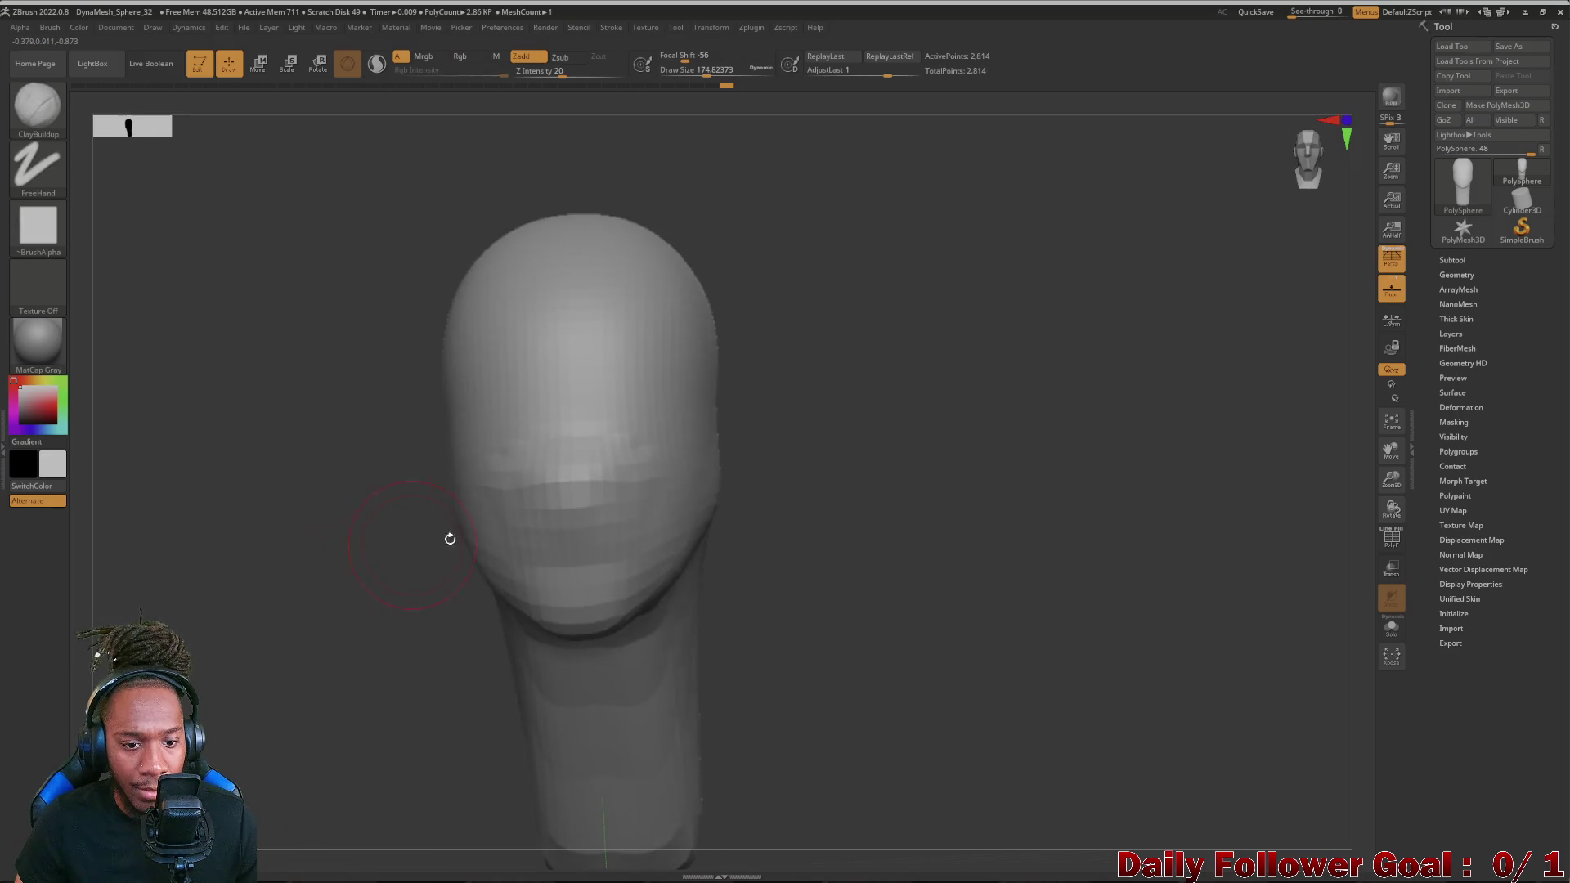
pyautogui.moveTo(287, 552)
pyautogui.mouseDown()
pyautogui.moveTo(651, 663)
pyautogui.moveTo(354, 546)
pyautogui.moveTo(246, 546)
pyautogui.mouseUp()
# - Smooth the mouth area with a Shift stroke and review it in right profile
pyautogui.keyDown('shift'); pyautogui.moveTo(553, 466); pyautogui.dragTo(613, 515); pyautogui.keyUp('shift')
pyautogui.moveTo(307, 553)
pyautogui.mouseDown()
pyautogui.moveTo(435, 545)
pyautogui.moveTo(323, 412)
pyautogui.mouseUp()
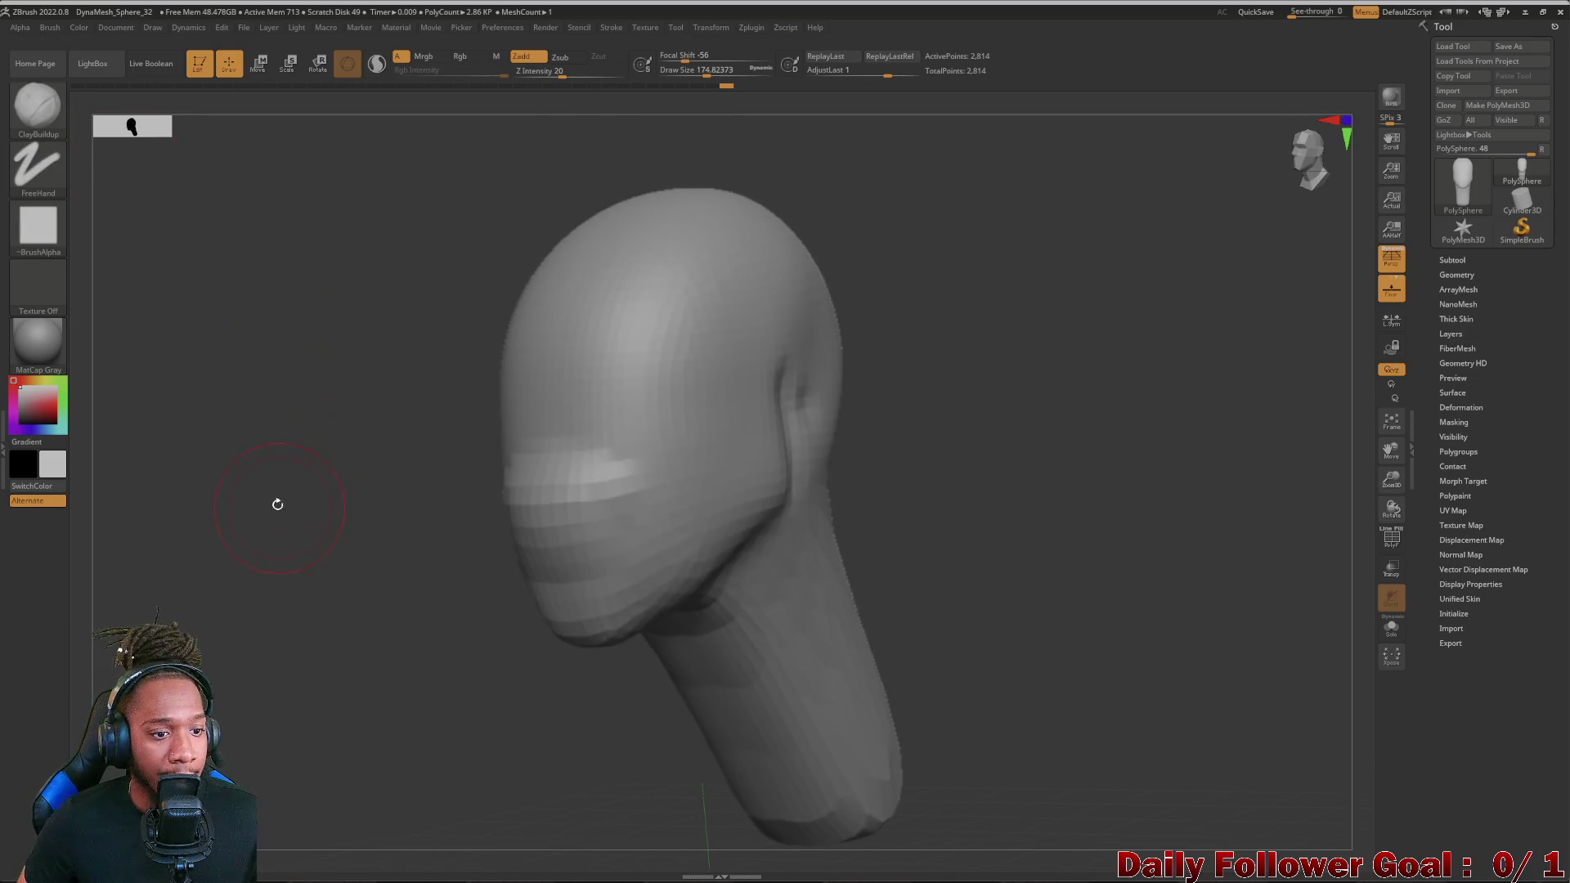
pyautogui.rightClick(322, 412)
pyautogui.press('b')
# - Switch to DamStandard from the brush palette and carve the mouth slit in front view
pyautogui.click(219, 460)
pyautogui.rightClick(219, 461)
pyautogui.press('b')
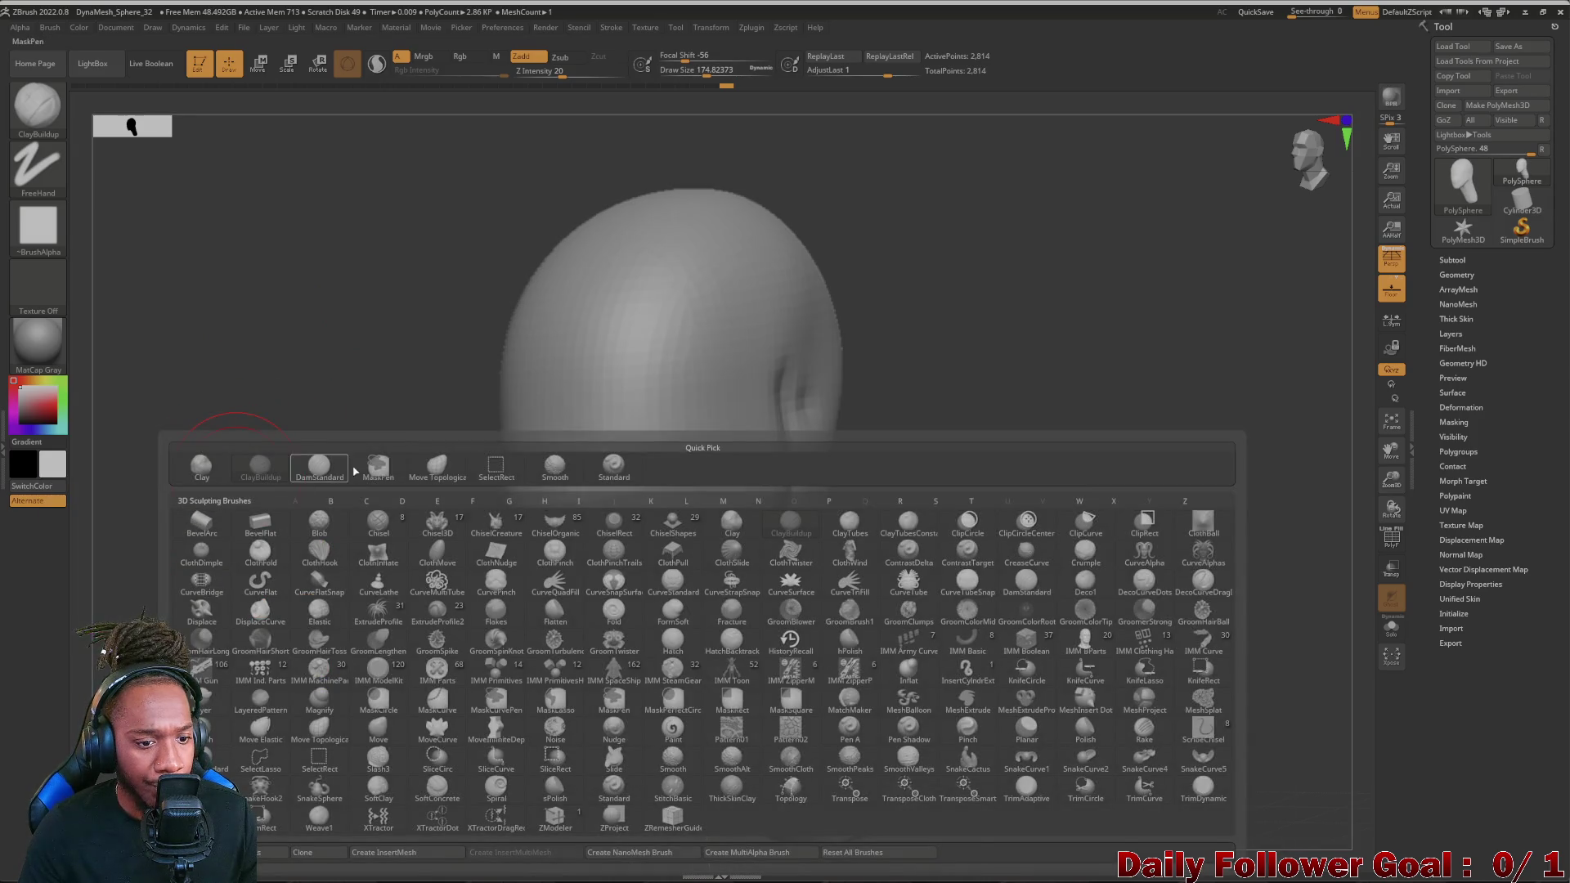
pyautogui.press('m')
pyautogui.moveTo(320, 478); pyautogui.dragTo(294, 552)
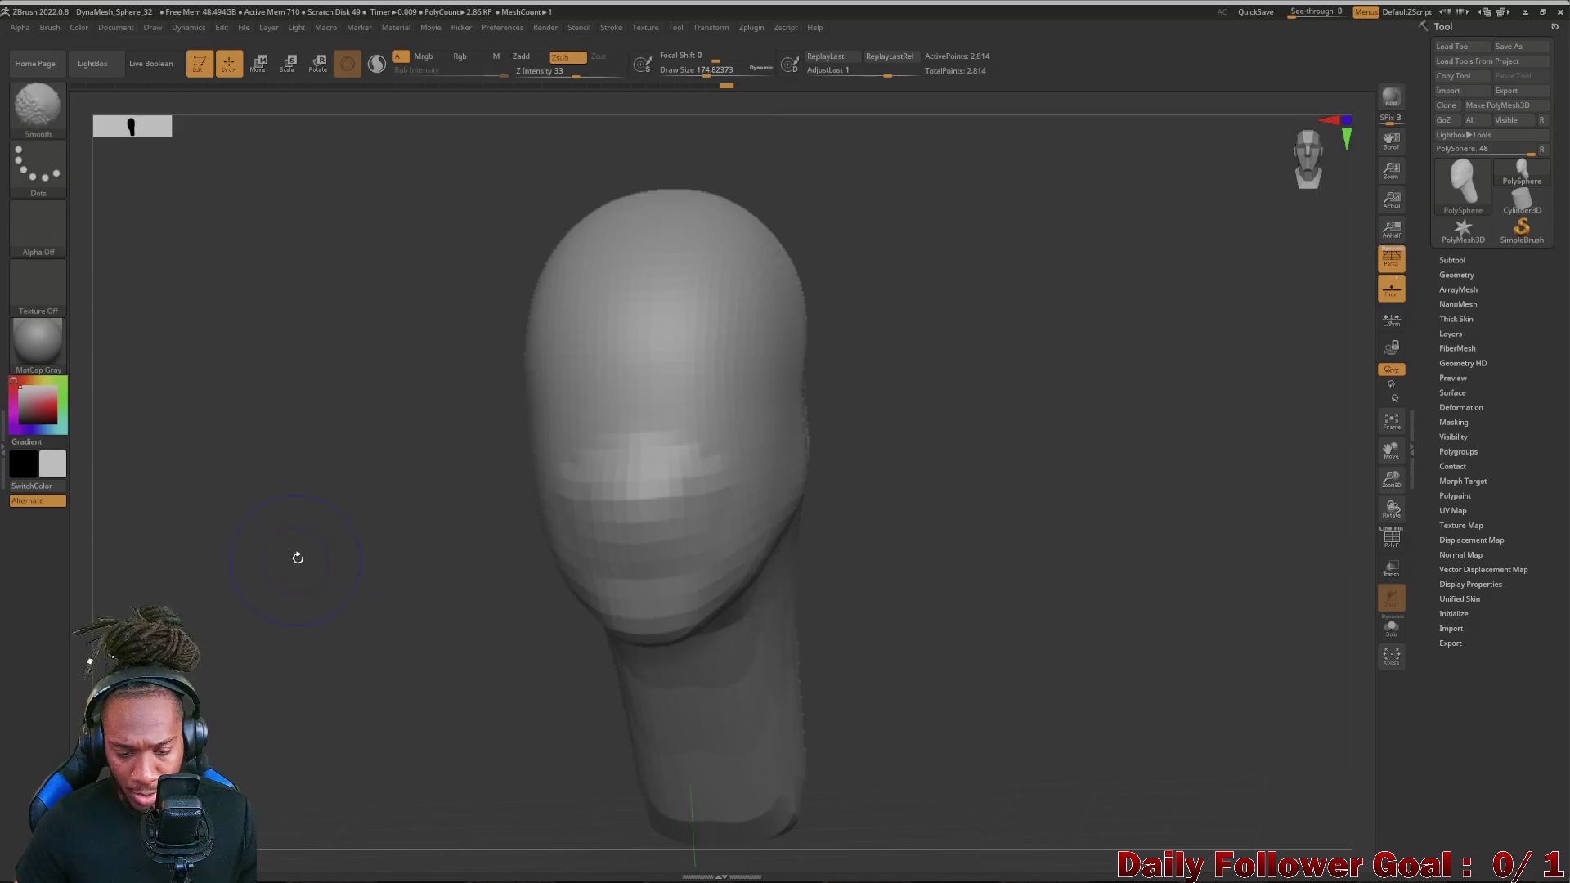
pyautogui.moveTo(699, 549); pyautogui.dragTo(632, 545)
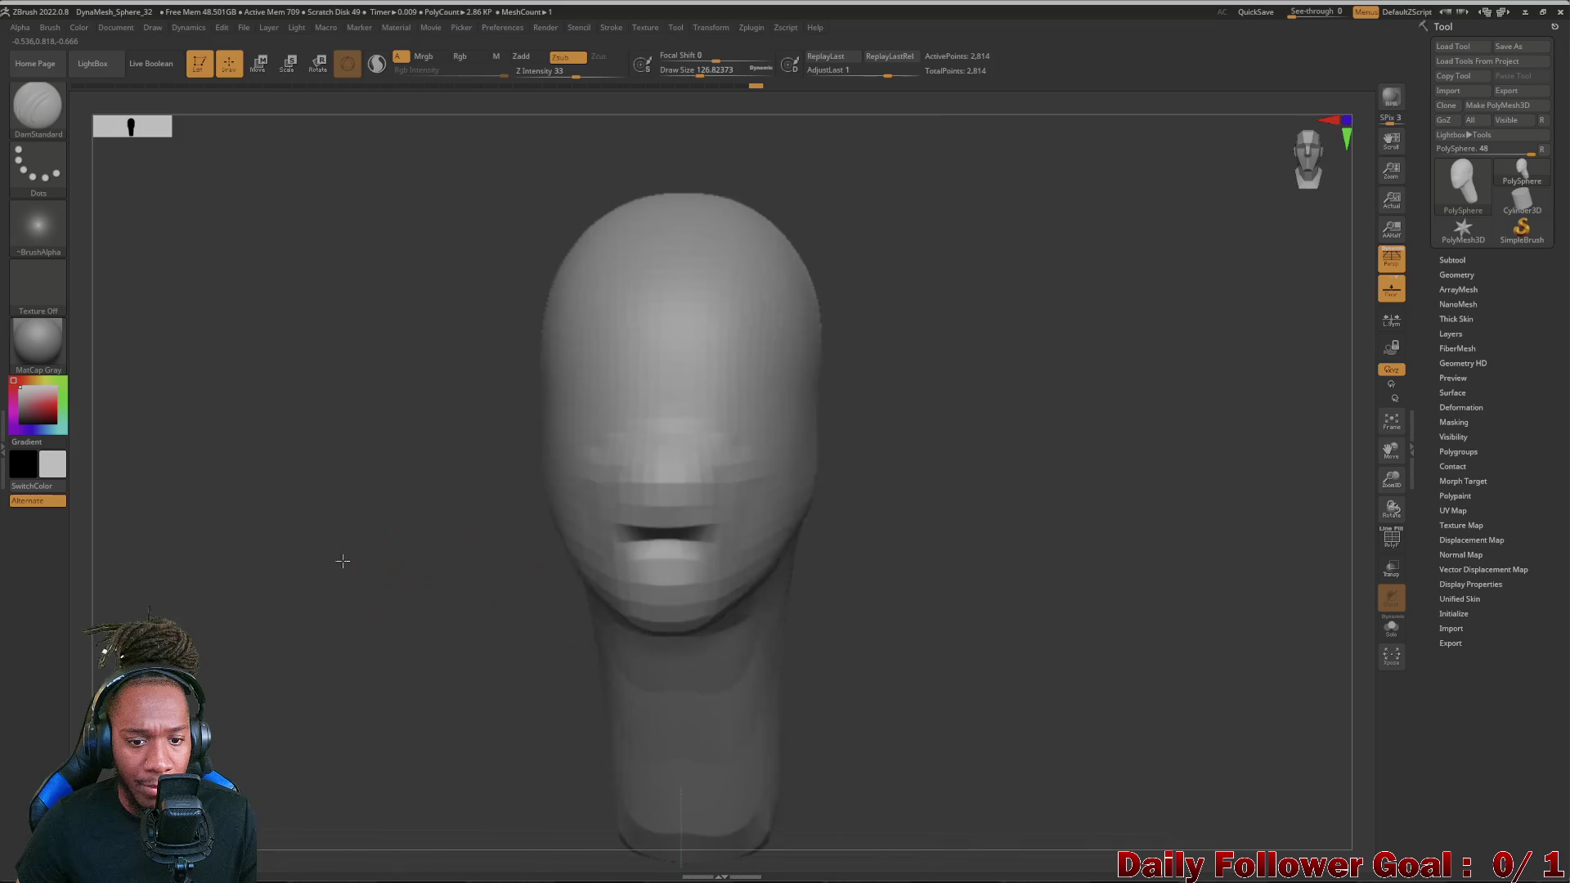
# - Cut a groove across the upper lip and check it from the side
pyautogui.moveTo(349, 560); pyautogui.dragTo(356, 564)
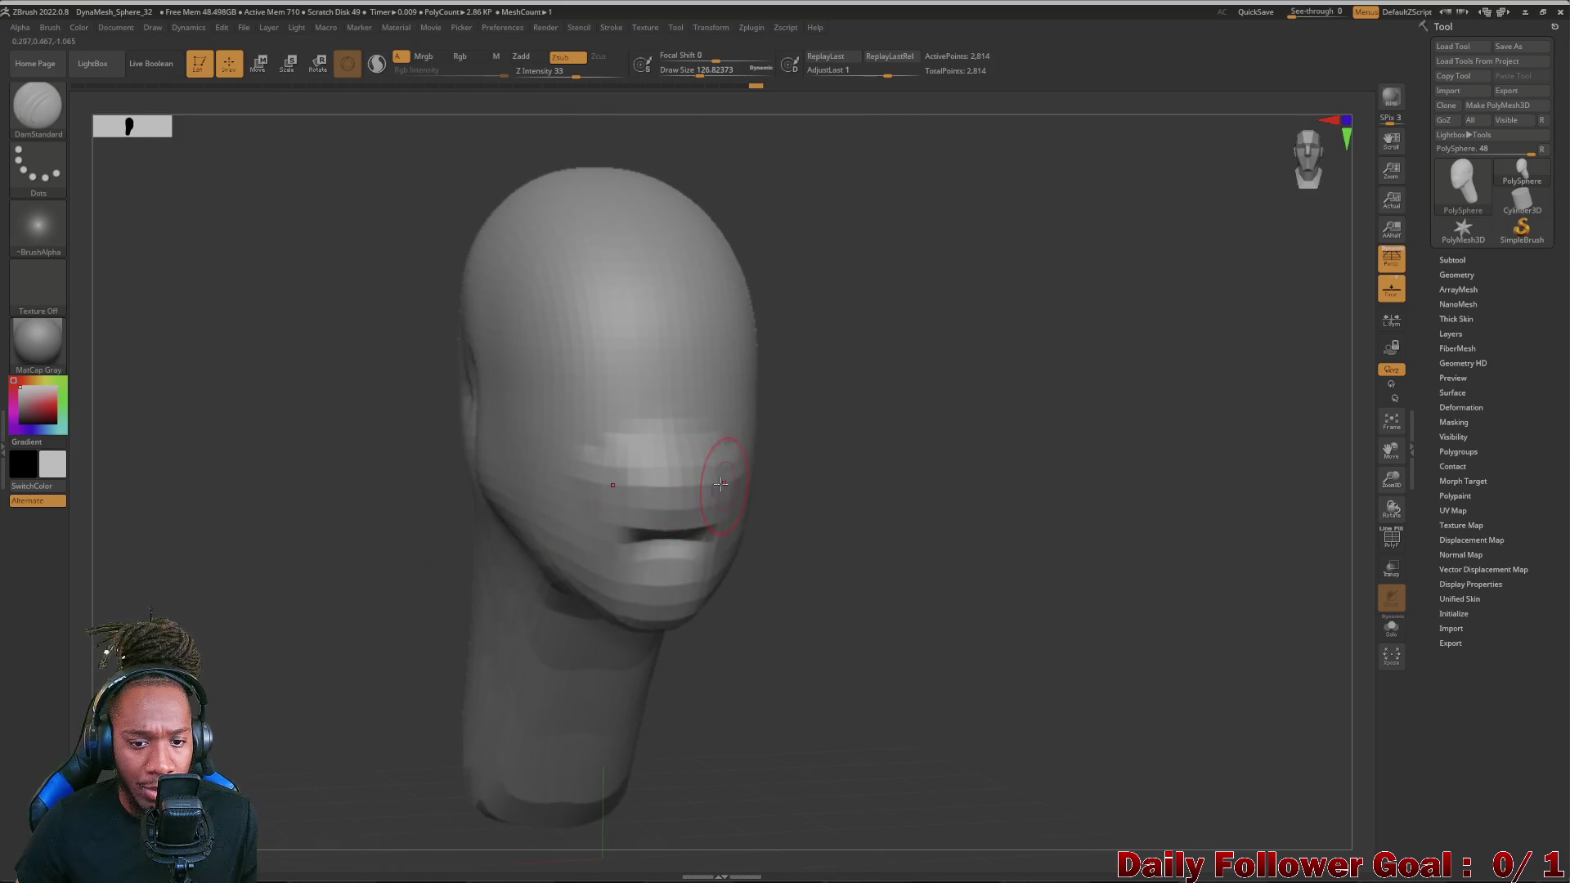
pyautogui.moveTo(400, 549)
pyautogui.mouseDown()
pyautogui.moveTo(215, 568)
pyautogui.moveTo(258, 547)
pyautogui.mouseUp()
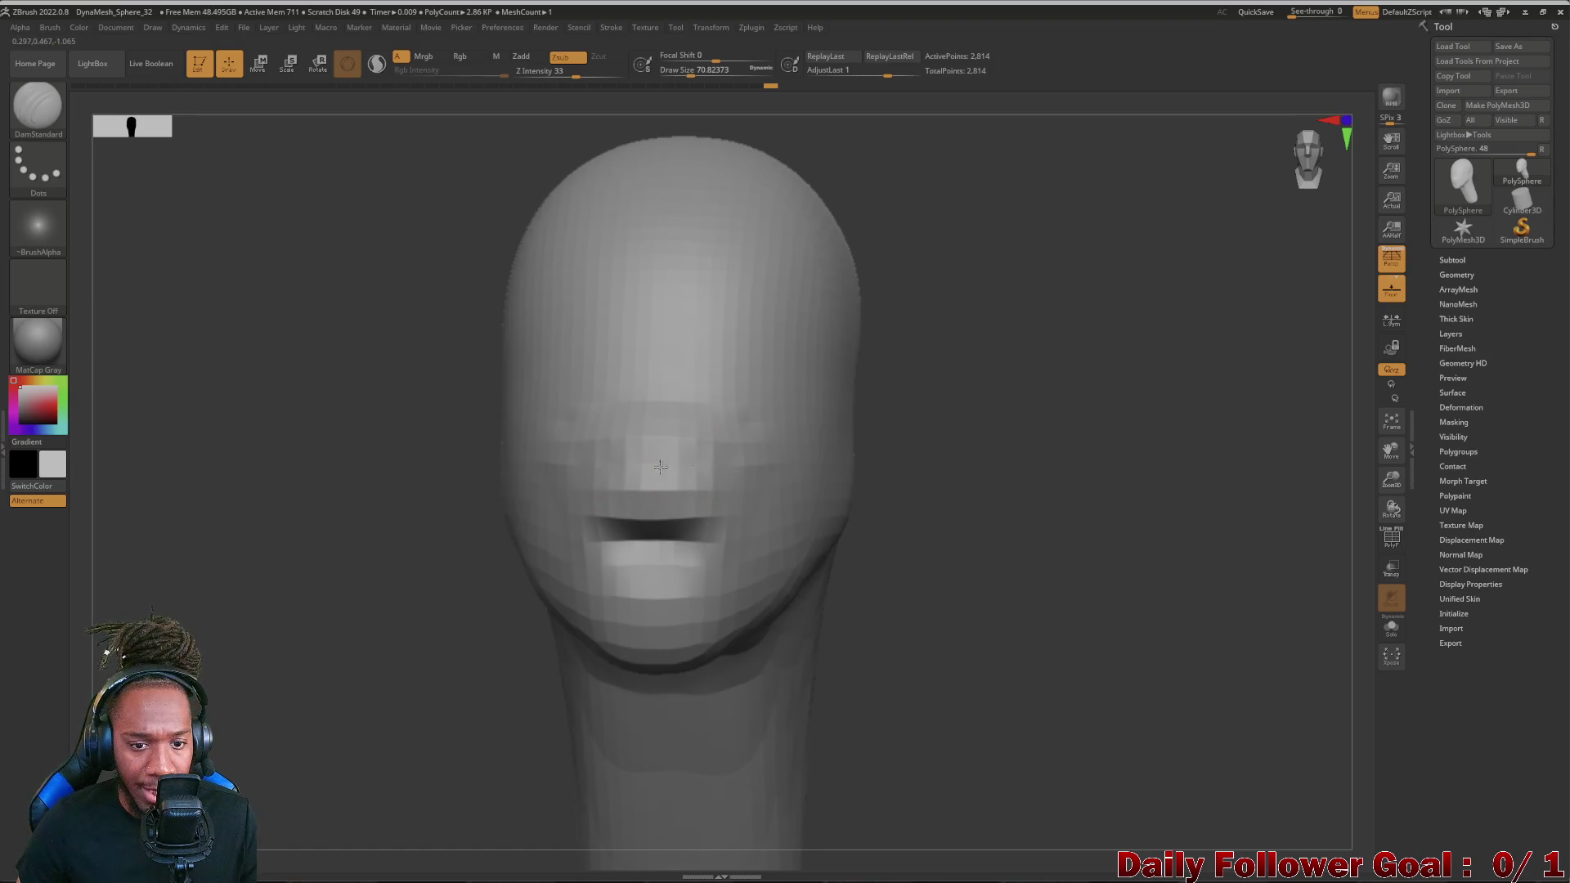
pyautogui.moveTo(666, 465)
pyautogui.mouseDown()
pyautogui.moveTo(549, 467)
pyautogui.moveTo(729, 465)
pyautogui.mouseUp()
pyautogui.moveTo(307, 552)
pyautogui.mouseDown()
pyautogui.moveTo(246, 596)
pyautogui.moveTo(80, 215)
pyautogui.moveTo(207, 583)
pyautogui.moveTo(210, 648)
pyautogui.moveTo(474, 646)
pyautogui.mouseUp()
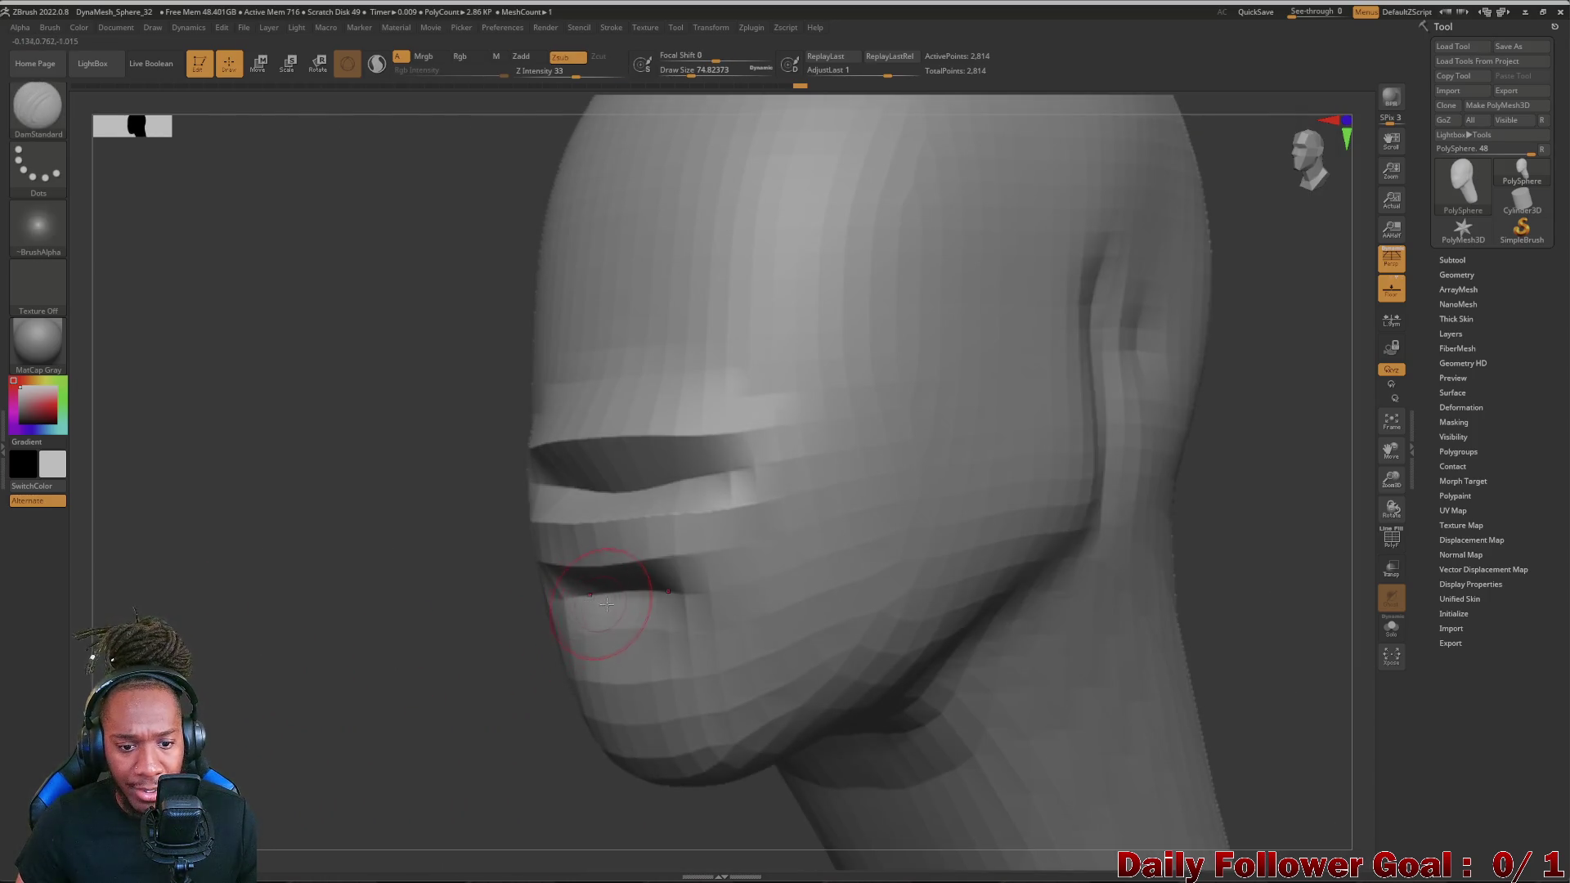
pyautogui.moveTo(246, 552); pyautogui.dragTo(74, 528)
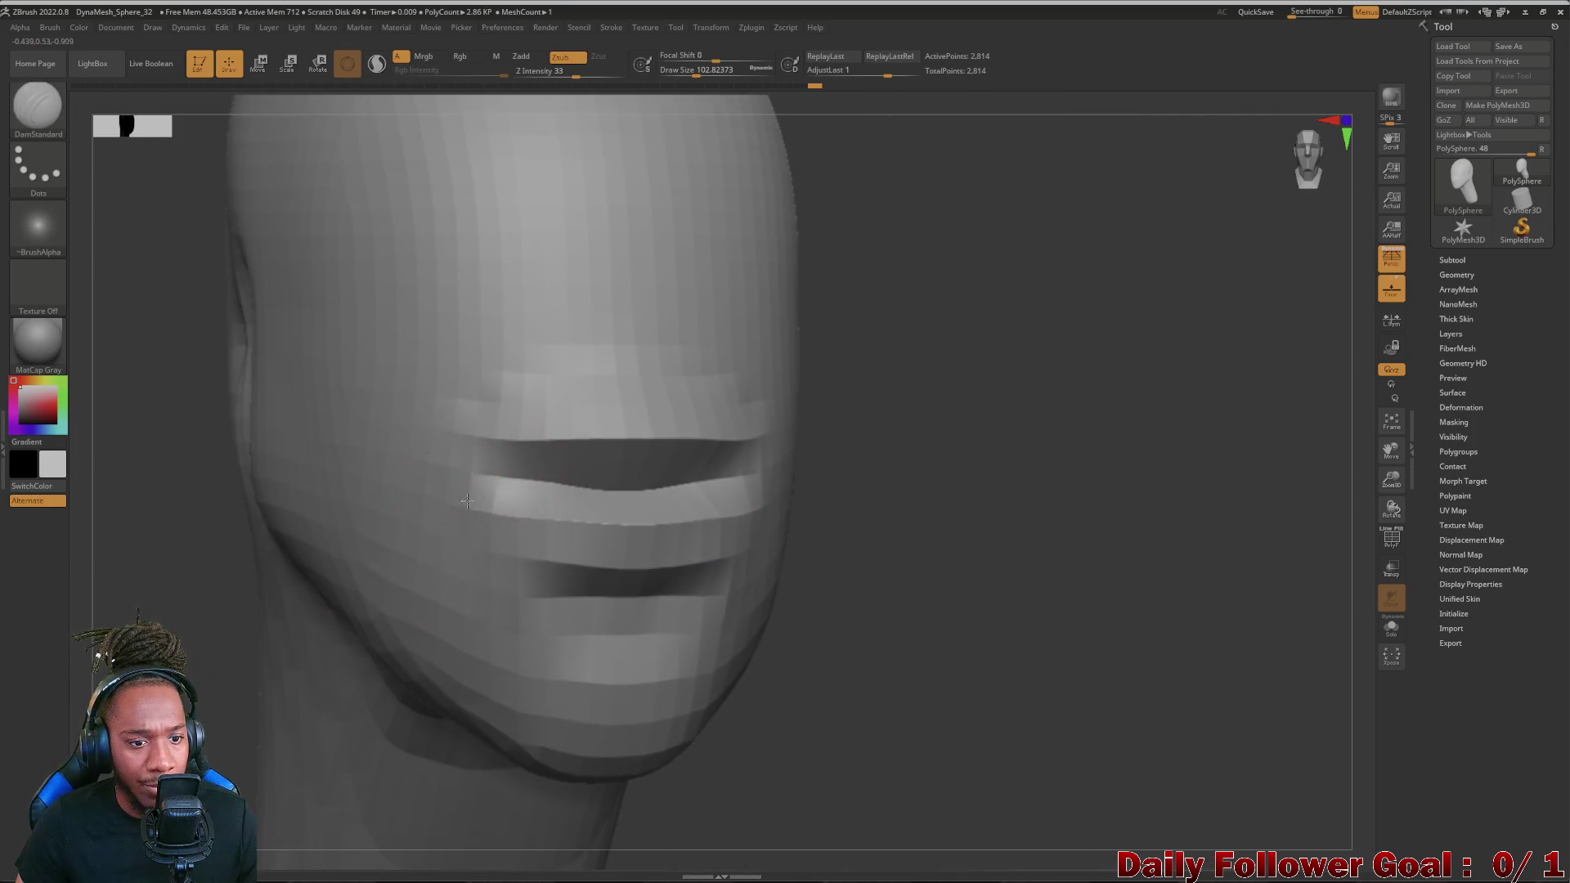
# - Deepen and sharpen both mouth corner edges, returning the head to front view
pyautogui.moveTo(509, 486); pyautogui.dragTo(454, 528)
pyautogui.moveTo(246, 613)
pyautogui.mouseDown()
pyautogui.moveTo(73, 589)
pyautogui.moveTo(230, 564)
pyautogui.moveTo(171, 579)
pyautogui.moveTo(136, 565)
pyautogui.mouseUp()
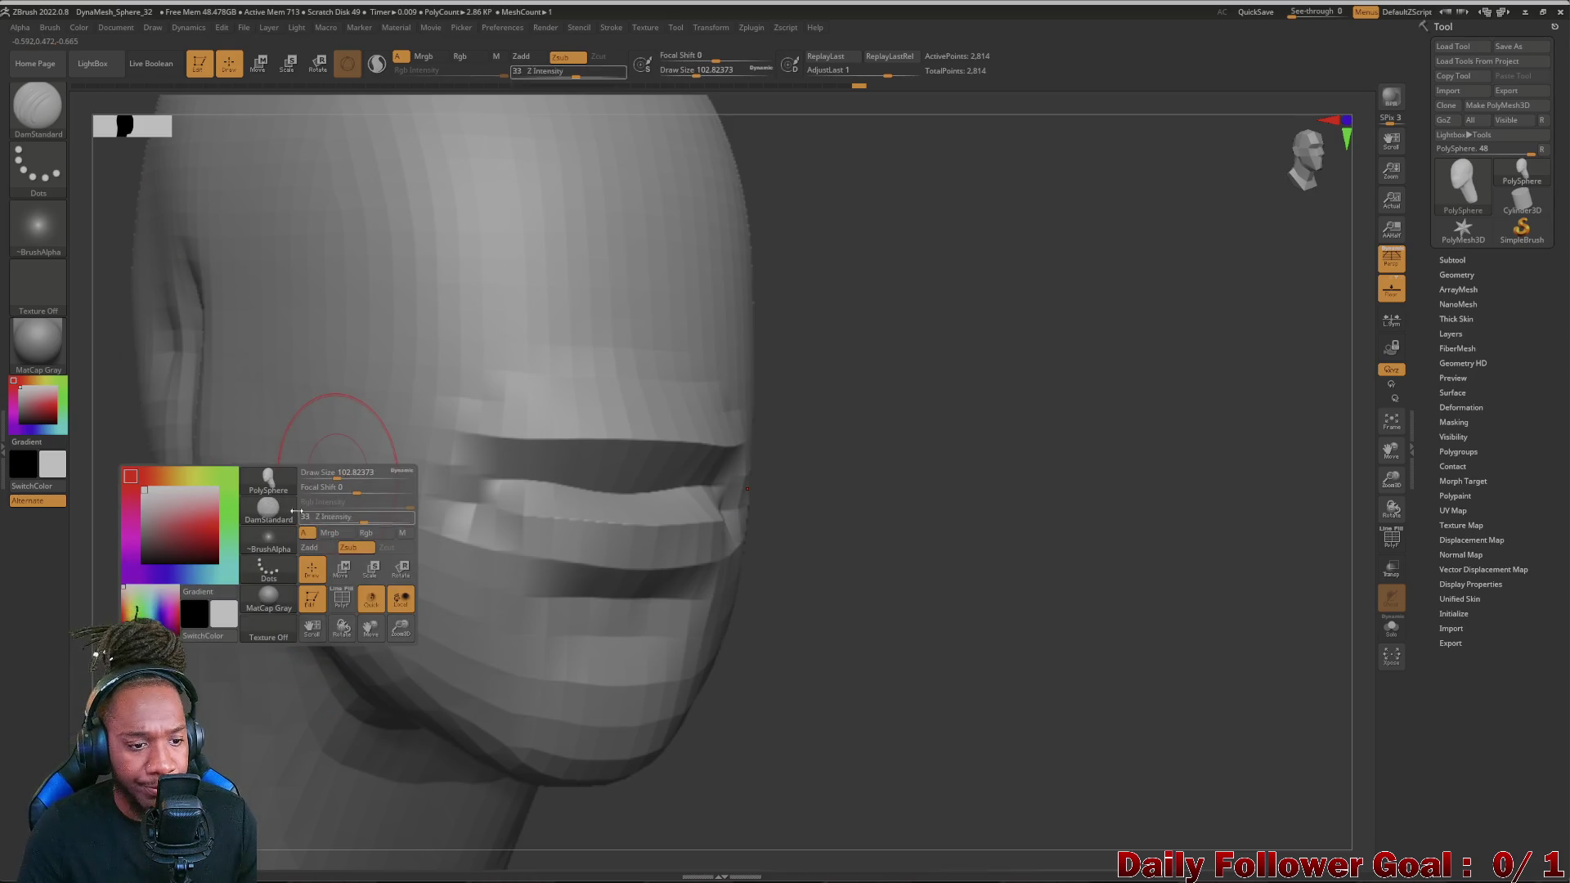
pyautogui.click(268, 484)
pyautogui.click(502, 468)
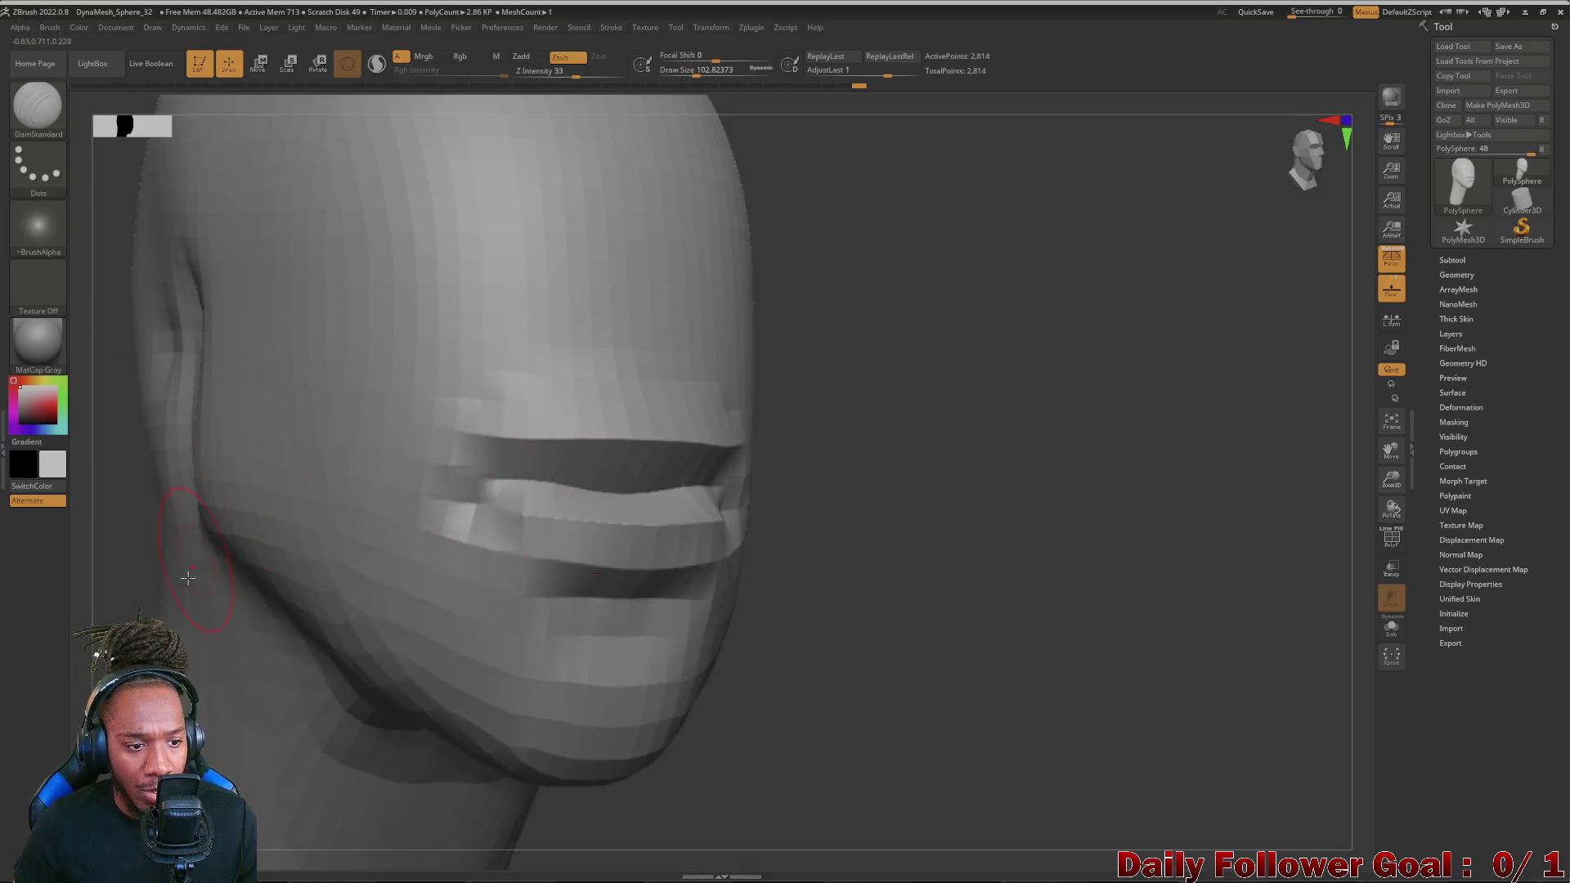
pyautogui.moveTo(197, 491); pyautogui.dragTo(544, 438, button='right')
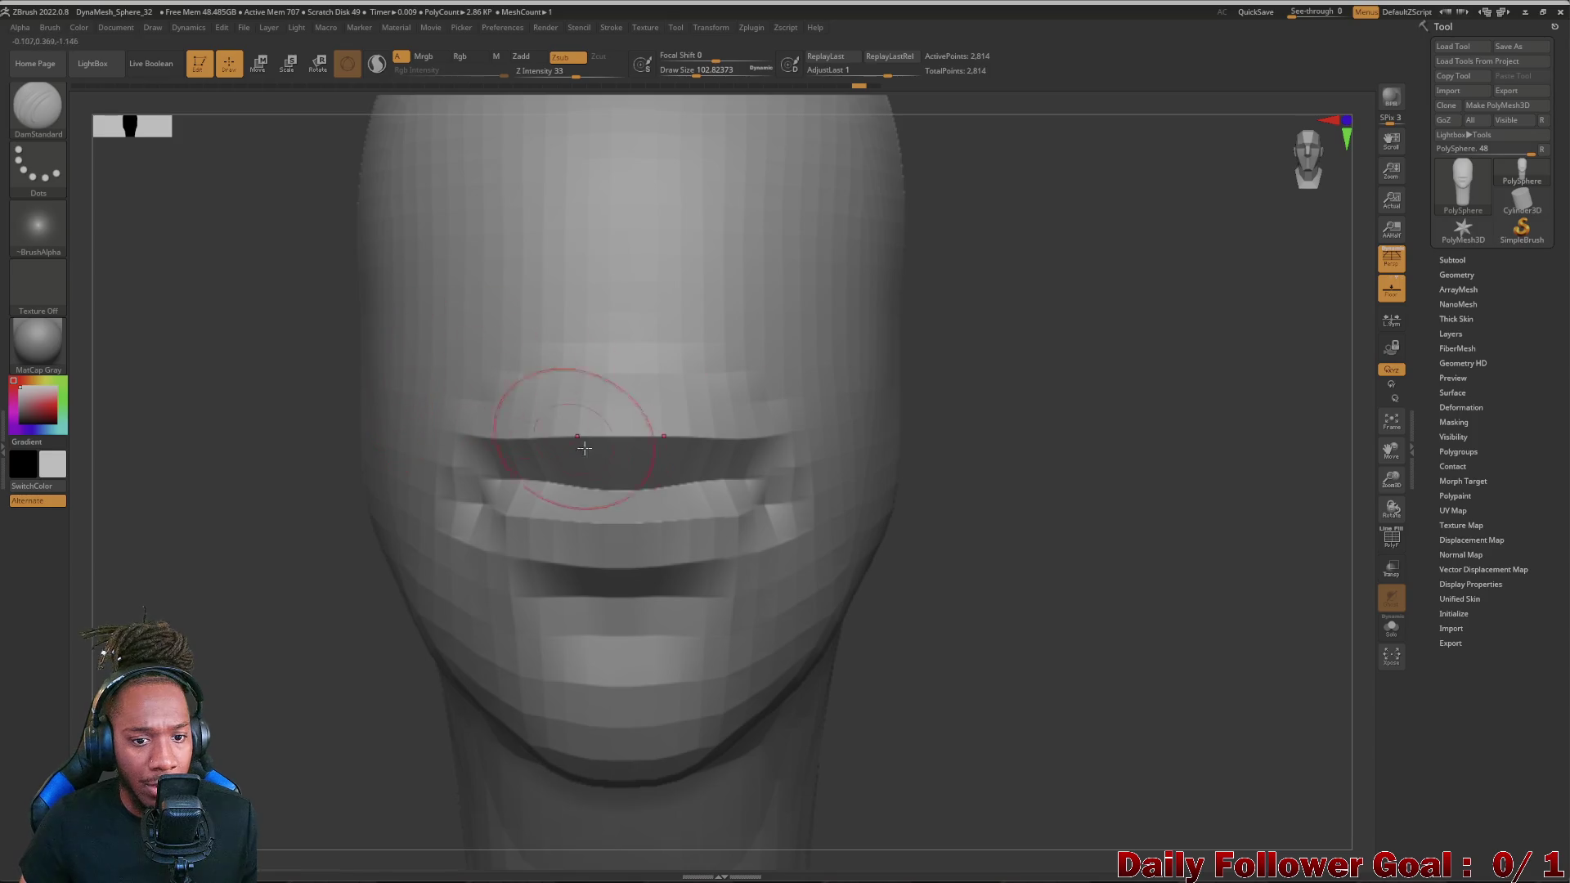
pyautogui.press('space')
pyautogui.press('b')
# - With Move Topological, pull the upper lip up into a two-peaked bow
pyautogui.click(487, 462)
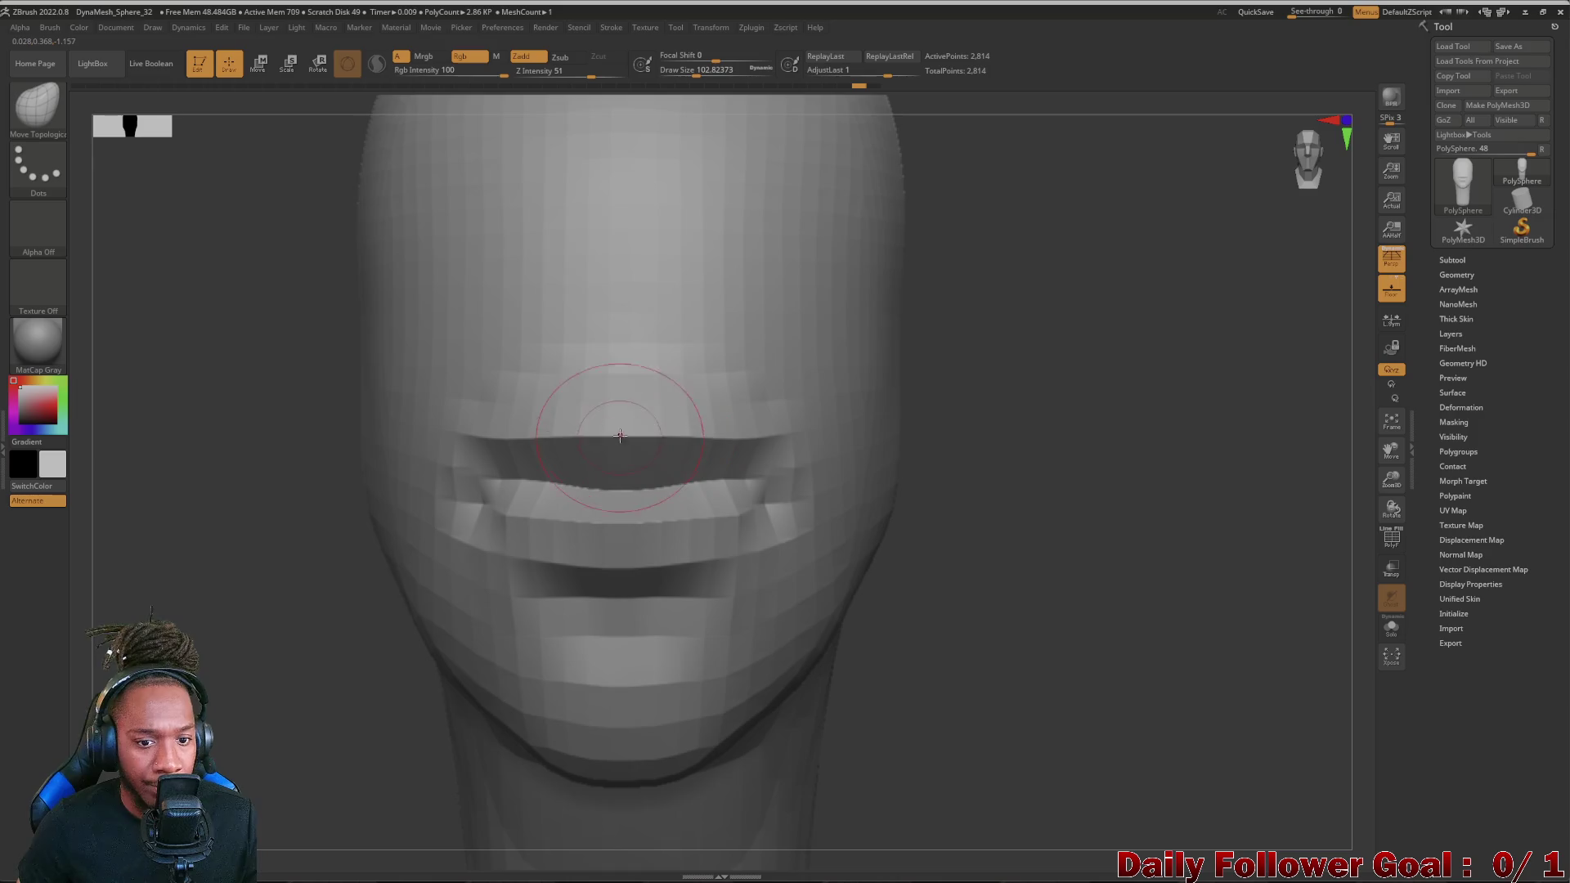
pyautogui.moveTo(627, 436); pyautogui.dragTo(629, 422)
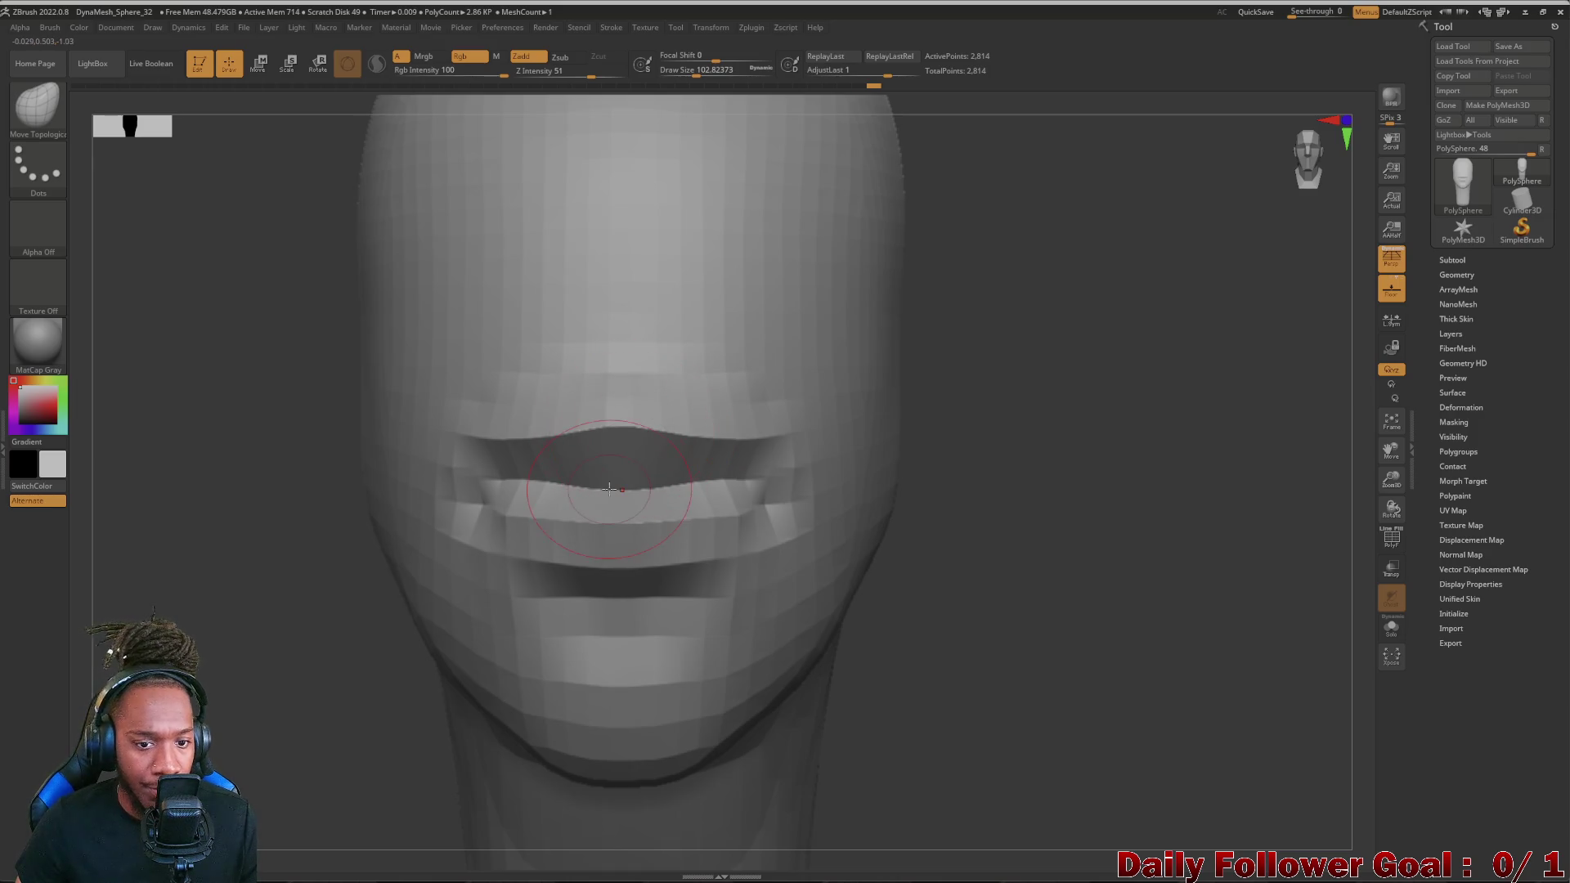
pyautogui.hotkey('ctrl', 'z')
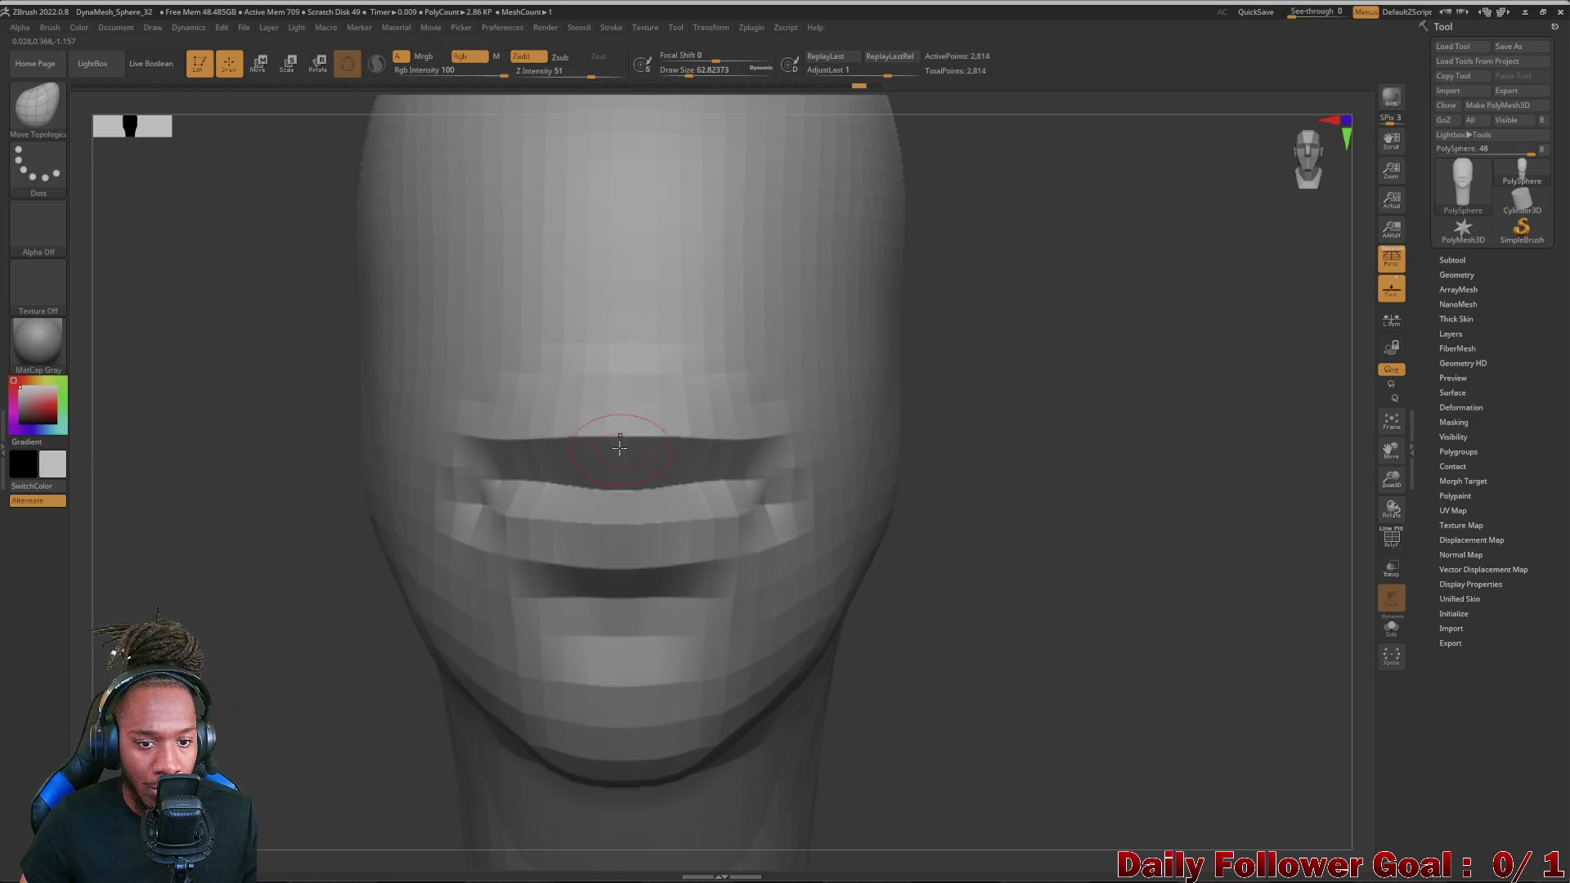
pyautogui.moveTo(581, 437); pyautogui.dragTo(588, 406)
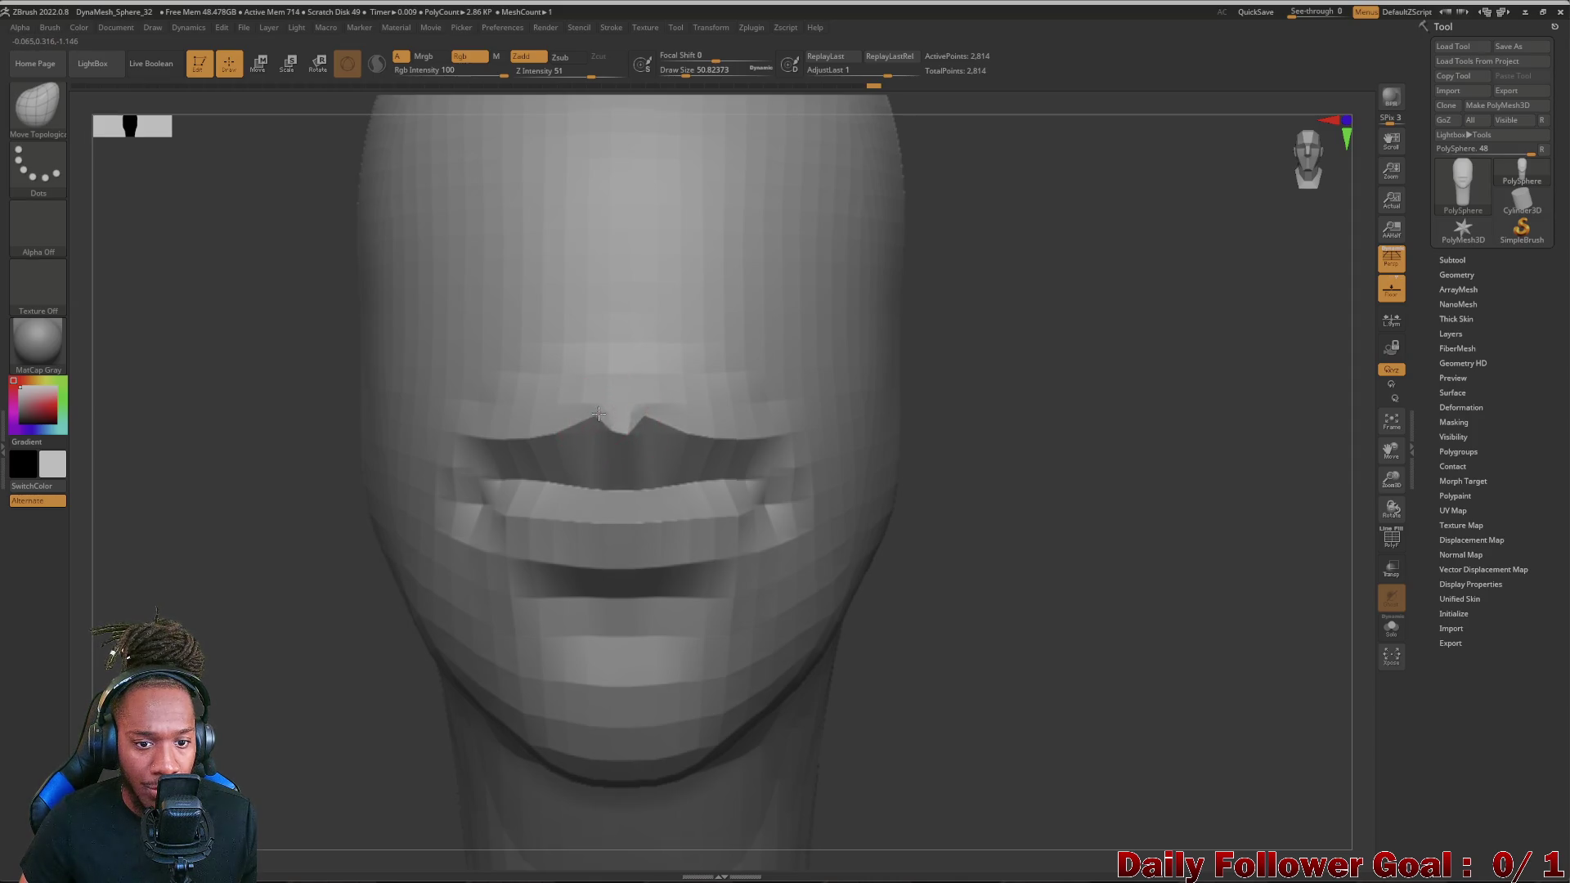
# - Inspect the mouth from profile and front, then pull the left mouth corner downward
pyautogui.moveTo(329, 517)
pyautogui.mouseDown()
pyautogui.moveTo(444, 438)
pyautogui.moveTo(426, 468)
pyautogui.moveTo(478, 452)
pyautogui.mouseUp()
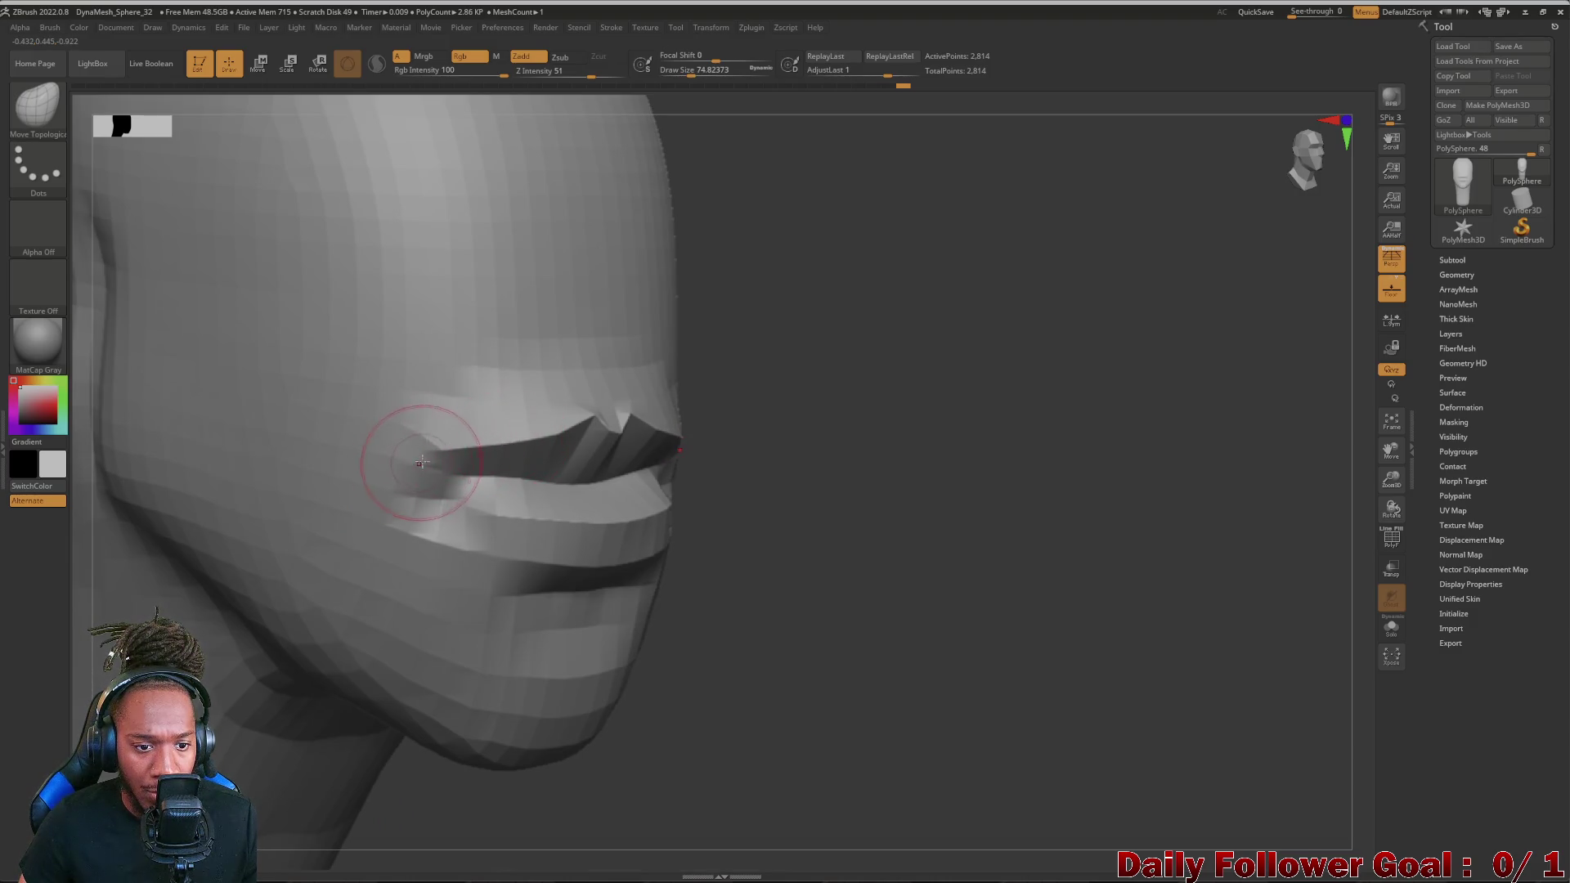
pyautogui.moveTo(760, 552); pyautogui.dragTo(786, 589)
pyautogui.moveTo(246, 540)
pyautogui.mouseDown()
pyautogui.moveTo(214, 586)
pyautogui.moveTo(352, 562)
pyautogui.mouseUp()
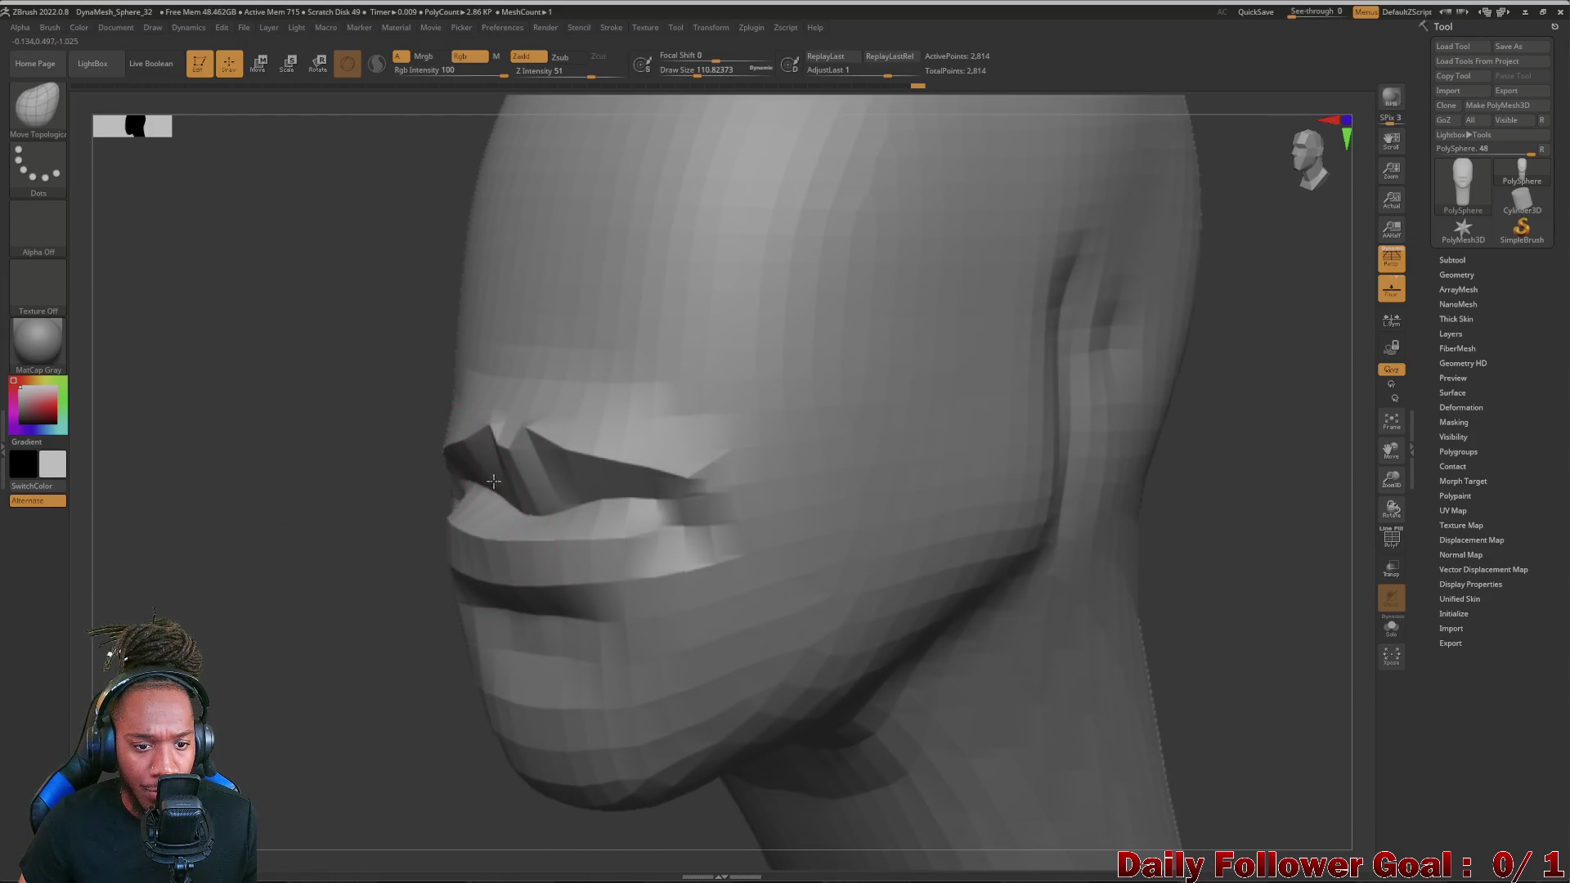
pyautogui.moveTo(260, 579); pyautogui.dragTo(368, 553)
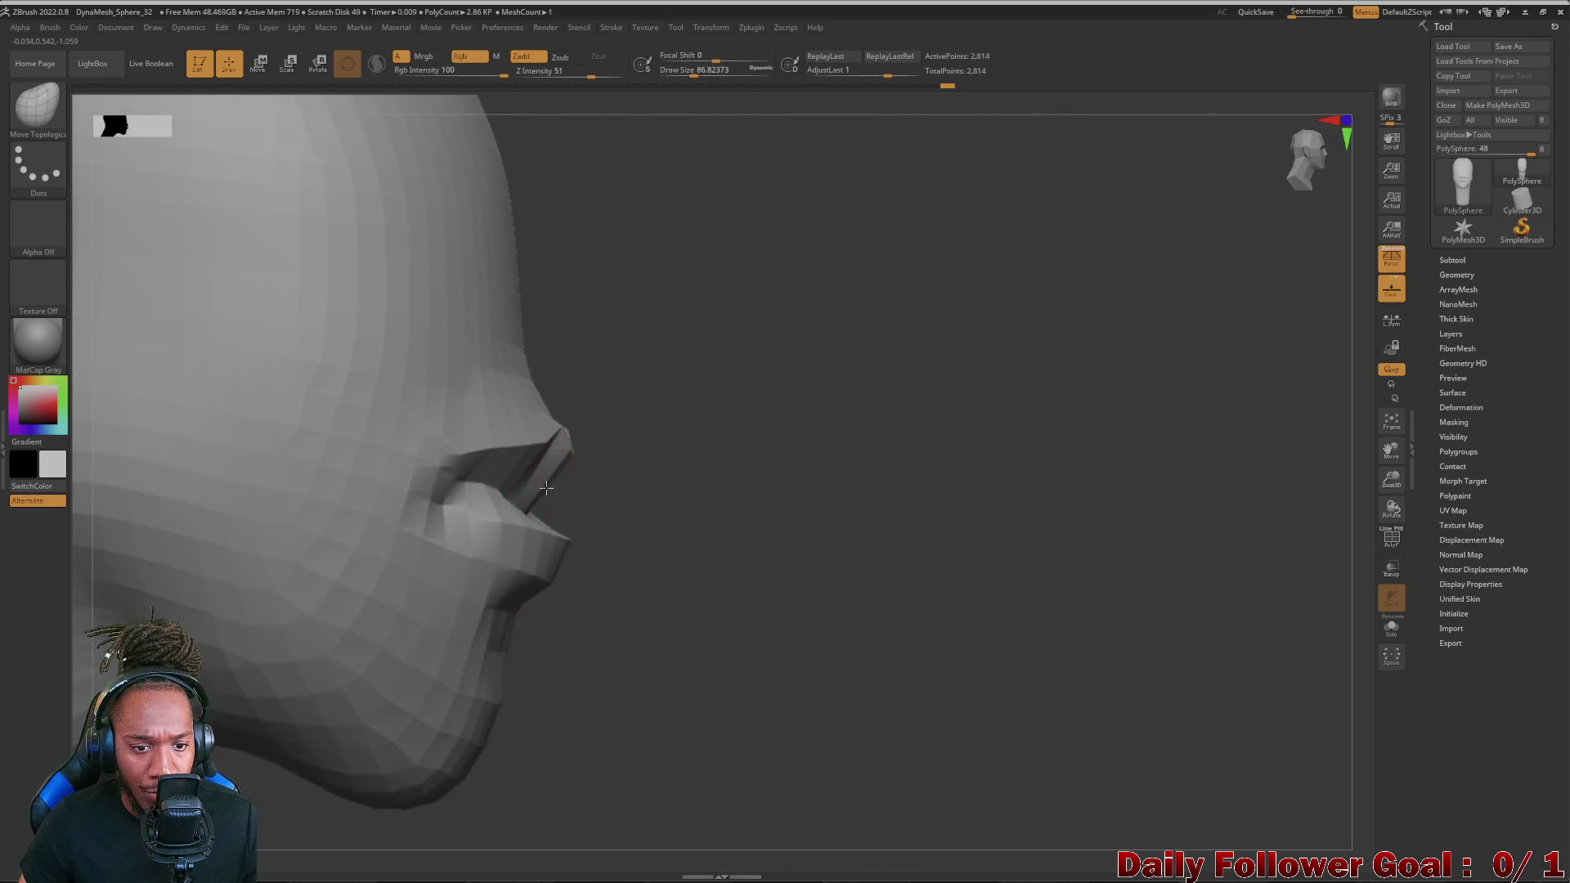
pyautogui.moveTo(553, 489)
pyautogui.mouseDown()
pyautogui.moveTo(558, 536)
pyautogui.moveTo(508, 533)
pyautogui.mouseUp()
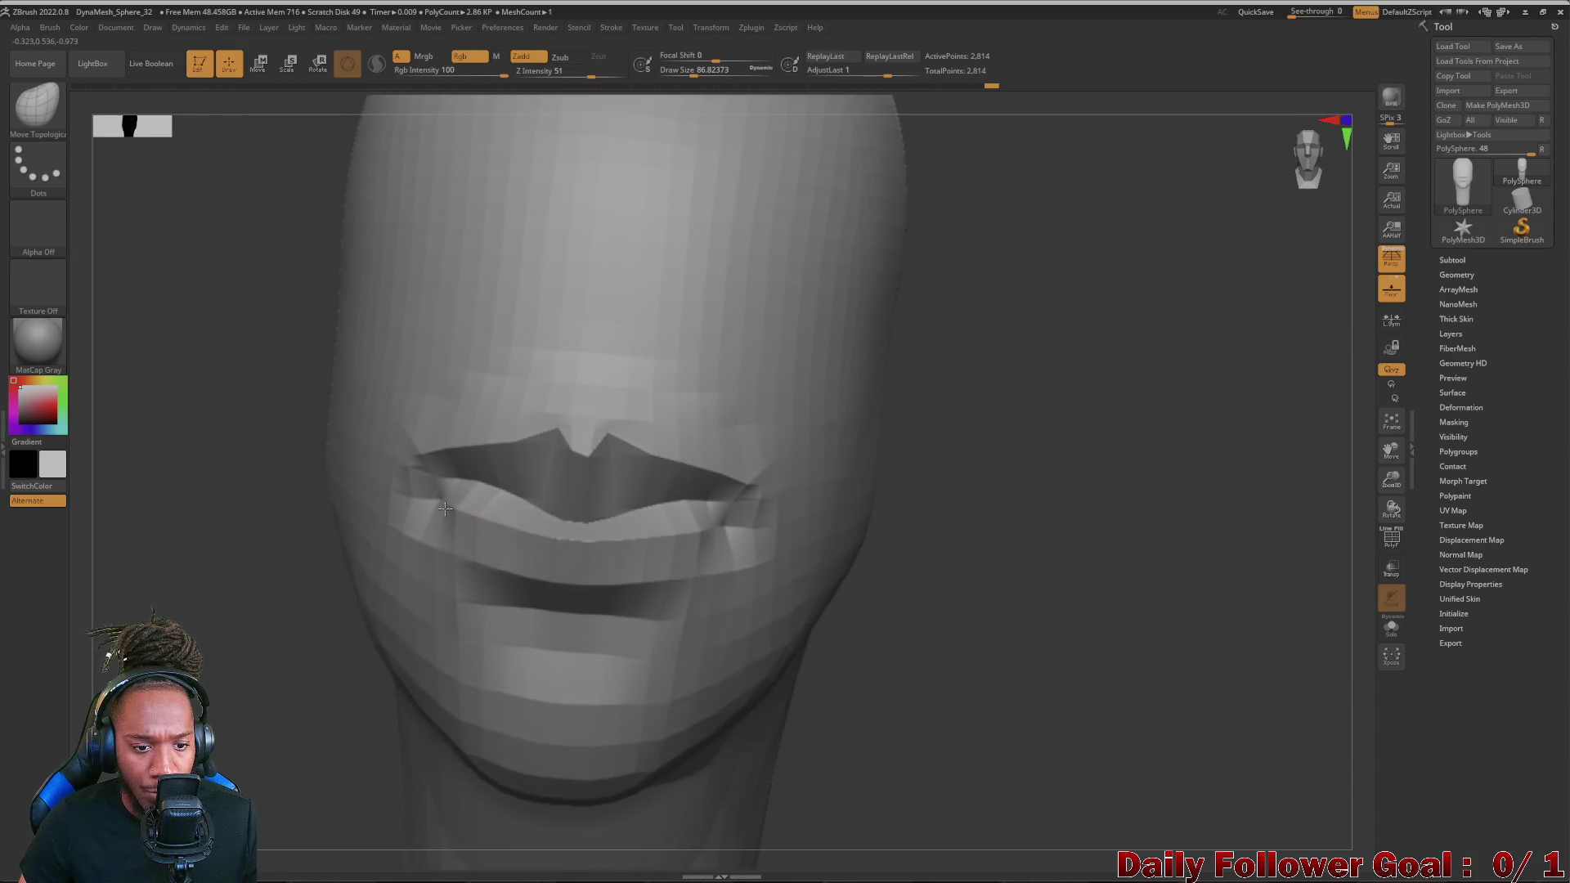
pyautogui.moveTo(295, 552)
pyautogui.mouseDown()
pyautogui.moveTo(185, 606)
pyautogui.moveTo(370, 538)
pyautogui.moveTo(193, 560)
pyautogui.moveTo(319, 610)
pyautogui.mouseUp()
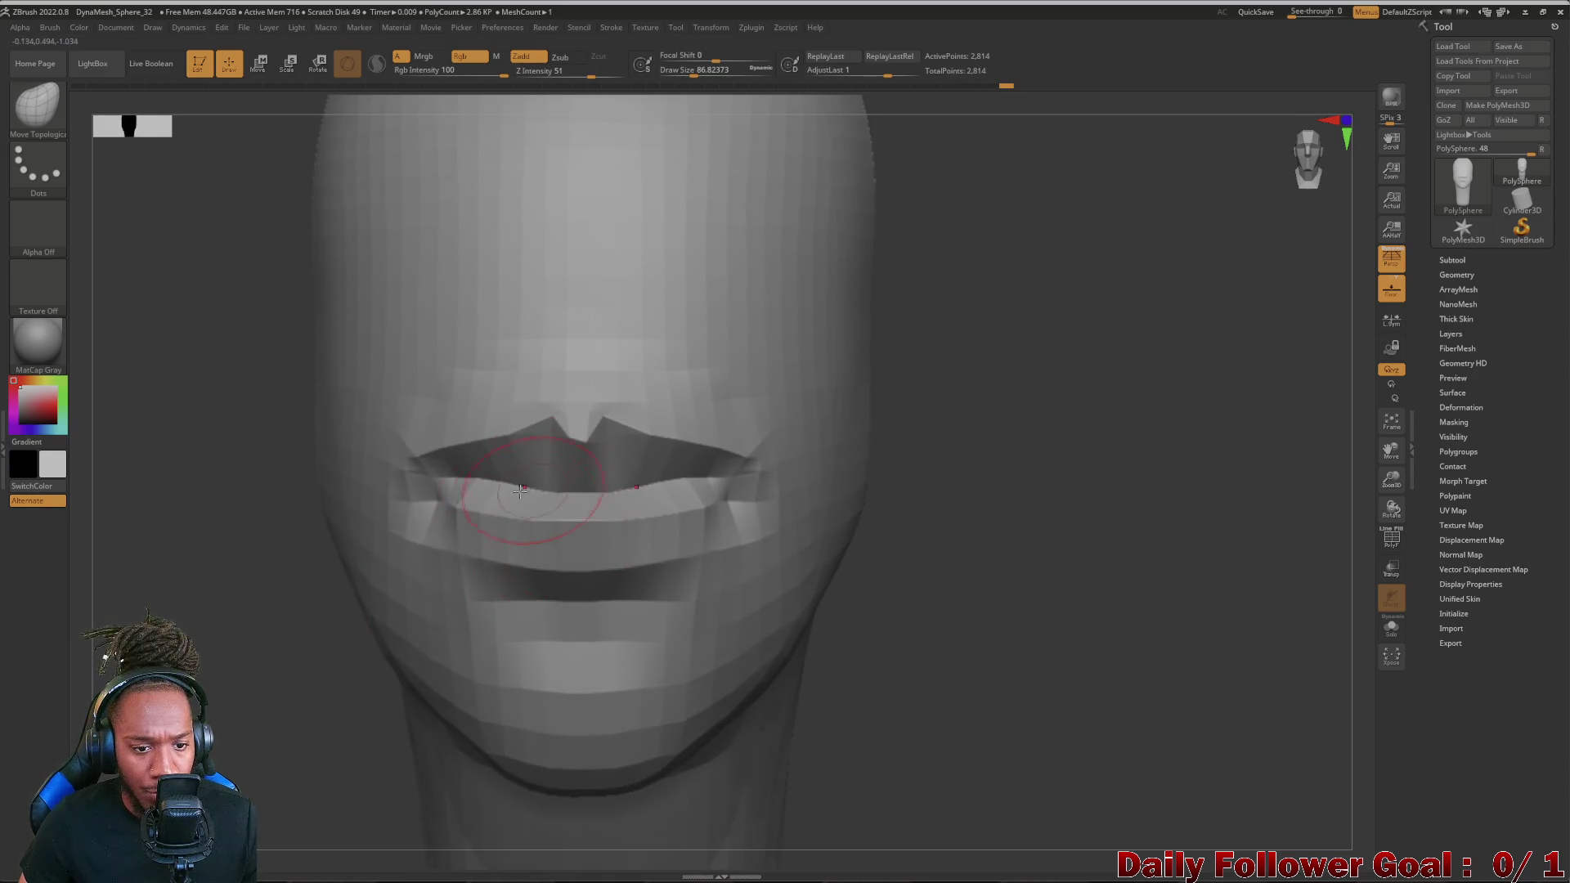
pyautogui.moveTo(245, 552)
pyautogui.mouseDown()
pyautogui.moveTo(148, 528)
pyautogui.moveTo(245, 552)
pyautogui.mouseUp()
pyautogui.moveTo(425, 475); pyautogui.dragTo(414, 501)
# - Reshape the lower lip crease with a smaller brush after checking the head all round
pyautogui.moveTo(933, 688)
pyautogui.mouseDown()
pyautogui.moveTo(771, 724)
pyautogui.moveTo(712, 552)
pyautogui.mouseUp()
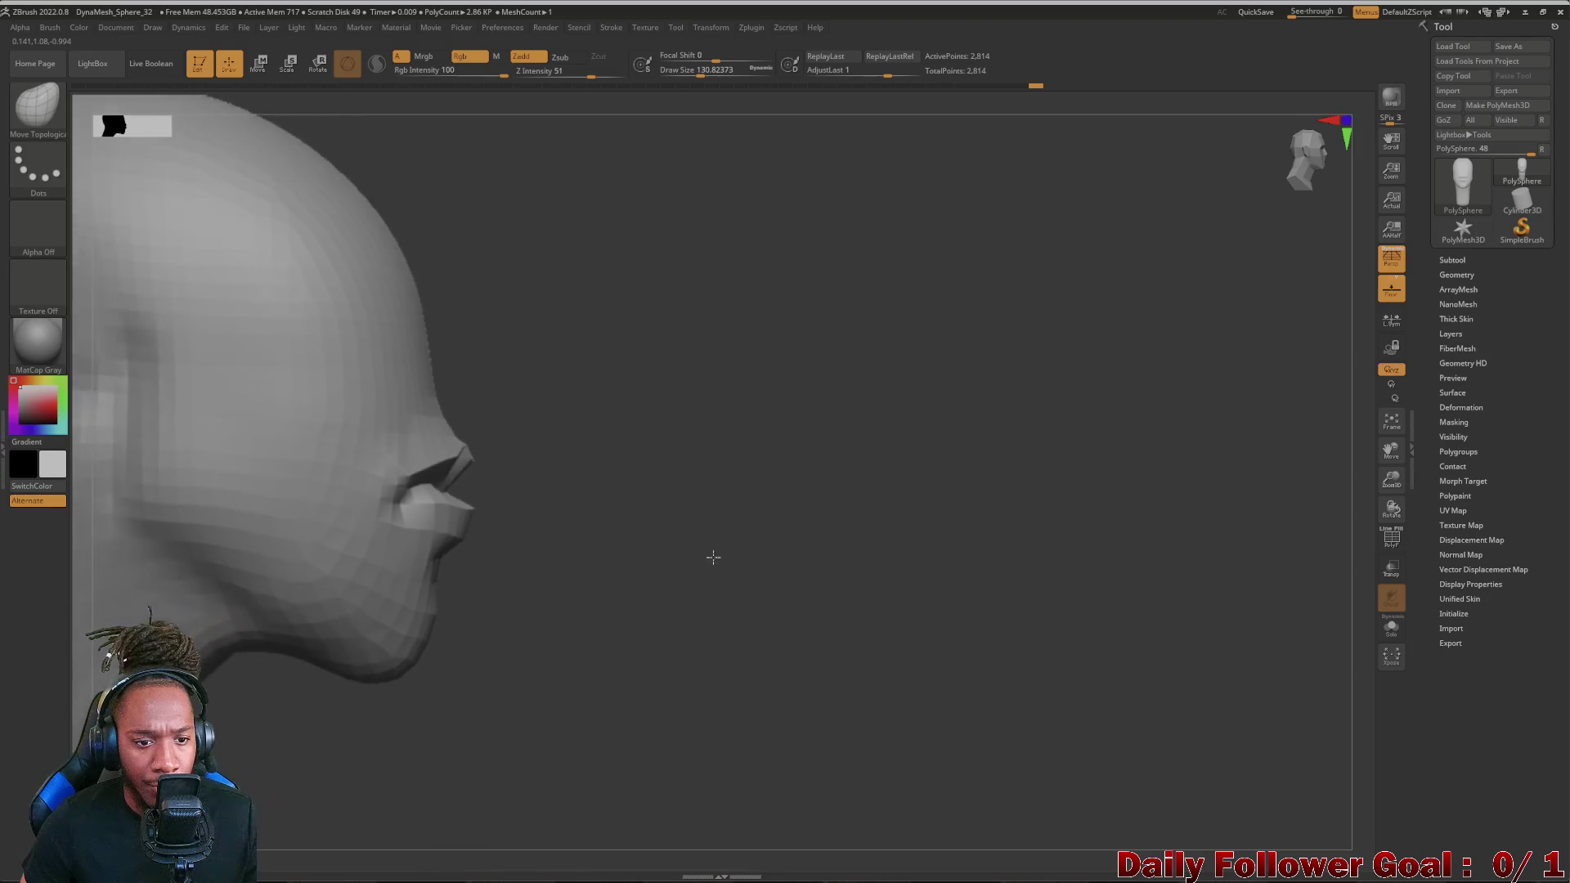
pyautogui.moveTo(639, 736); pyautogui.dragTo(579, 656)
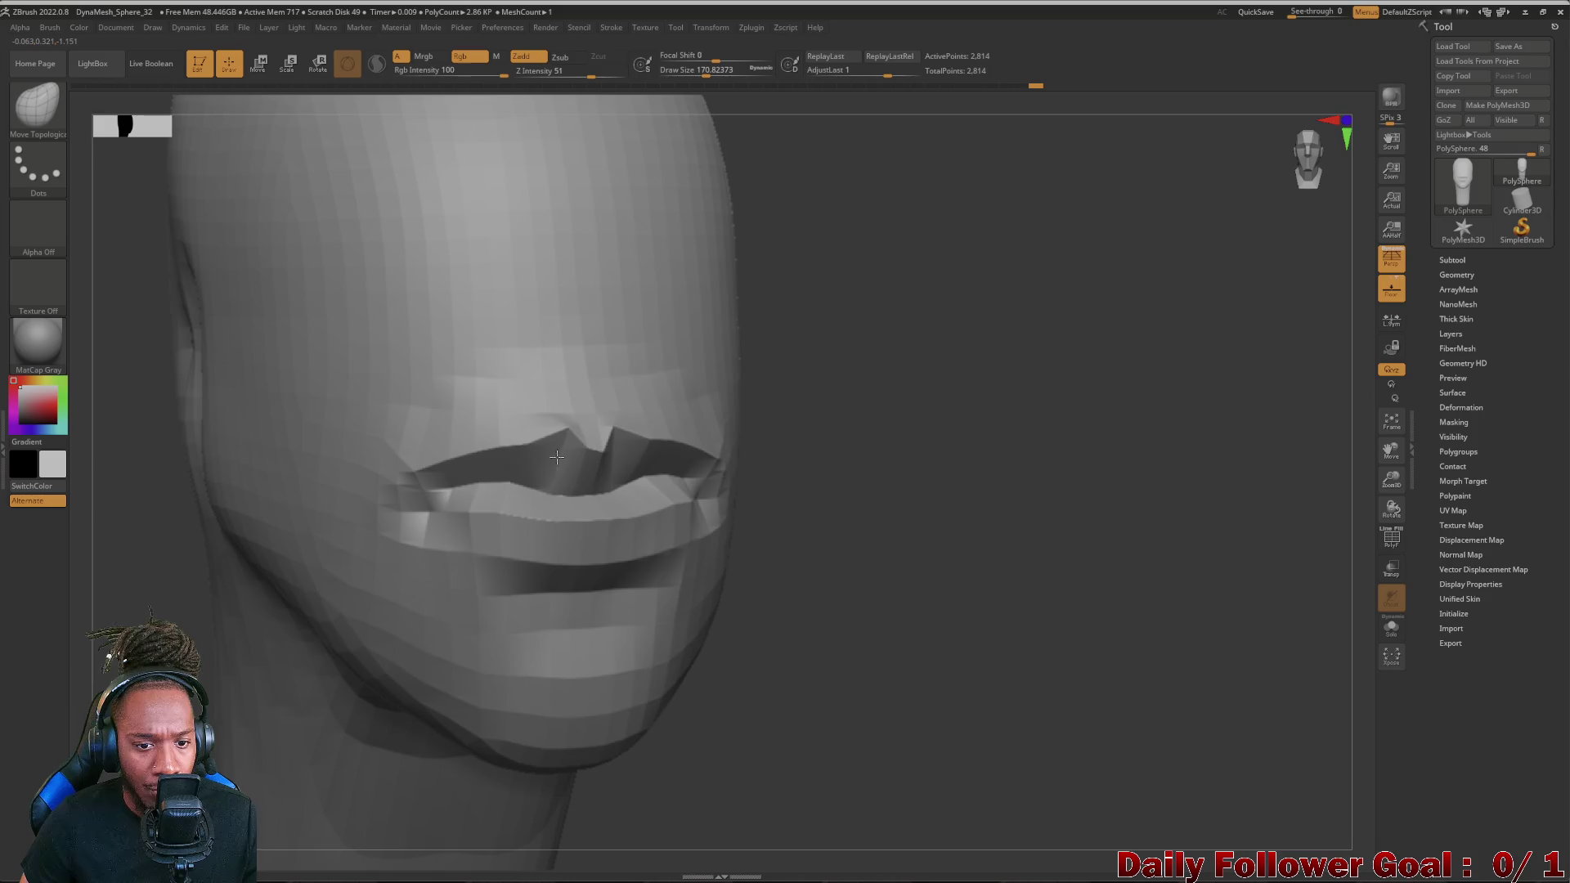
pyautogui.moveTo(859, 492); pyautogui.dragTo(760, 491)
pyautogui.moveTo(859, 492)
pyautogui.mouseDown()
pyautogui.moveTo(736, 467)
pyautogui.moveTo(687, 515)
pyautogui.mouseUp()
pyautogui.keyDown('alt'); pyautogui.moveTo(306, 491); pyautogui.dragTo(307, 541); pyautogui.keyUp('alt')
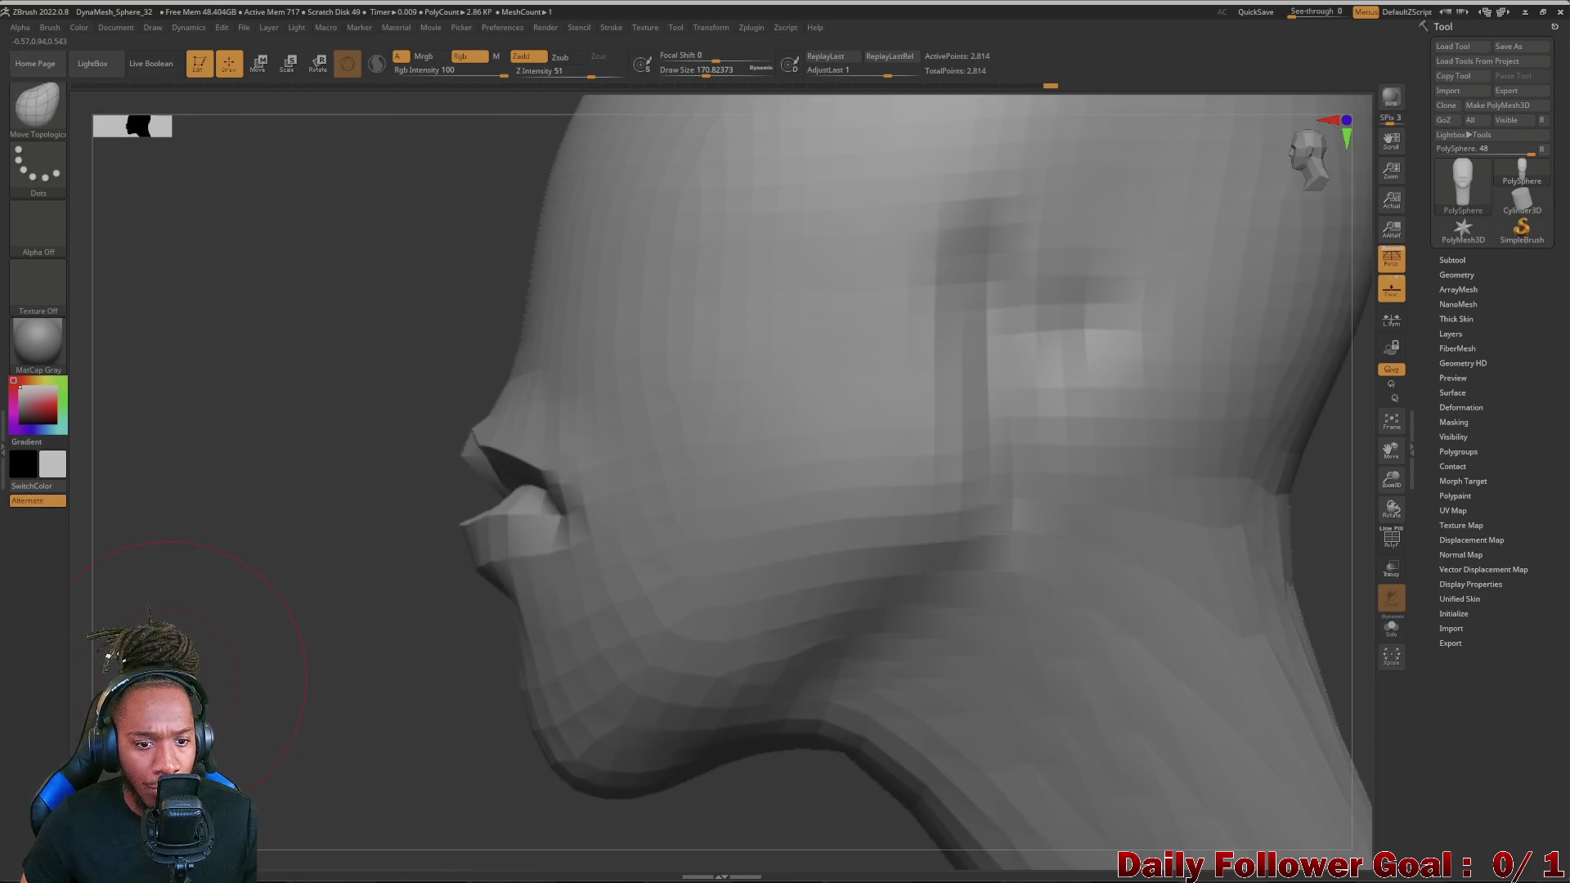
pyautogui.keyDown('ctrl'); pyautogui.keyDown('alt'); pyautogui.moveTo(368, 368); pyautogui.dragTo(368, 418); pyautogui.keyUp('alt'); pyautogui.keyUp('ctrl')
pyautogui.keyDown('alt'); pyautogui.moveTo(736, 491); pyautogui.dragTo(304, 589); pyautogui.keyUp('alt')
pyautogui.moveTo(517, 688)
pyautogui.mouseDown()
pyautogui.moveTo(393, 688)
pyautogui.moveTo(246, 650)
pyautogui.moveTo(320, 592)
pyautogui.moveTo(442, 574)
pyautogui.mouseUp()
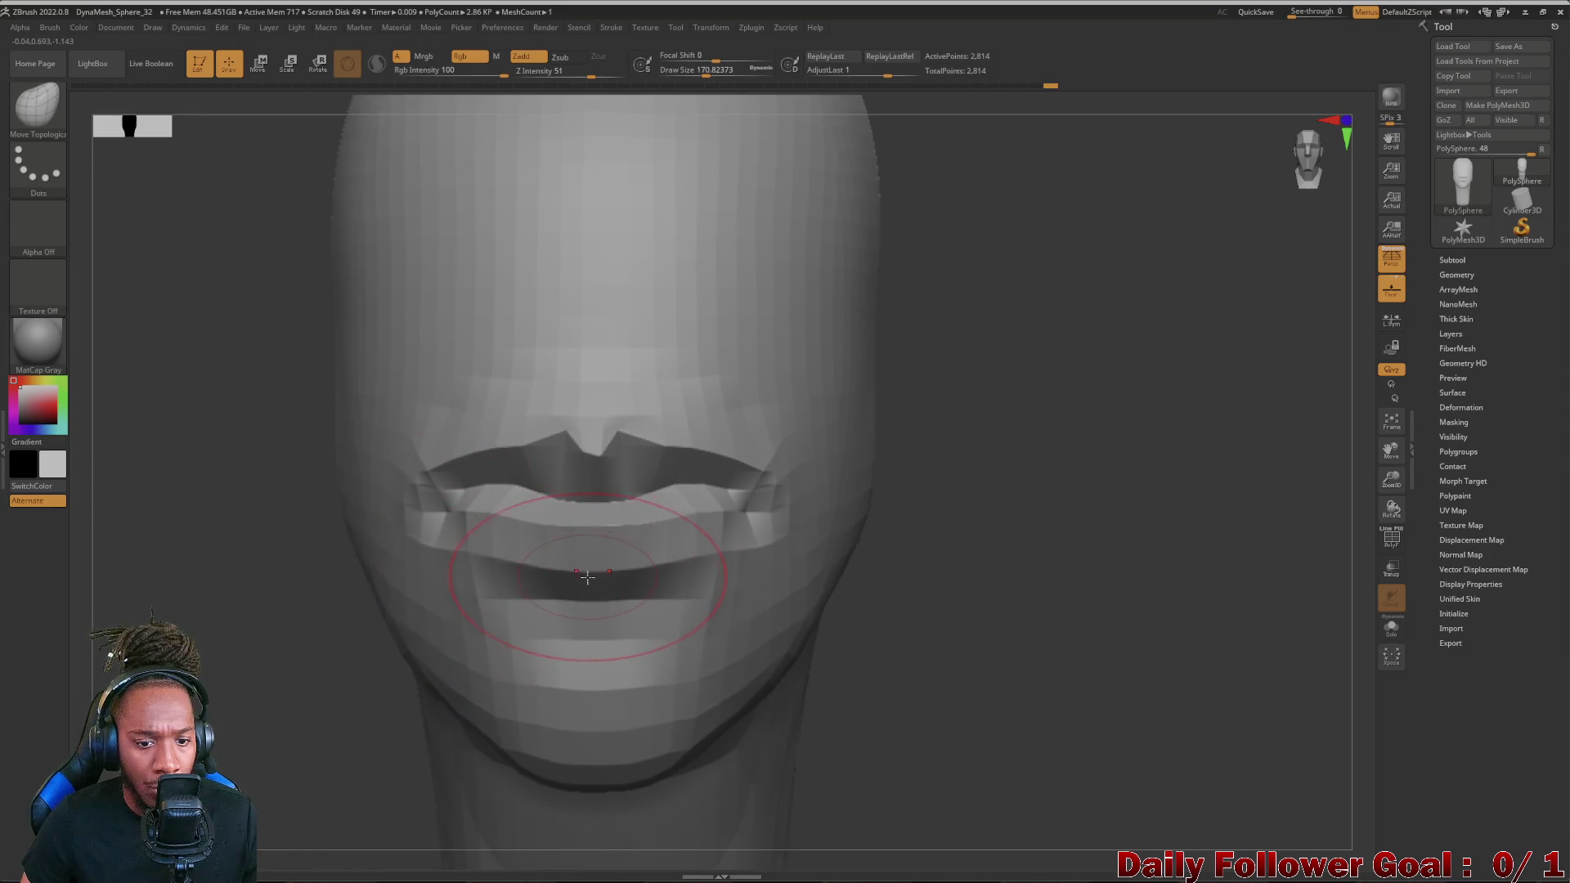
pyautogui.press('[')
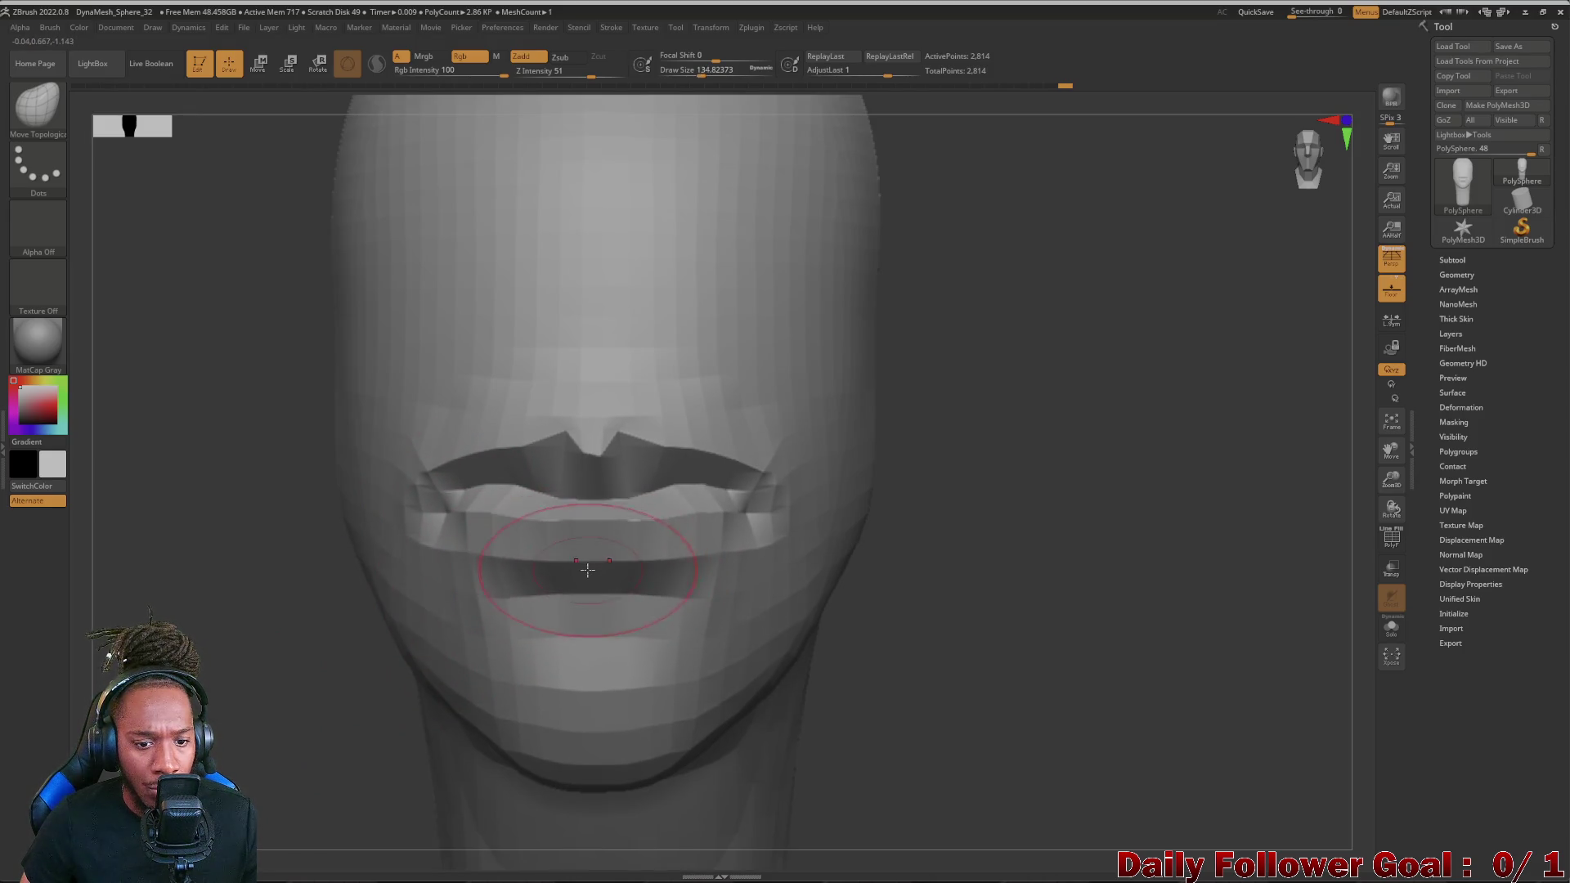
pyautogui.moveTo(674, 574); pyautogui.dragTo(696, 572)
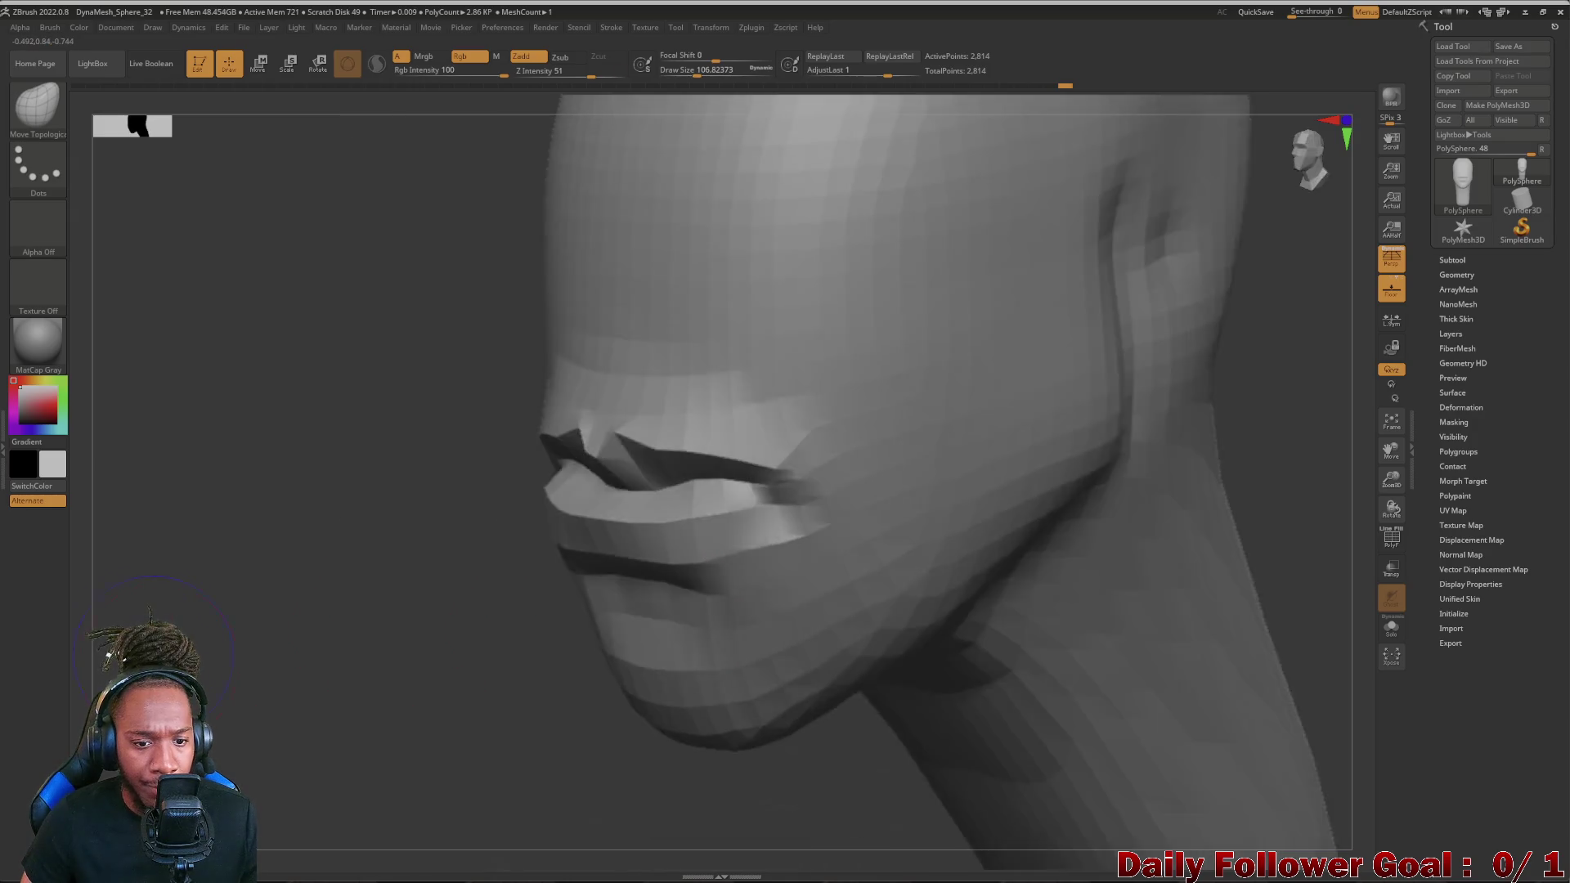
pyautogui.moveTo(982, 491)
pyautogui.mouseDown(button='right')
pyautogui.moveTo(859, 491)
pyautogui.moveTo(112, 607)
pyautogui.moveTo(687, 529)
pyautogui.moveTo(764, 638)
pyautogui.mouseUp(button='right')
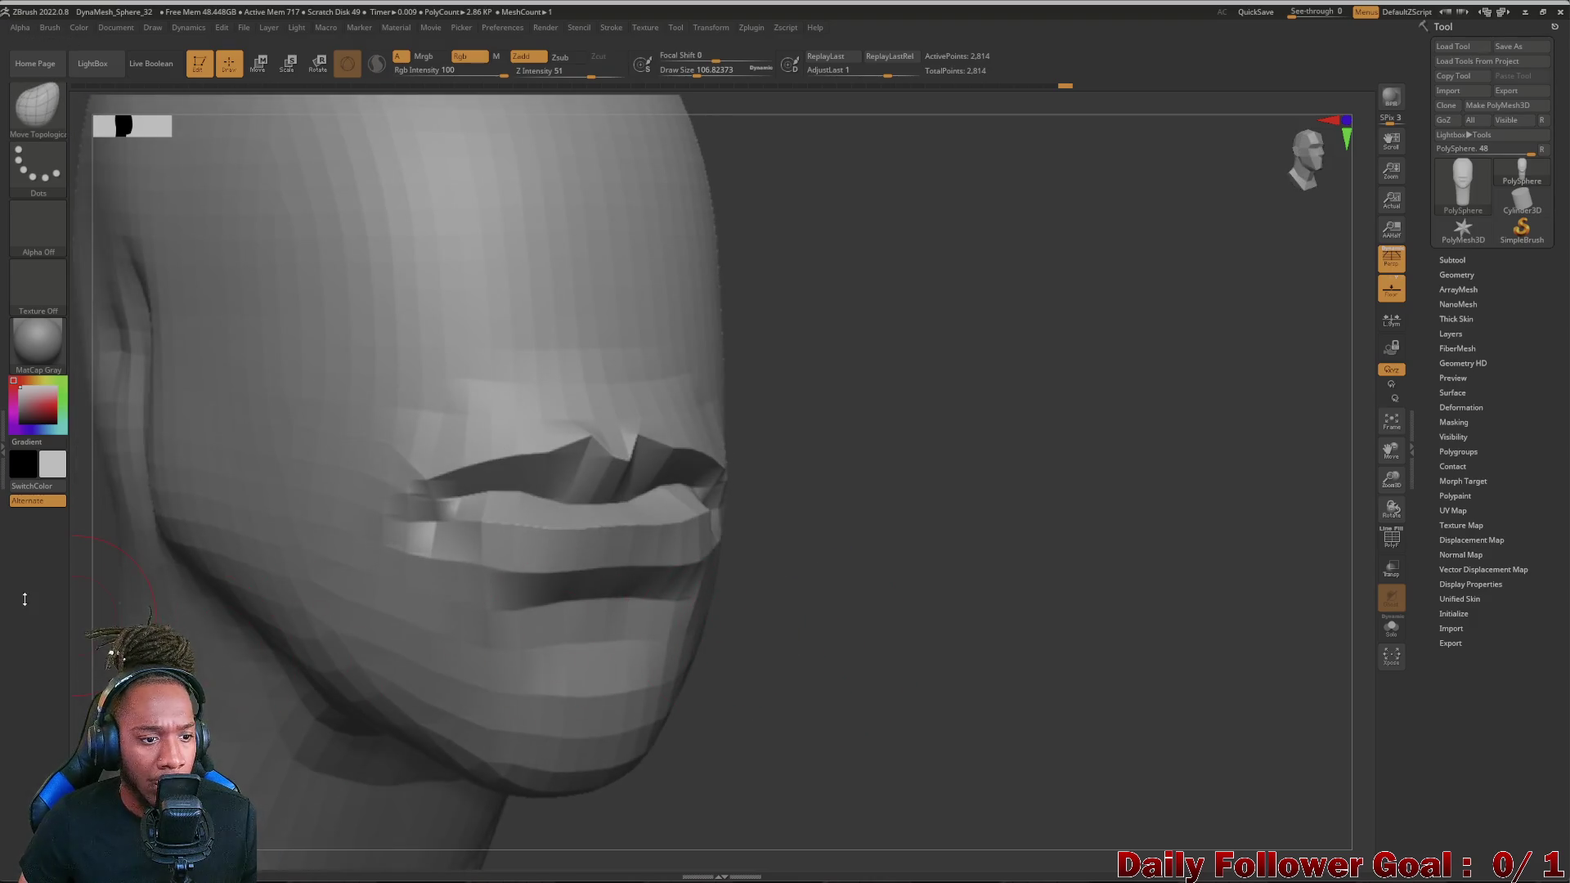
pyautogui.moveTo(27, 600)
pyautogui.mouseDown(button='right')
pyautogui.moveTo(859, 515)
pyautogui.moveTo(227, 485)
pyautogui.mouseUp(button='right')
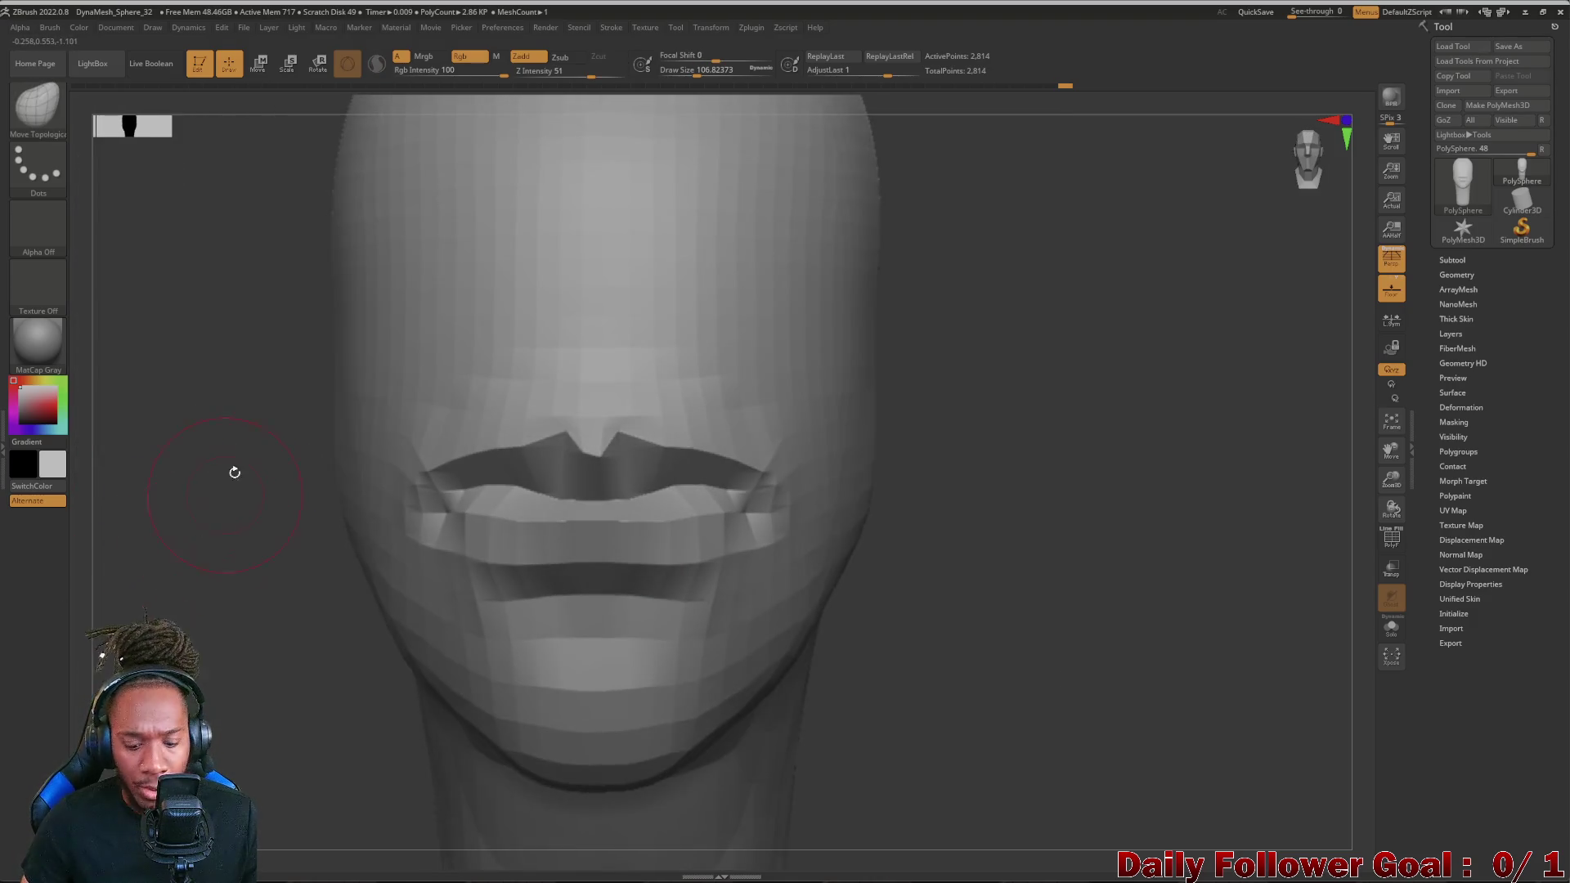
# - Switch back to the DamStandard brush
pyautogui.press('space')
pyautogui.click(190, 423)
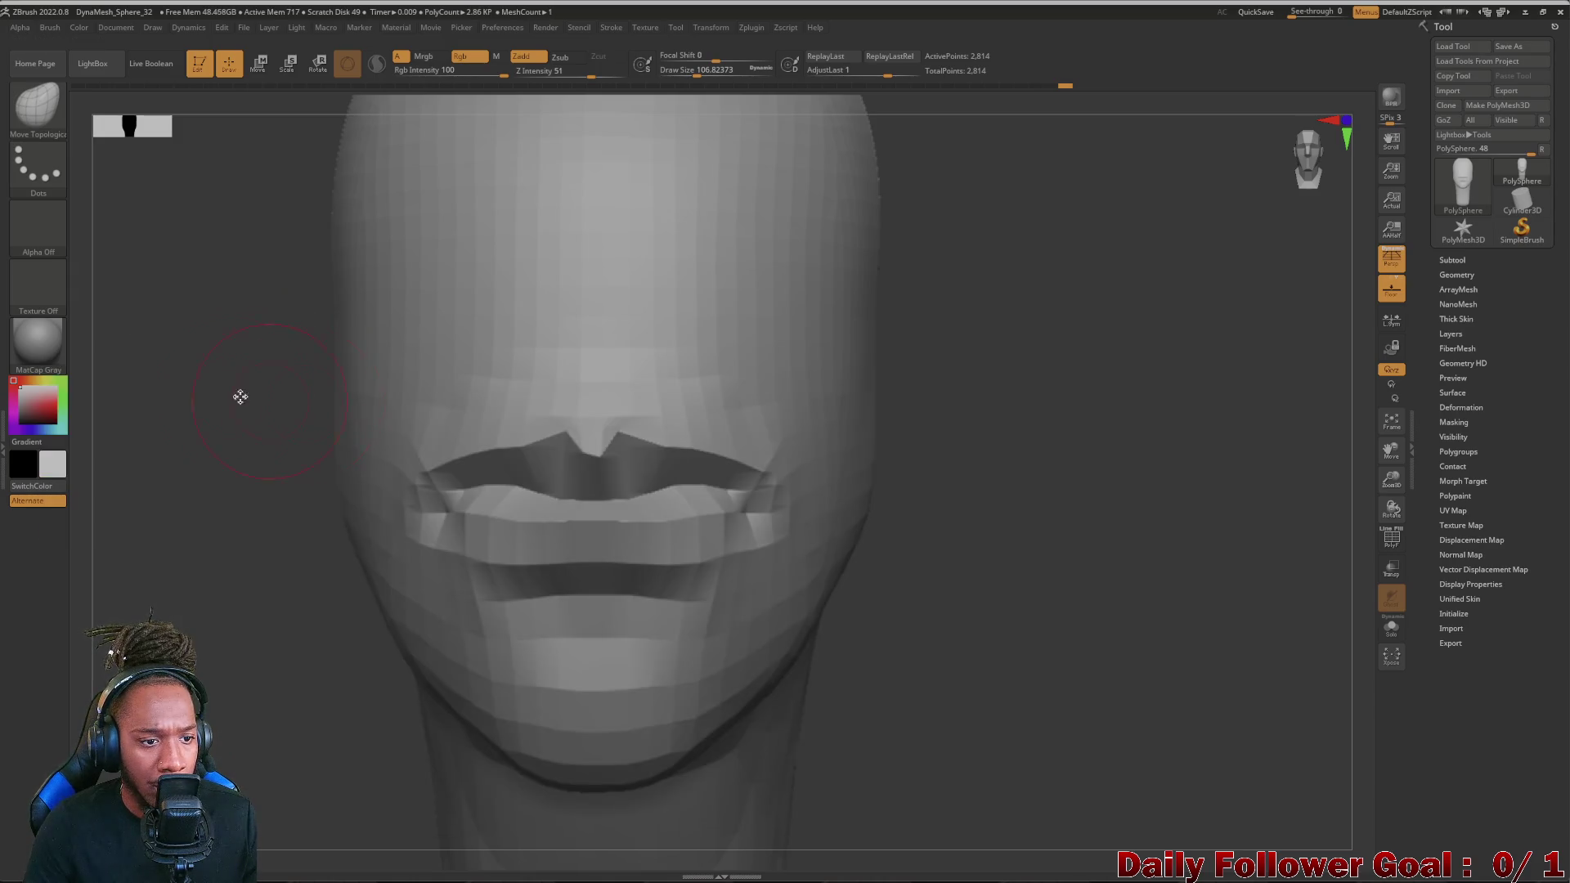
pyautogui.click(189, 426)
pyautogui.click(321, 467)
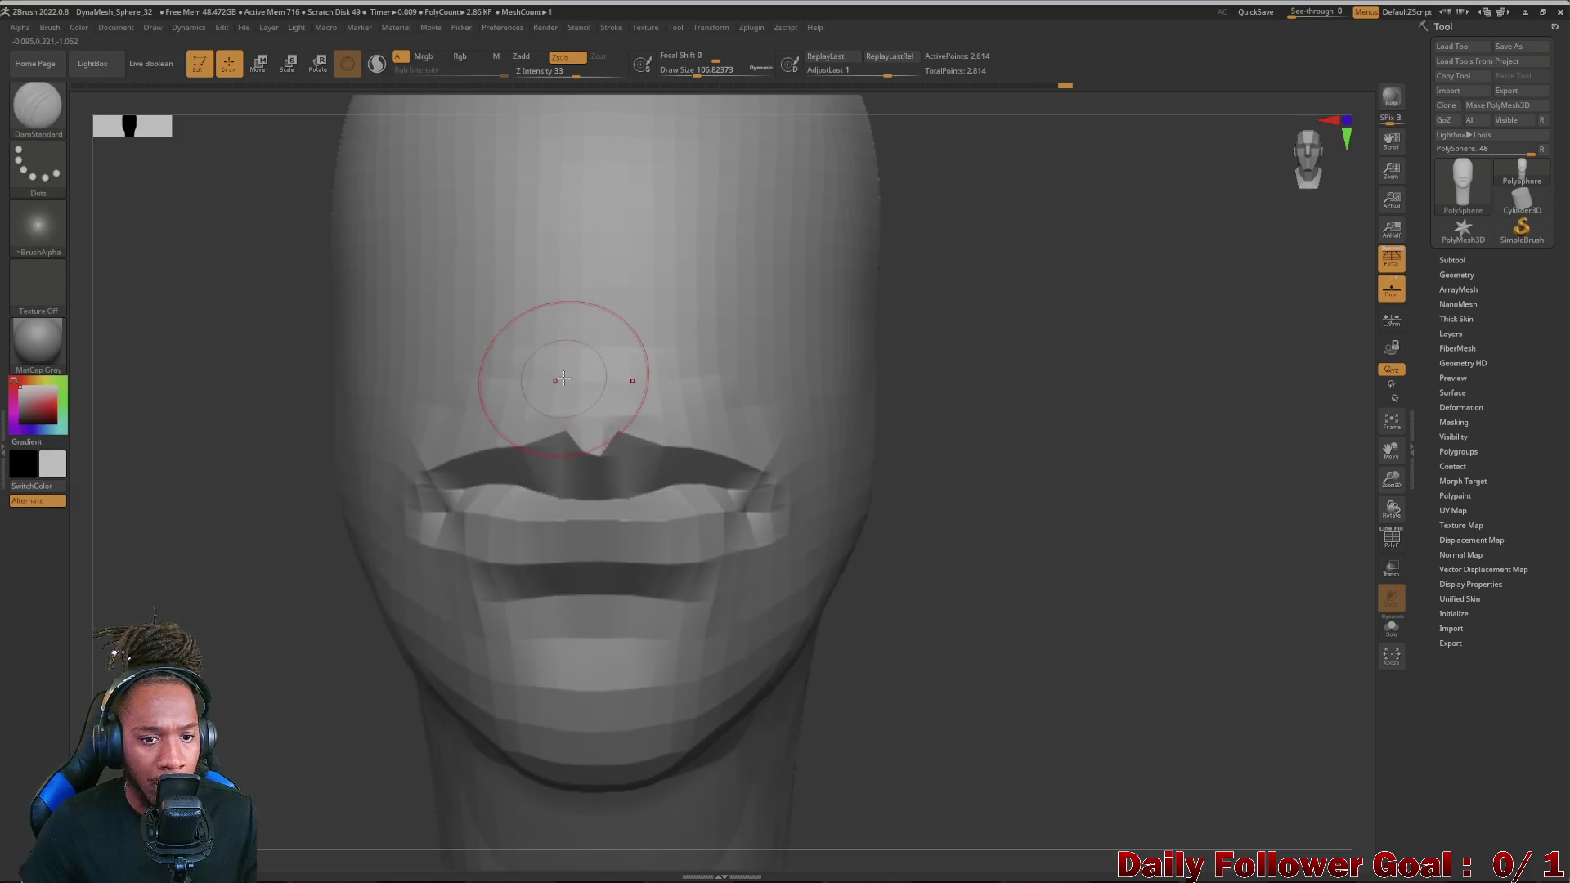
# - With a smaller Alt-inverted brush, carve creases down both sides of the nose bridge
pyautogui.press('[')
pyautogui.press('alt')
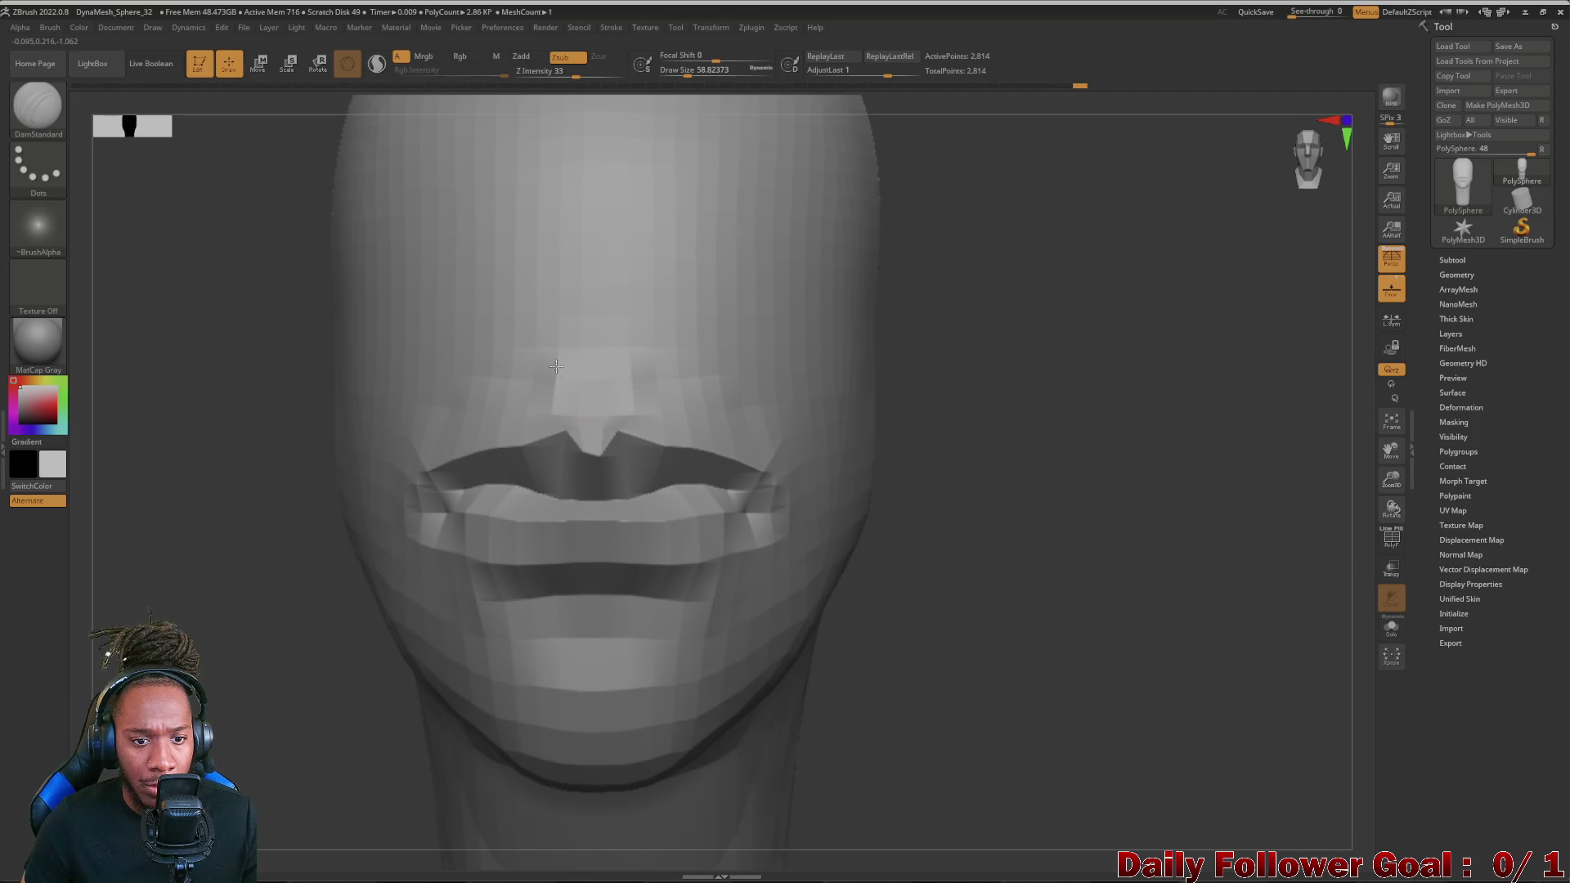
pyautogui.moveTo(543, 313); pyautogui.dragTo(544, 383)
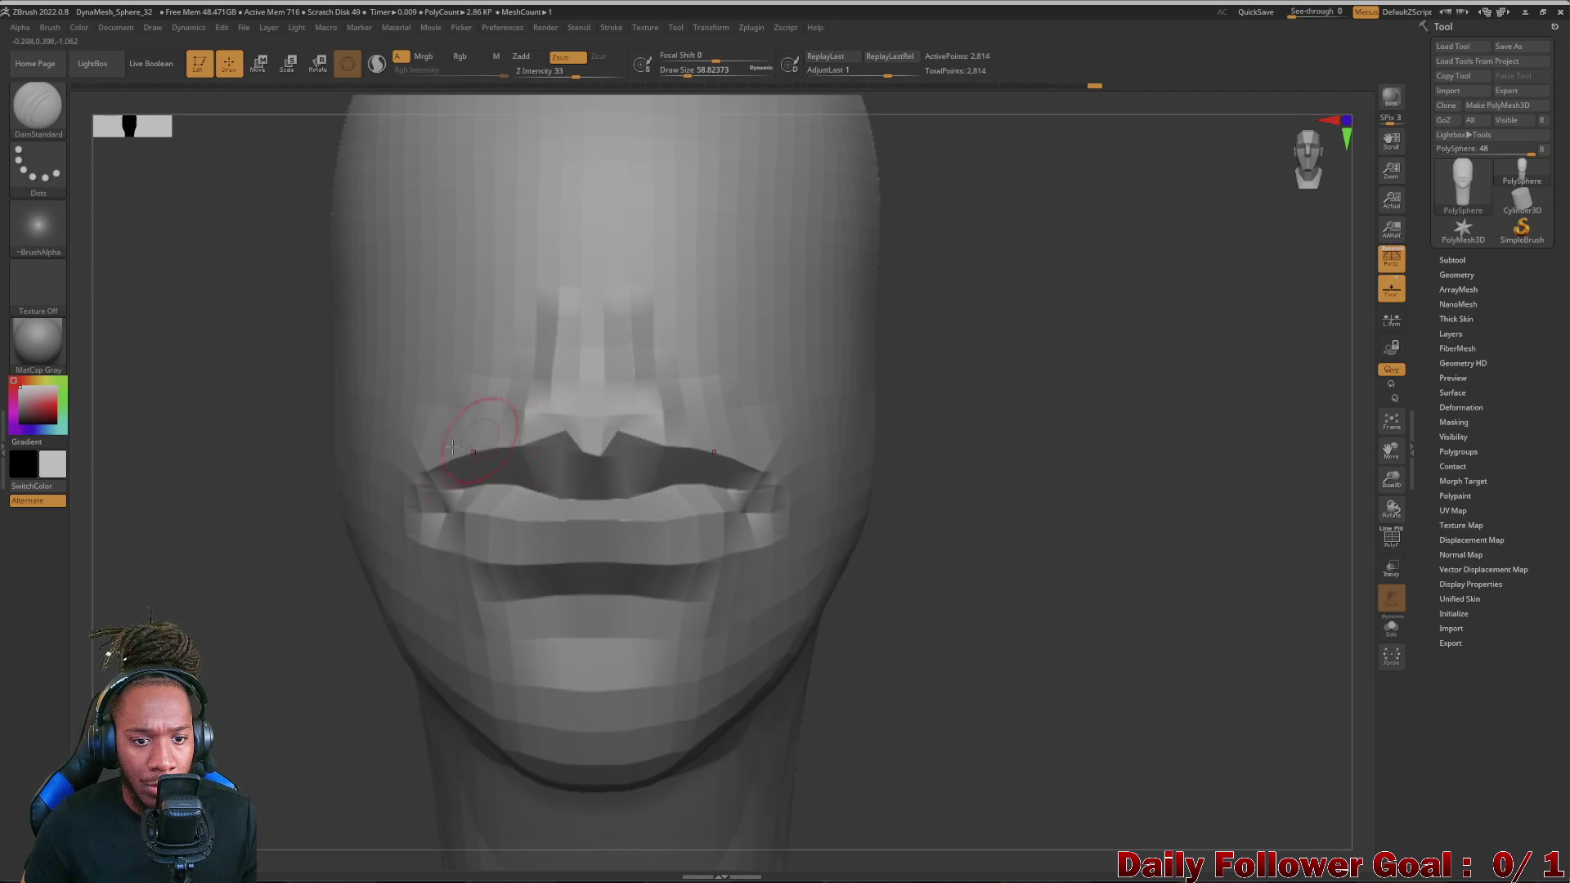
pyautogui.moveTo(611, 332); pyautogui.dragTo(597, 438)
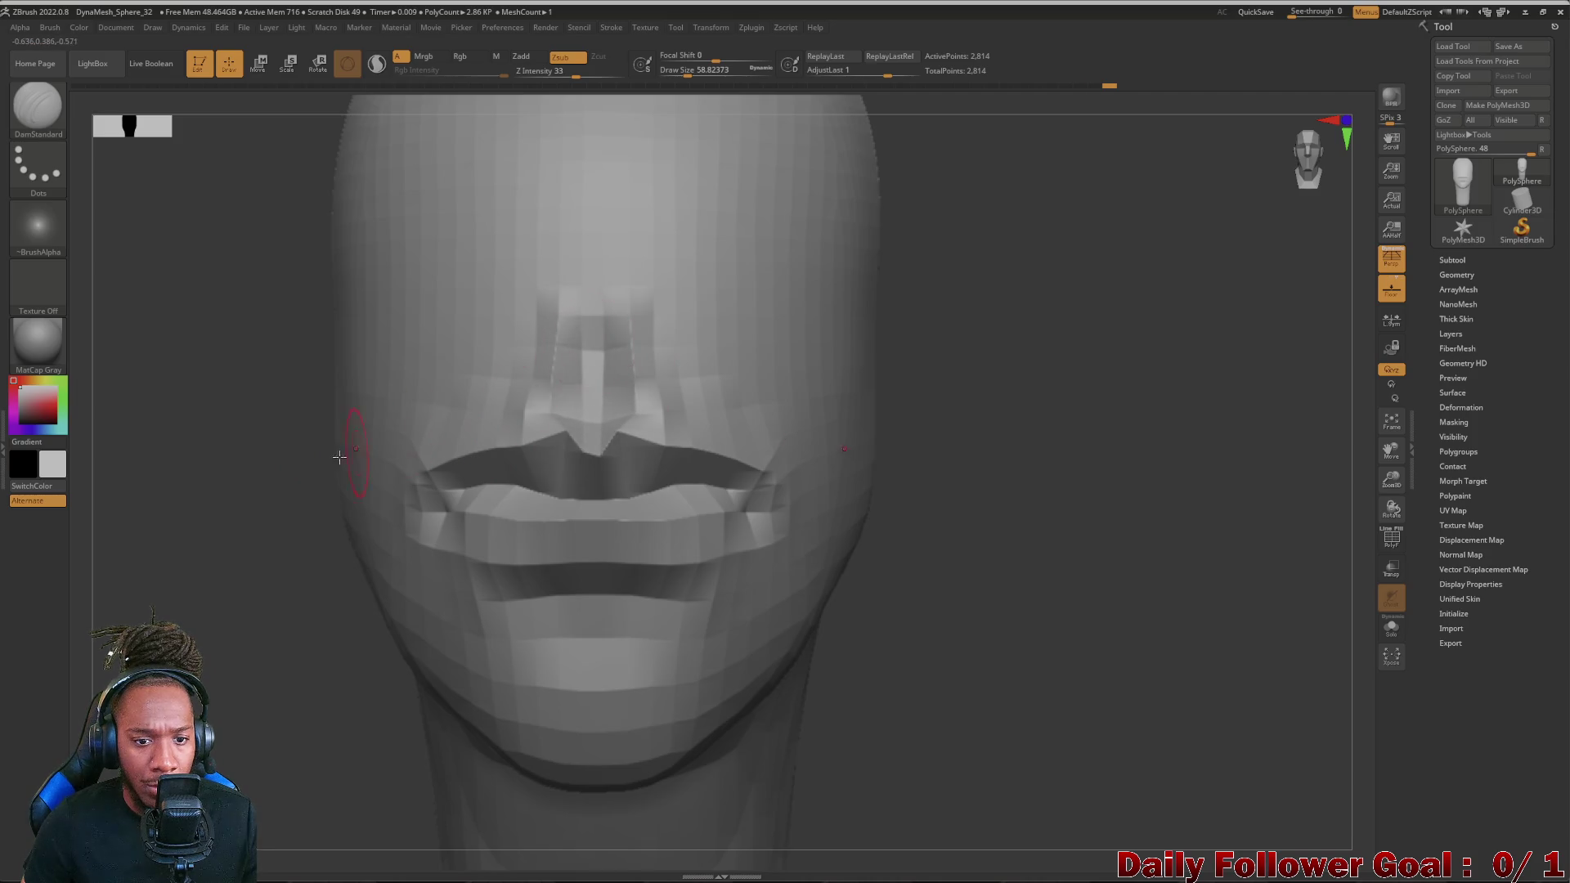
pyautogui.moveTo(354, 455); pyautogui.dragTo(424, 432, button='right')
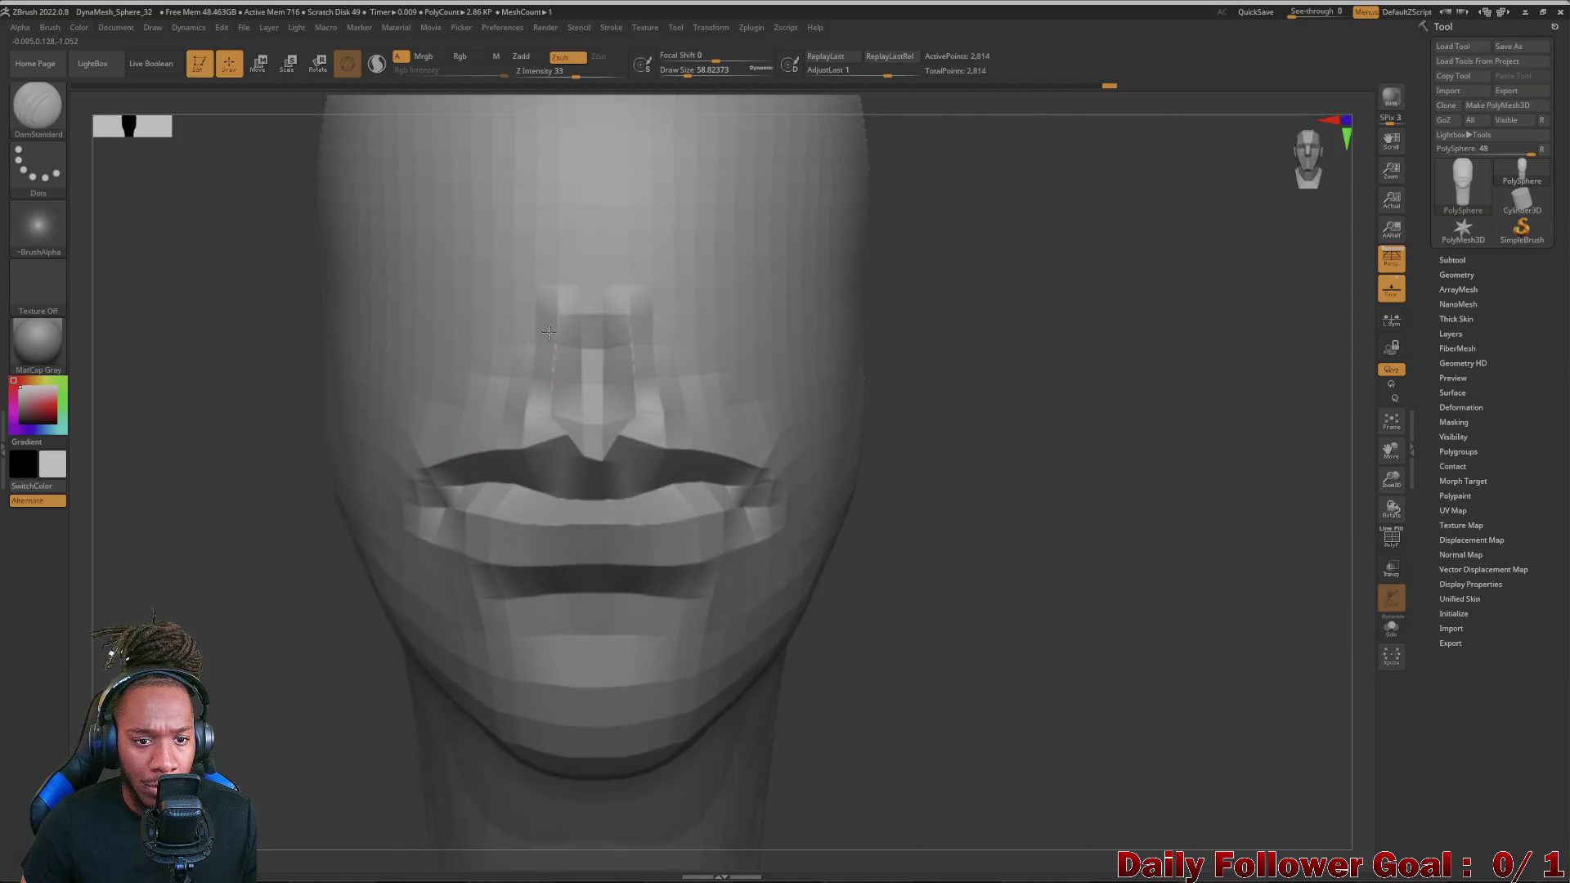
pyautogui.moveTo(552, 295); pyautogui.dragTo(554, 369)
pyautogui.moveTo(631, 331)
pyautogui.mouseDown()
pyautogui.moveTo(633, 410)
pyautogui.moveTo(613, 326)
pyautogui.mouseUp()
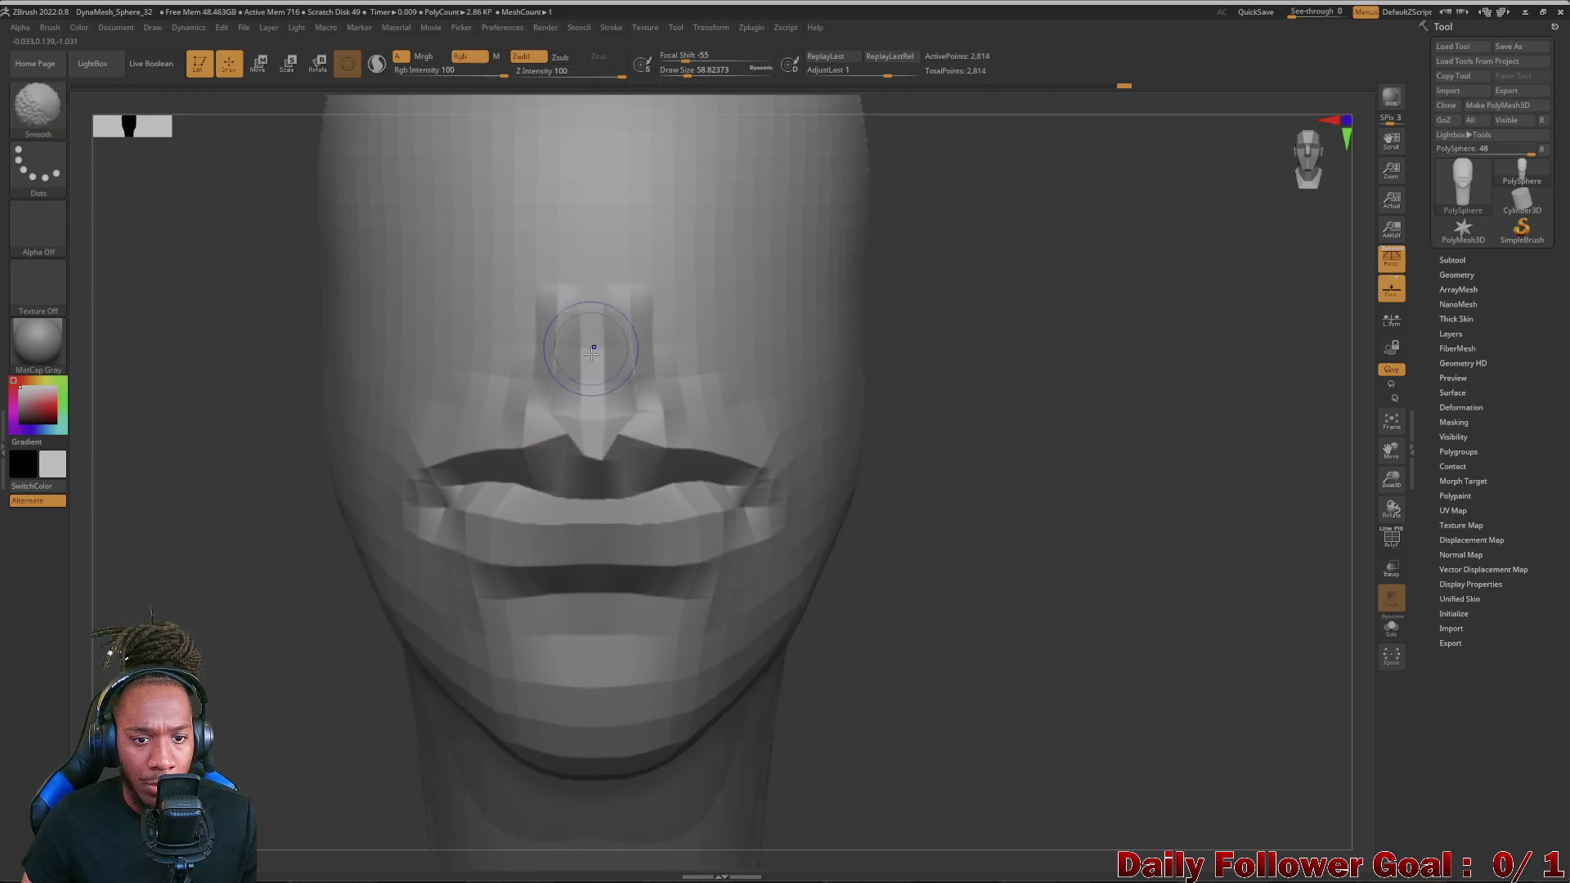
pyautogui.moveTo(368, 455); pyautogui.dragTo(246, 442, button='right')
# - Smooth the faceted nose area and review the whole head from profile and three-quarter views
pyautogui.moveTo(645, 394)
pyautogui.mouseDown()
pyautogui.moveTo(614, 417)
pyautogui.moveTo(614, 294)
pyautogui.mouseUp()
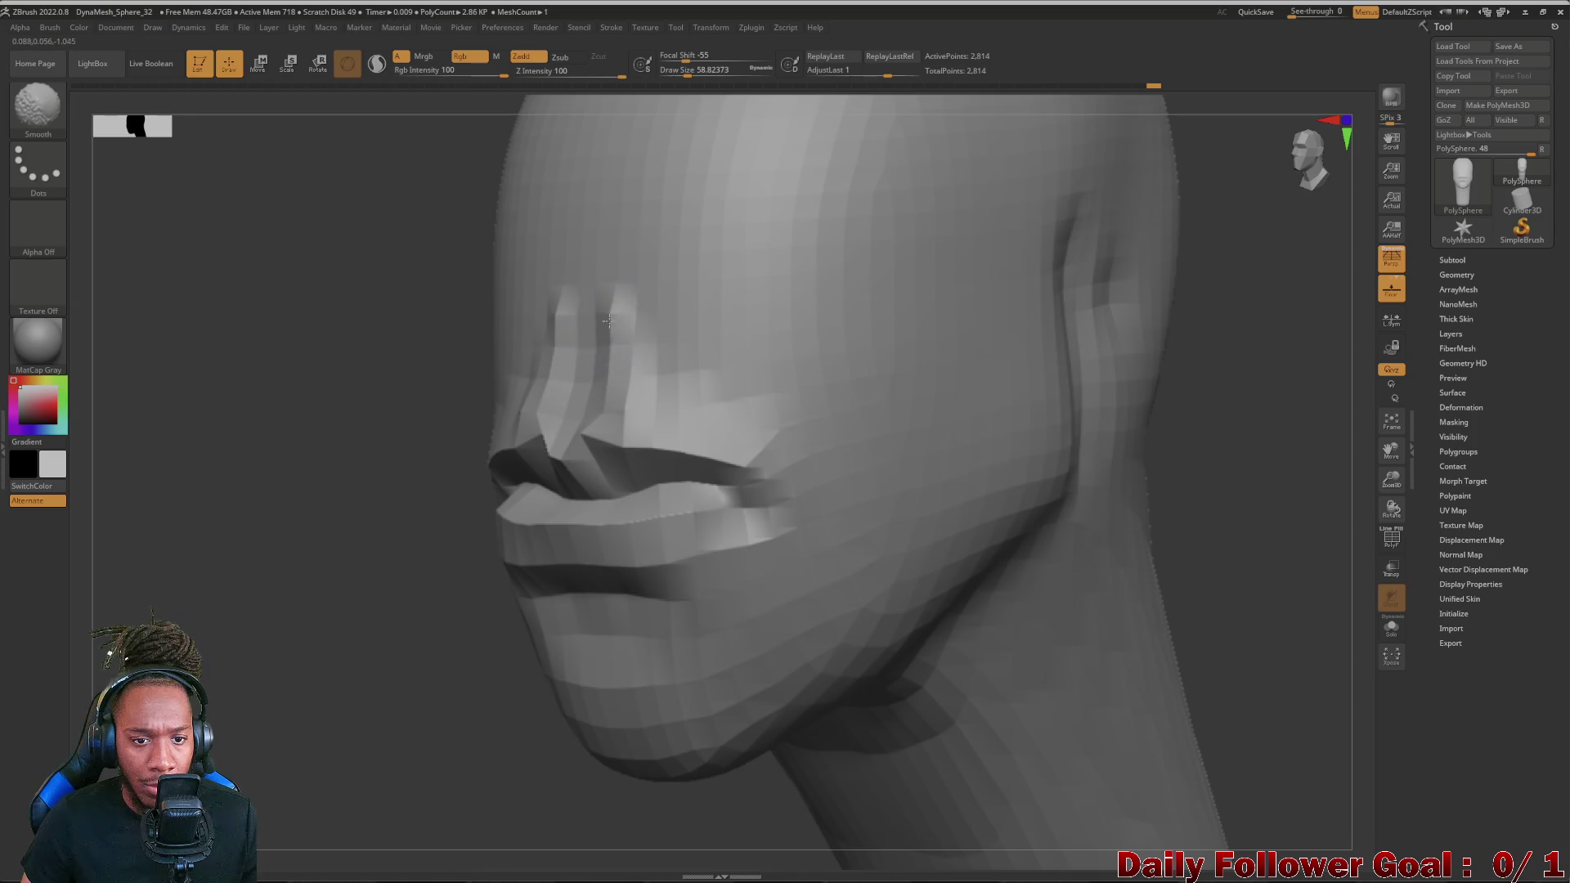
pyautogui.moveTo(319, 479); pyautogui.dragTo(185, 472, button='right')
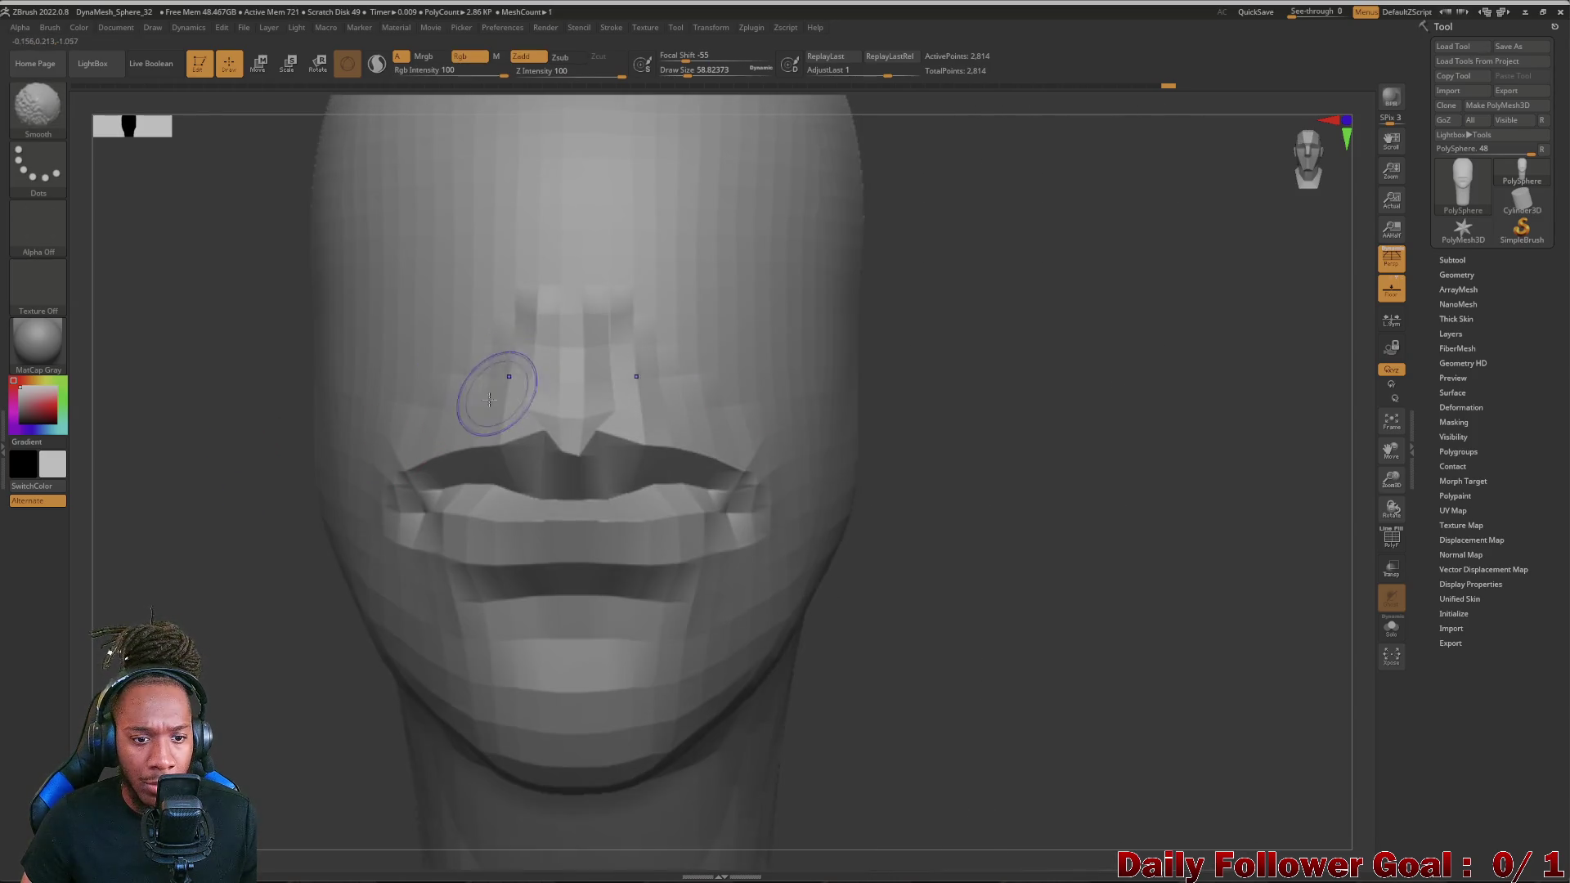
pyautogui.moveTo(329, 457); pyautogui.dragTo(184, 466, button='right')
pyautogui.moveTo(736, 565)
pyautogui.mouseDown(button='right')
pyautogui.moveTo(812, 619)
pyautogui.moveTo(806, 698)
pyautogui.mouseUp(button='right')
pyautogui.moveTo(862, 763)
pyautogui.keyDown('ctrl'); pyautogui.mouseDown(button='right')
pyautogui.moveTo(902, 526)
pyautogui.moveTo(283, 613)
pyautogui.mouseUp(button='right'); pyautogui.keyUp('ctrl')
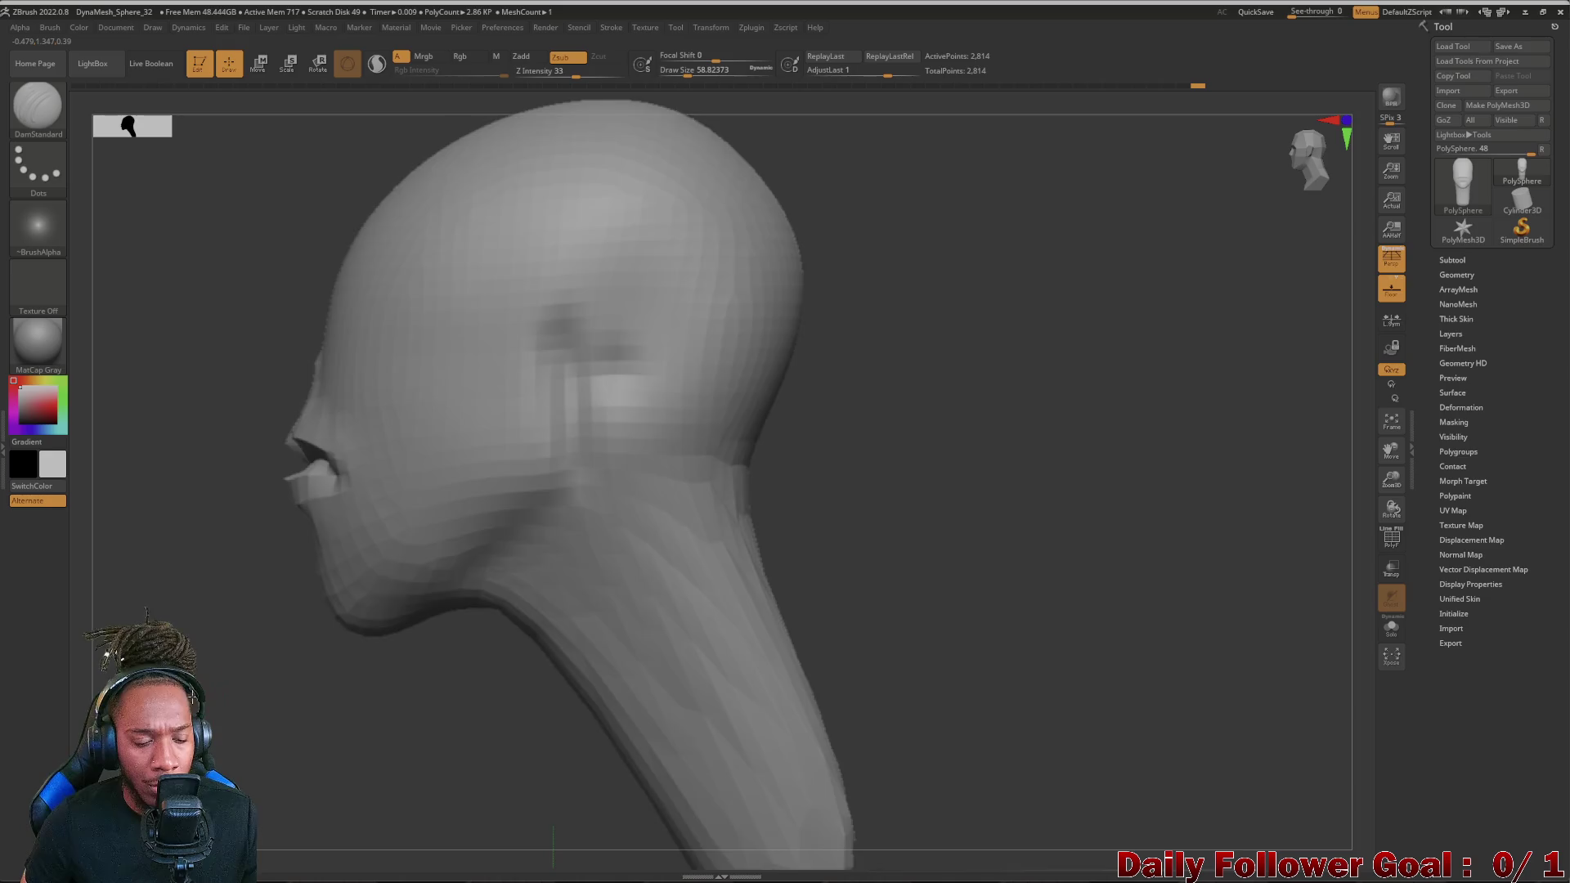
pyautogui.keyDown('ctrl'); pyautogui.moveTo(491, 613); pyautogui.dragTo(490, 491, button='right'); pyautogui.keyUp('ctrl')
pyautogui.moveTo(491, 552)
pyautogui.mouseDown(button='right')
pyautogui.moveTo(294, 676)
pyautogui.moveTo(357, 552)
pyautogui.moveTo(266, 623)
pyautogui.mouseUp(button='right')
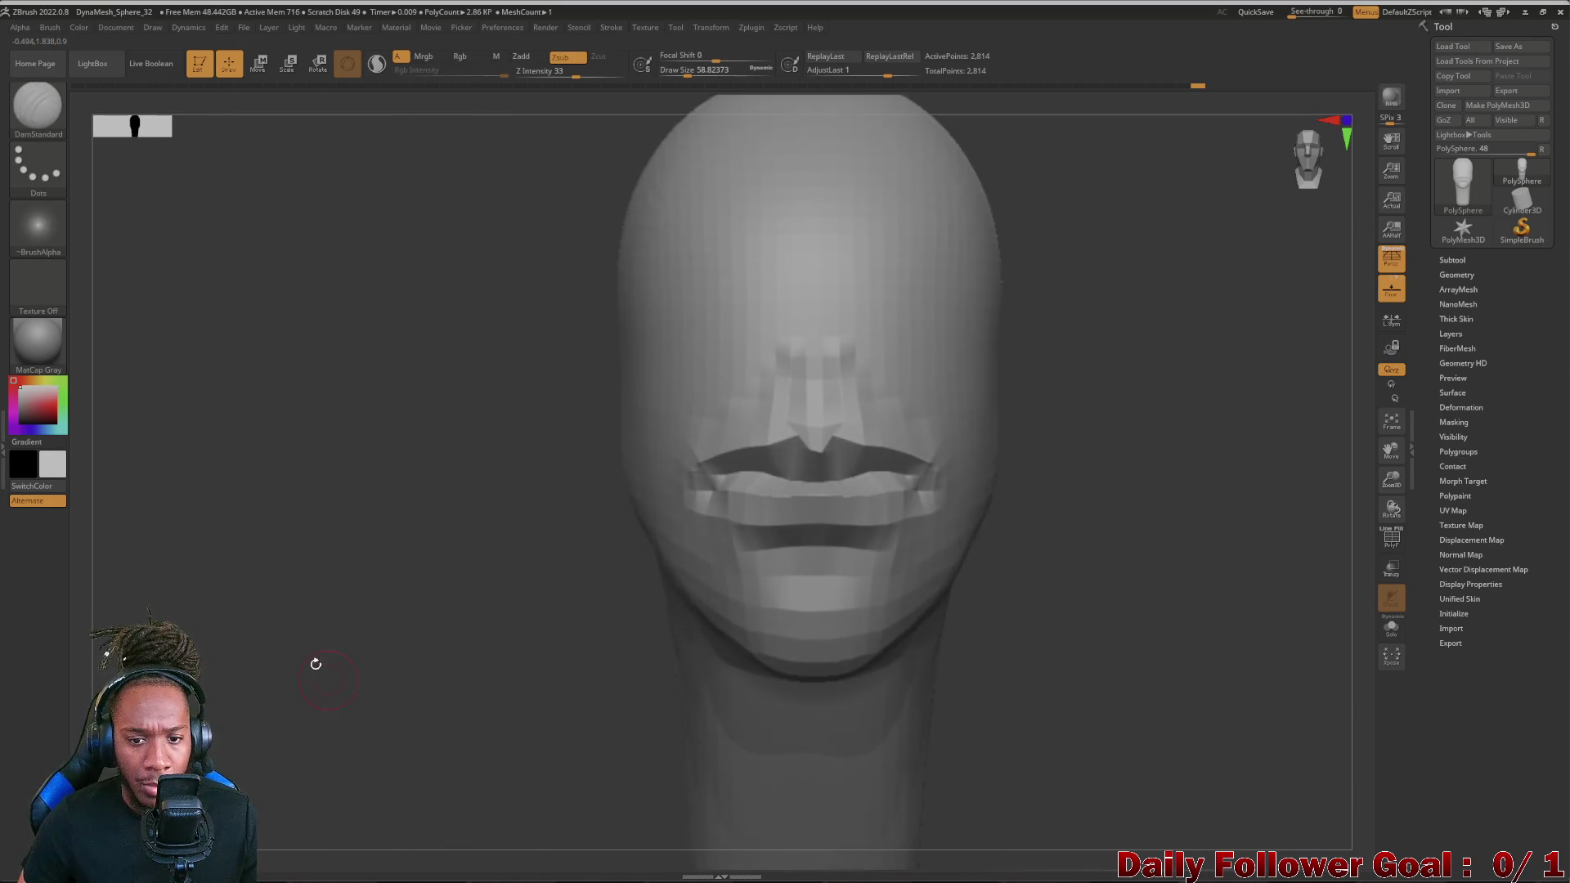
# - Pick Move Topological and sharpen the upper lip peak beneath the nose
pyautogui.click(36, 111)
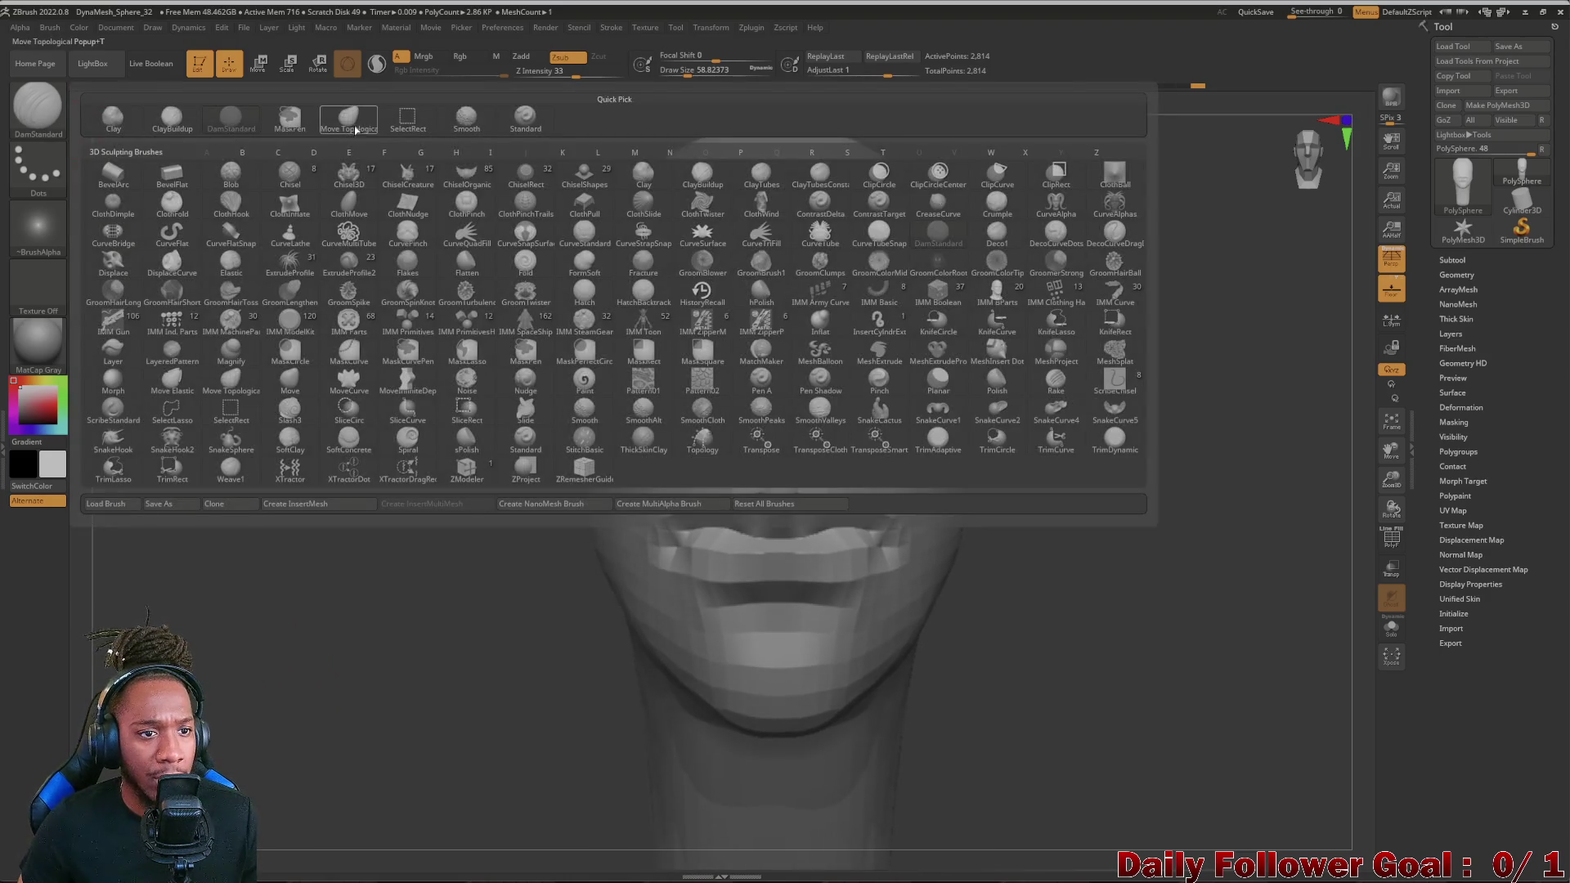
pyautogui.click(357, 129)
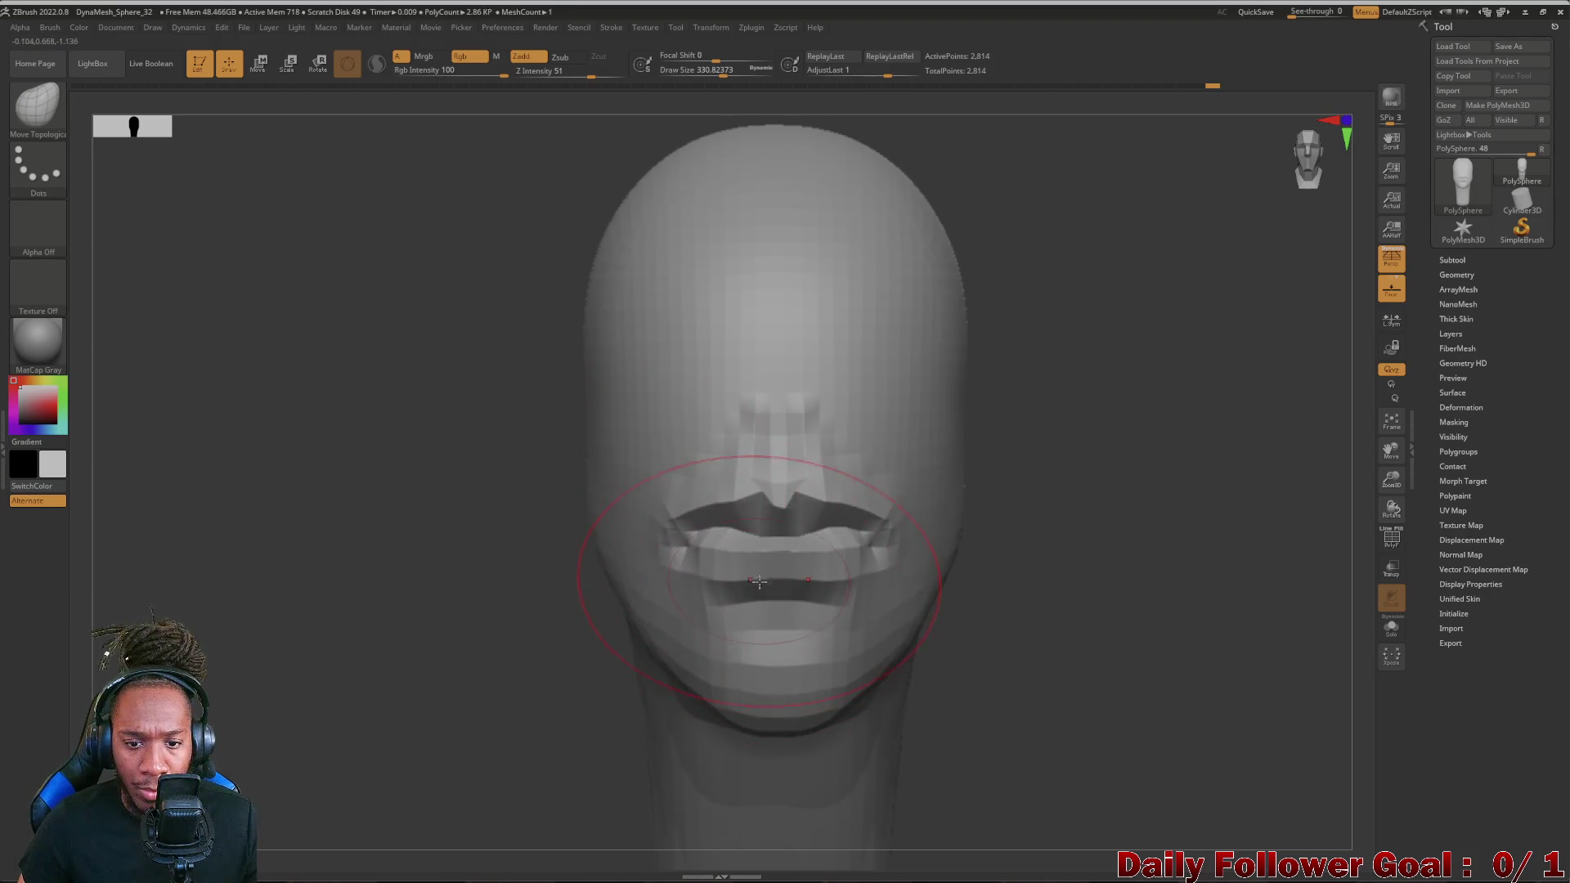
pyautogui.moveTo(795, 498)
pyautogui.mouseDown()
pyautogui.moveTo(744, 501)
pyautogui.moveTo(785, 516)
pyautogui.mouseUp()
pyautogui.moveTo(785, 589); pyautogui.dragTo(718, 604)
# - Inspect the lips from several angles and undo the last mouth stroke
pyautogui.moveTo(405, 650)
pyautogui.mouseDown()
pyautogui.moveTo(307, 688)
pyautogui.moveTo(367, 706)
pyautogui.moveTo(246, 687)
pyautogui.moveTo(221, 761)
pyautogui.mouseUp()
pyautogui.moveTo(673, 769); pyautogui.dragTo(737, 736)
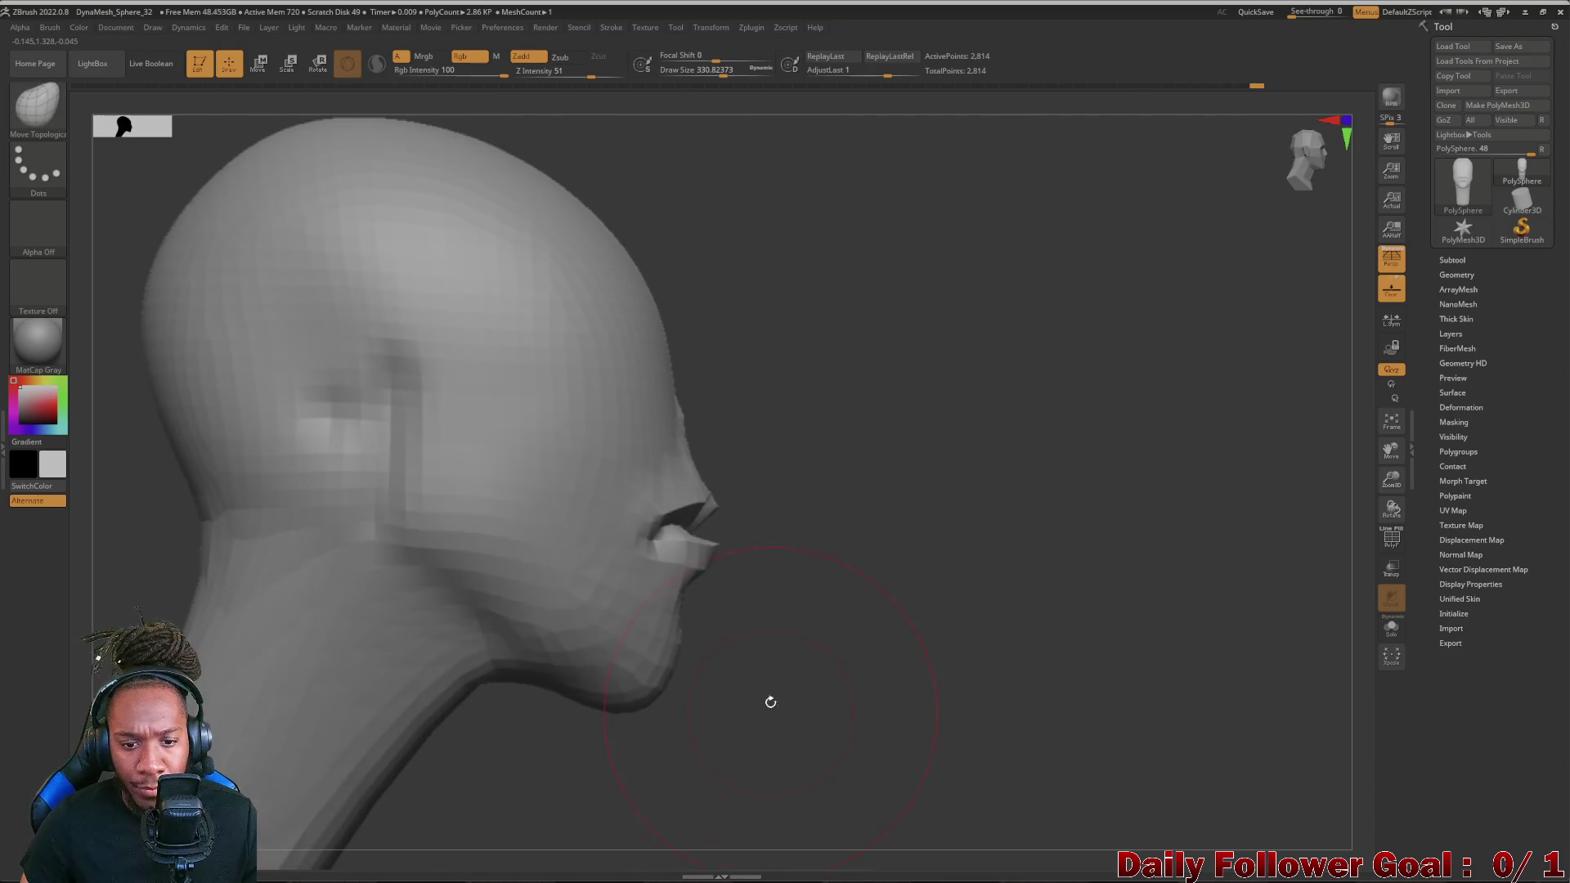
pyautogui.moveTo(841, 640); pyautogui.dragTo(780, 584)
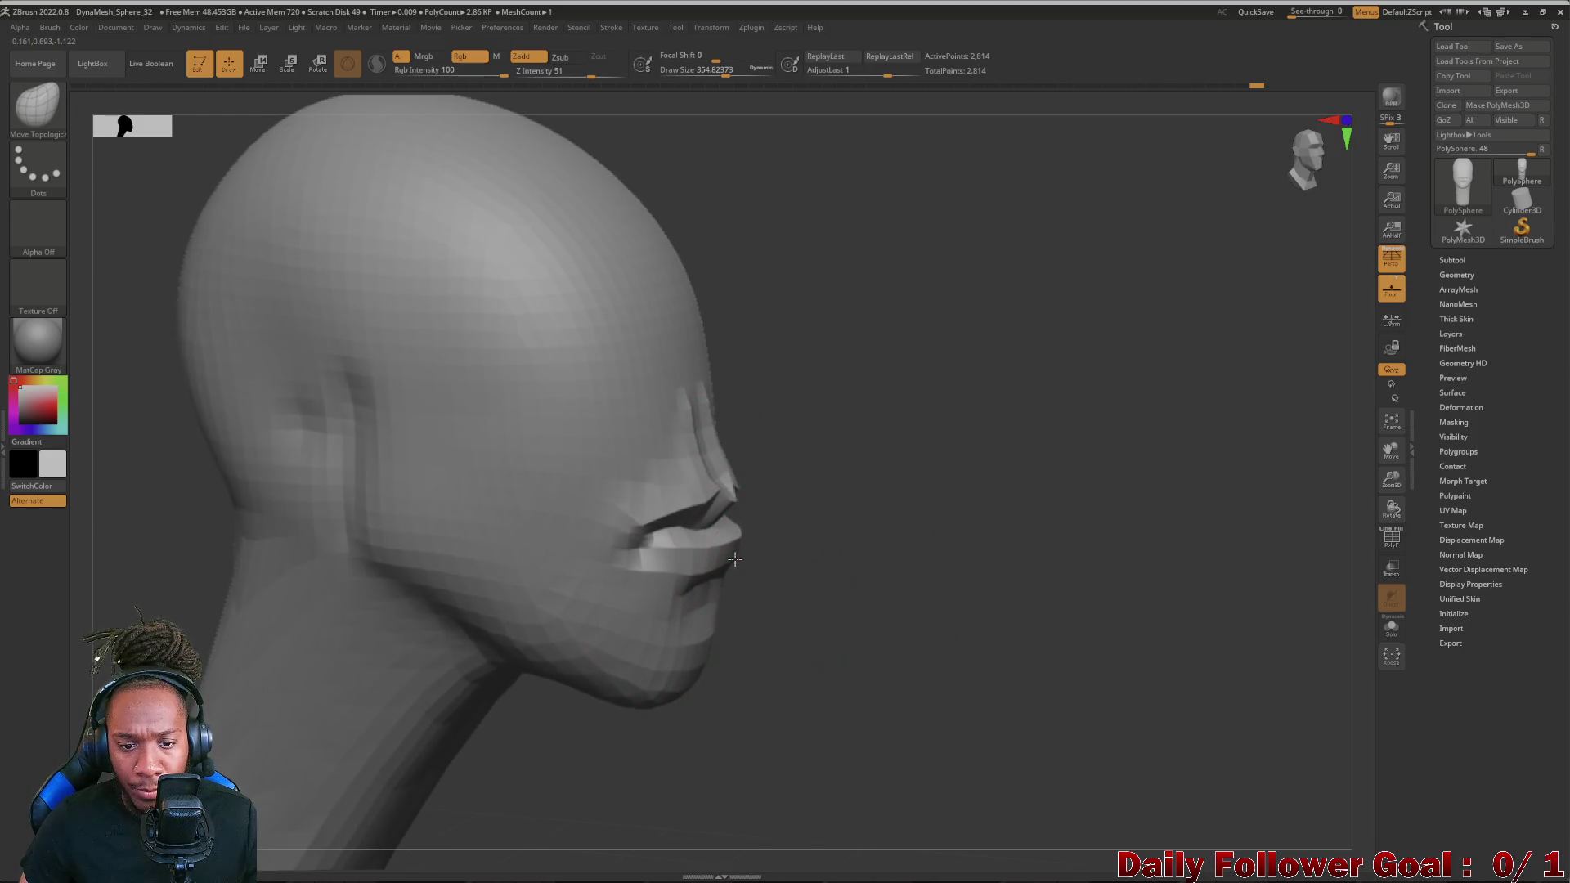
pyautogui.moveTo(831, 650)
pyautogui.mouseDown()
pyautogui.moveTo(330, 651)
pyautogui.moveTo(299, 733)
pyautogui.mouseUp()
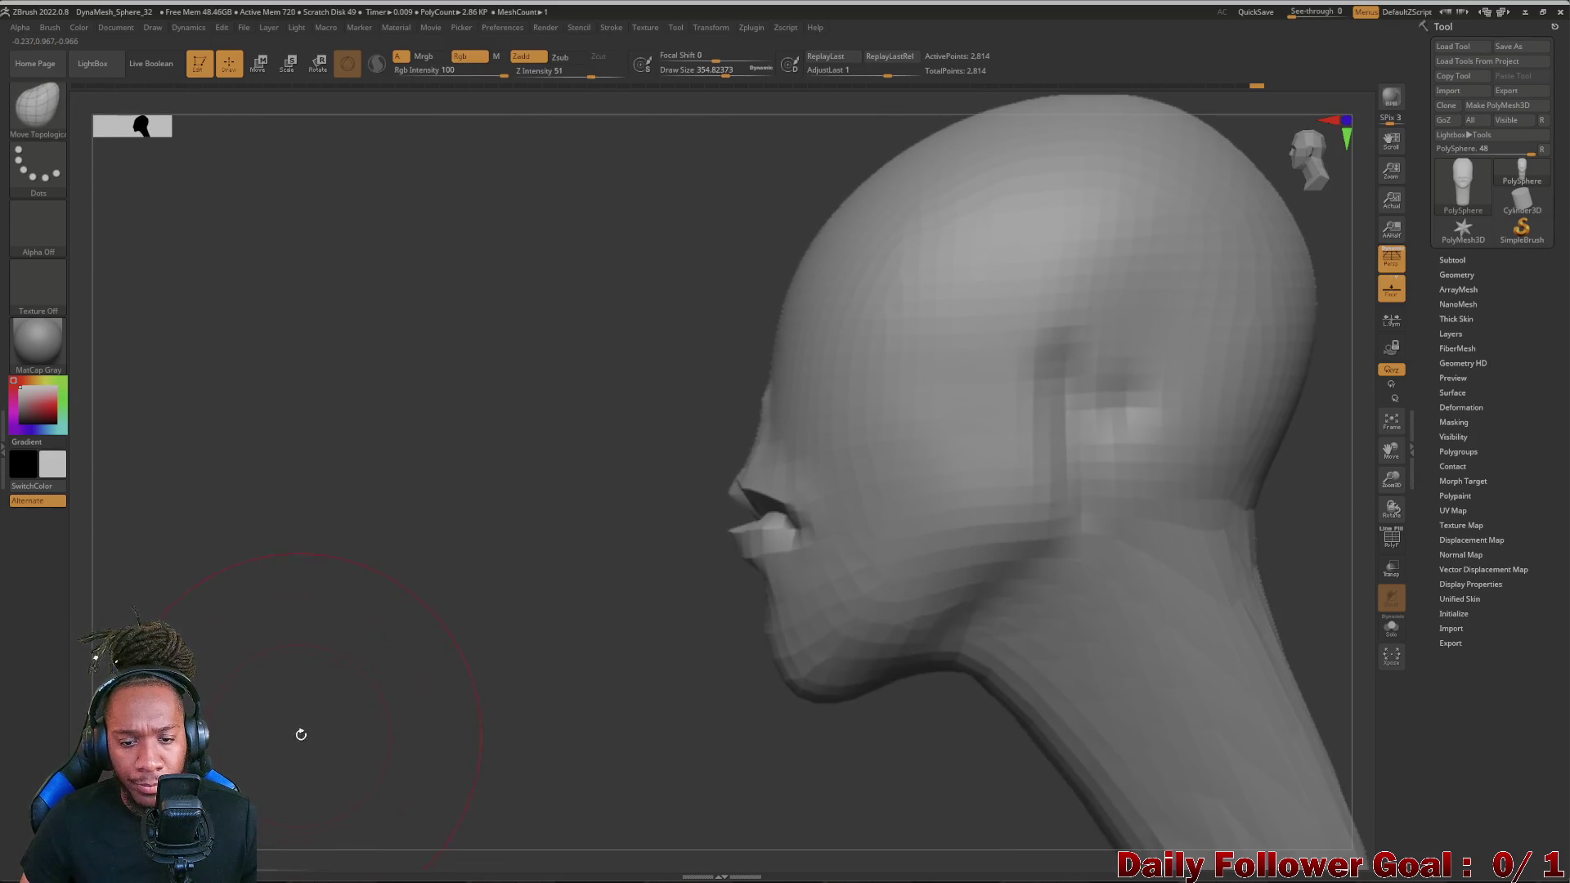
pyautogui.moveTo(380, 649)
pyautogui.mouseDown()
pyautogui.moveTo(302, 666)
pyautogui.moveTo(322, 677)
pyautogui.mouseUp()
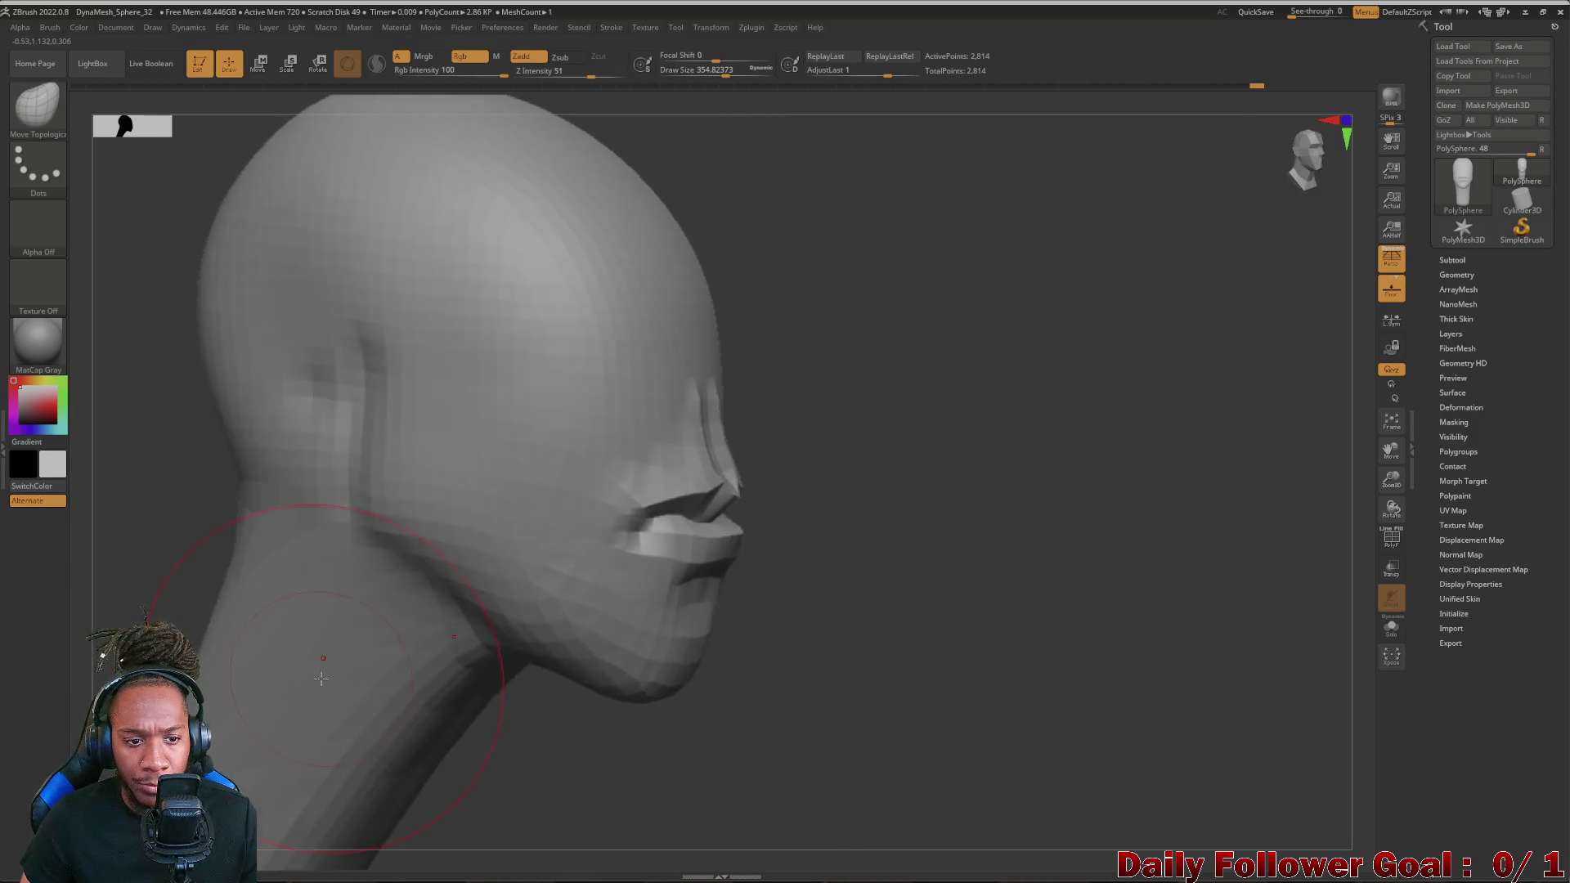
pyautogui.hotkey('ctrl', 'z')
pyautogui.hotkey('ctrl', 'z')
pyautogui.hotkey('ctrl', 'z')
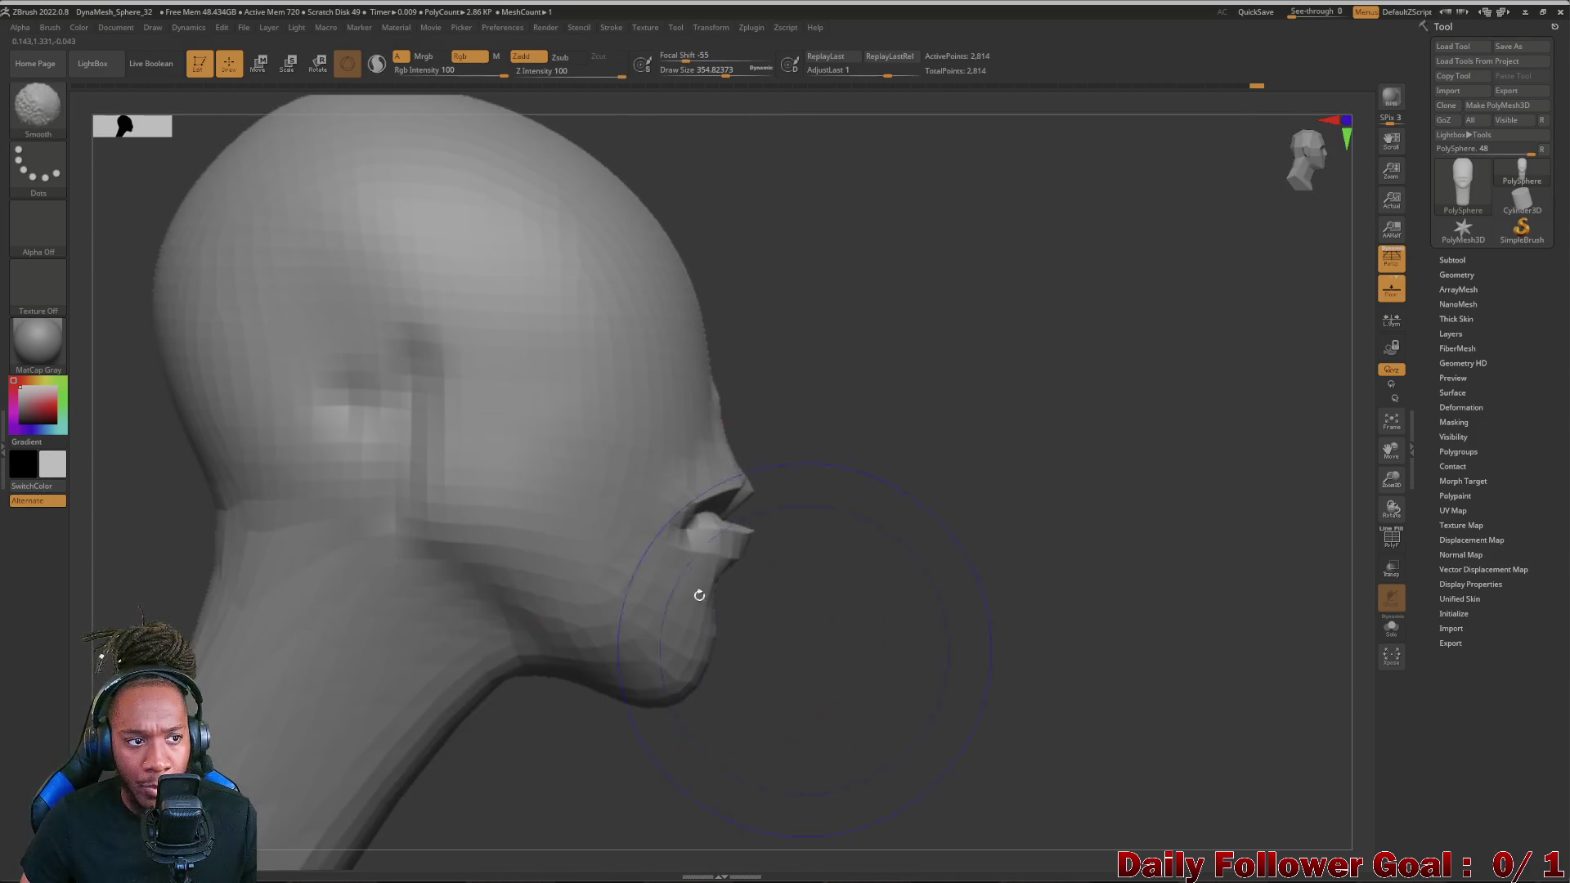
pyautogui.click(37, 108)
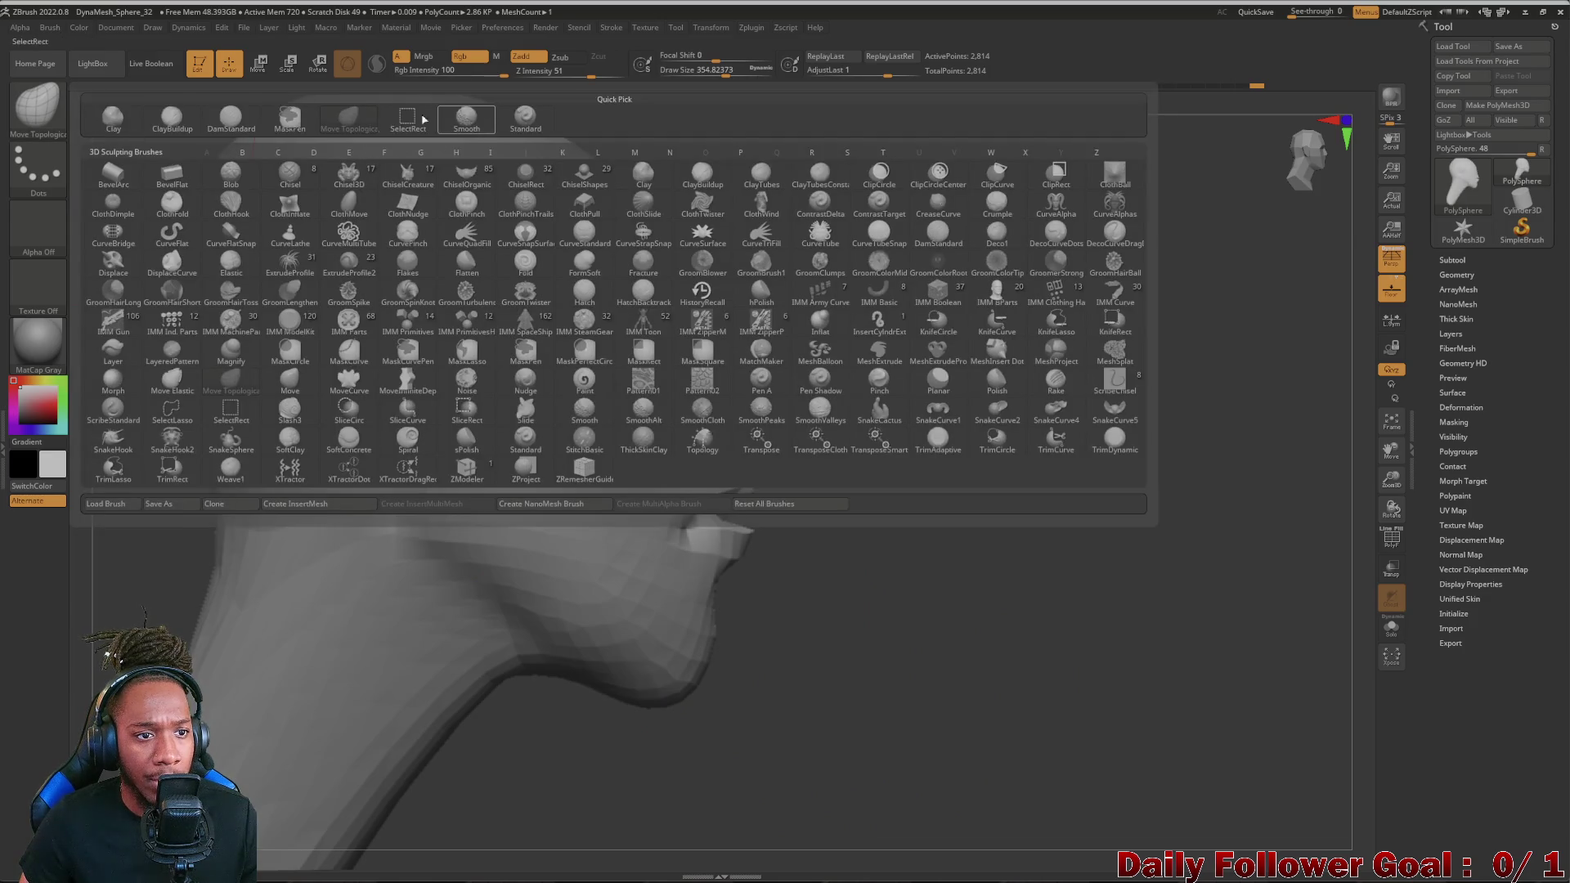
# - With ClayBuildup in front view, add material to the nose bridge and nostril area
pyautogui.click(233, 117)
pyautogui.moveTo(982, 527); pyautogui.dragTo(736, 528)
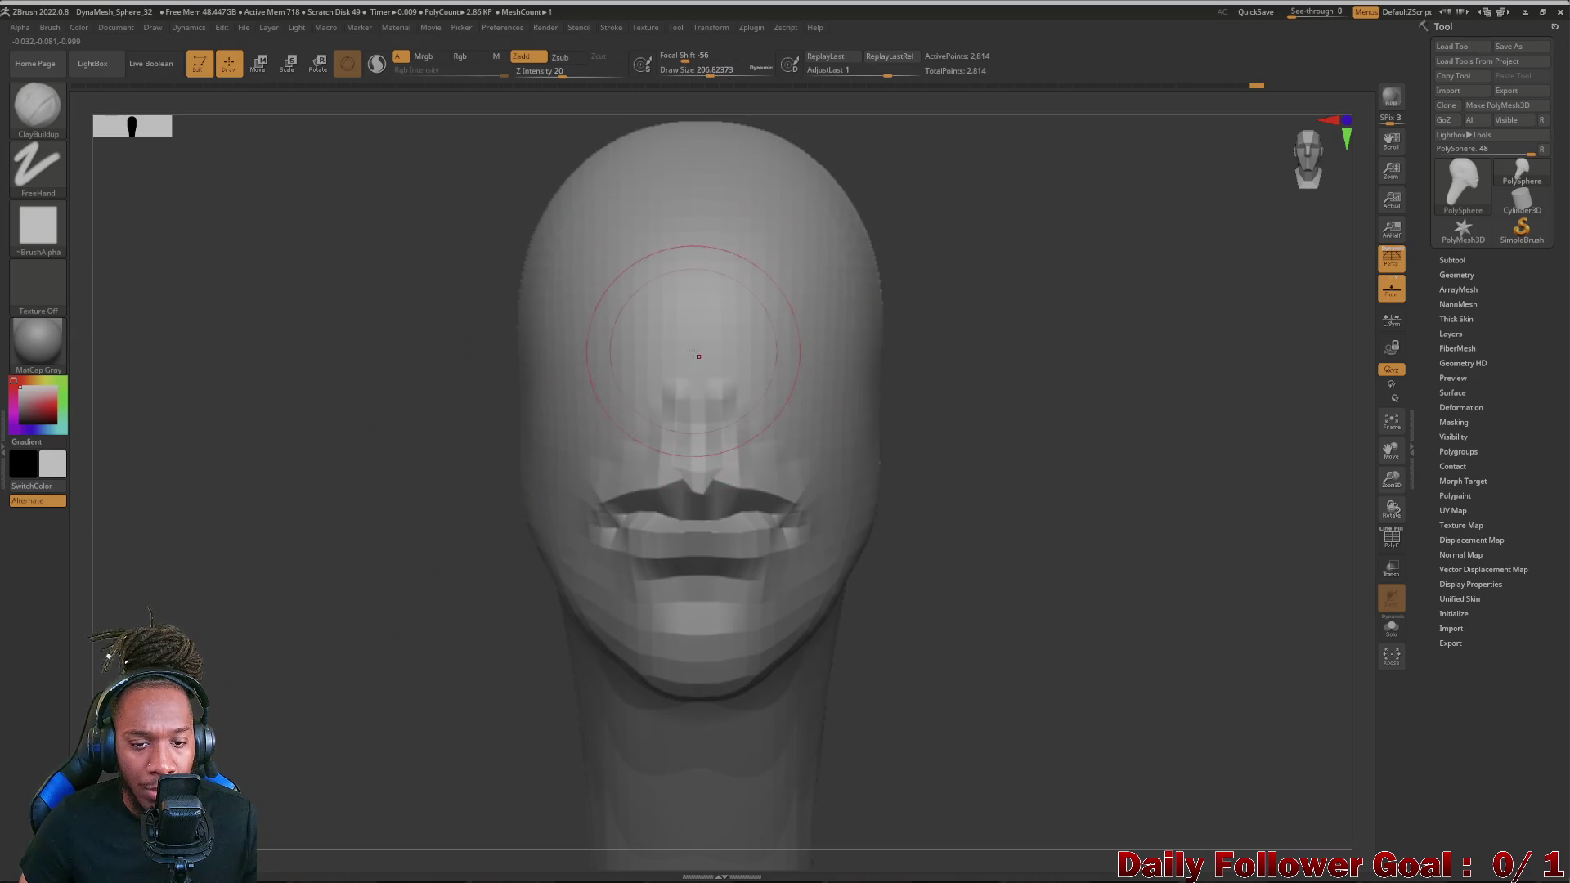
pyautogui.moveTo(696, 335); pyautogui.dragTo(695, 374)
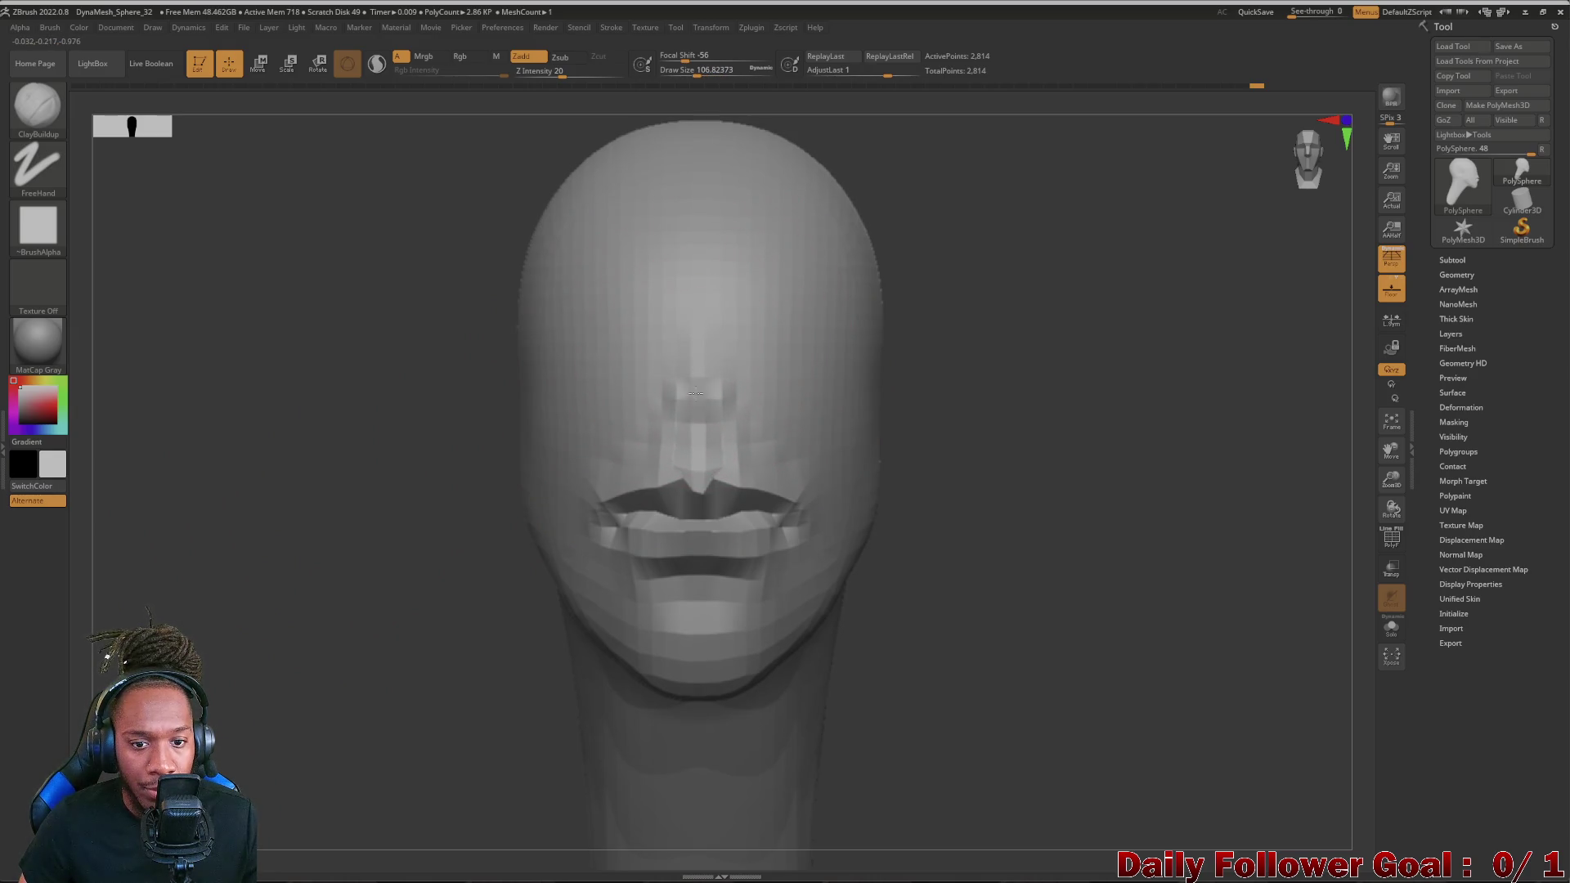
pyautogui.moveTo(697, 420); pyautogui.dragTo(700, 461)
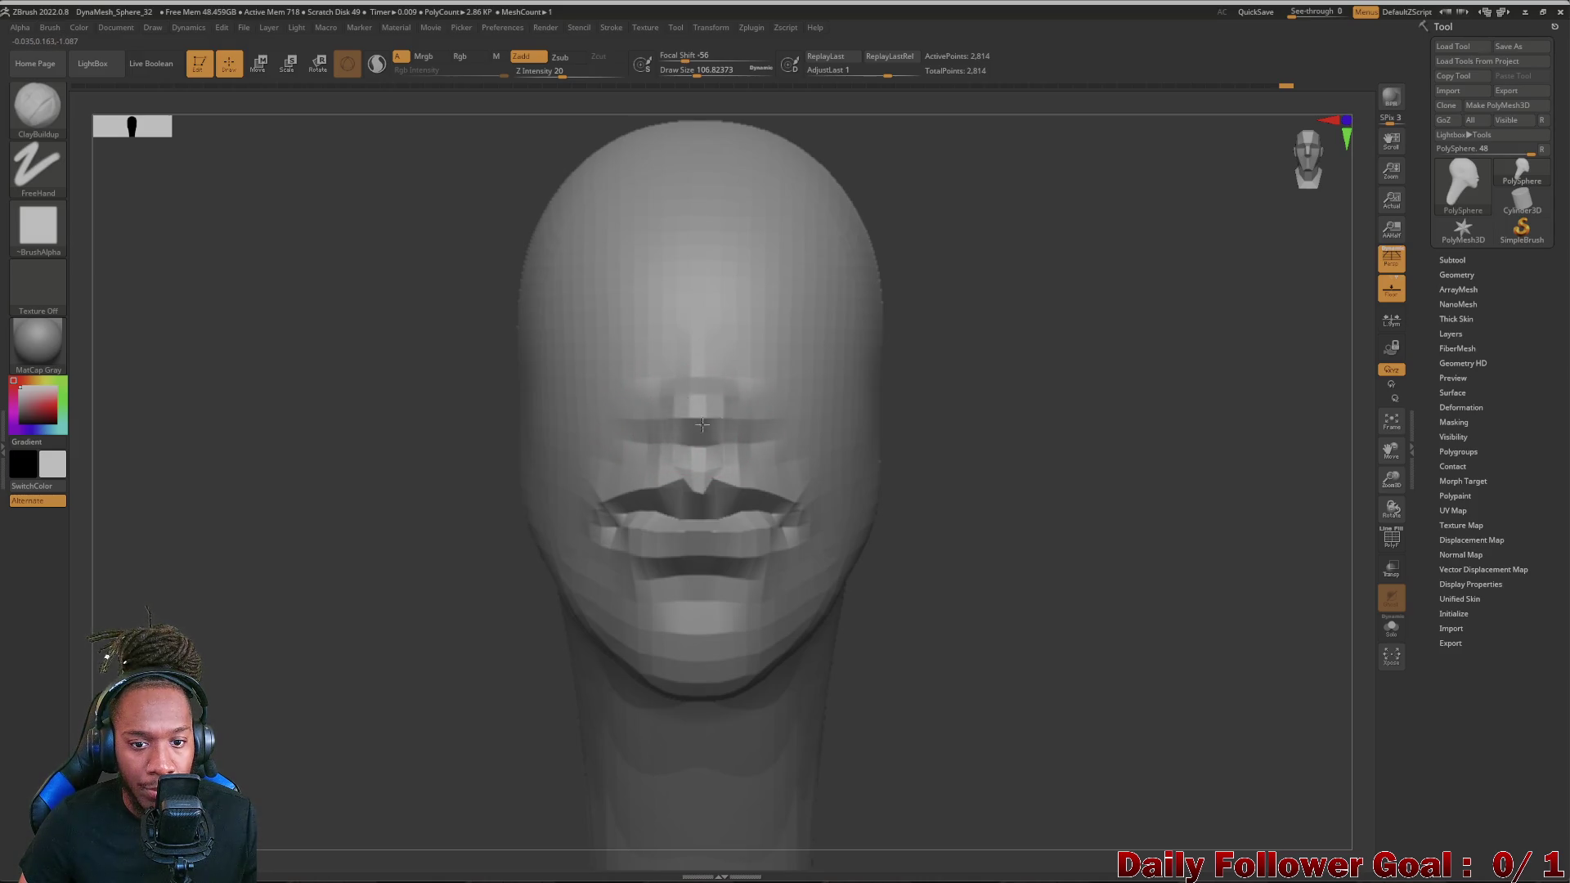
pyautogui.moveTo(404, 467)
pyautogui.mouseDown(button='right')
pyautogui.moveTo(327, 497)
pyautogui.moveTo(365, 449)
pyautogui.mouseUp(button='right')
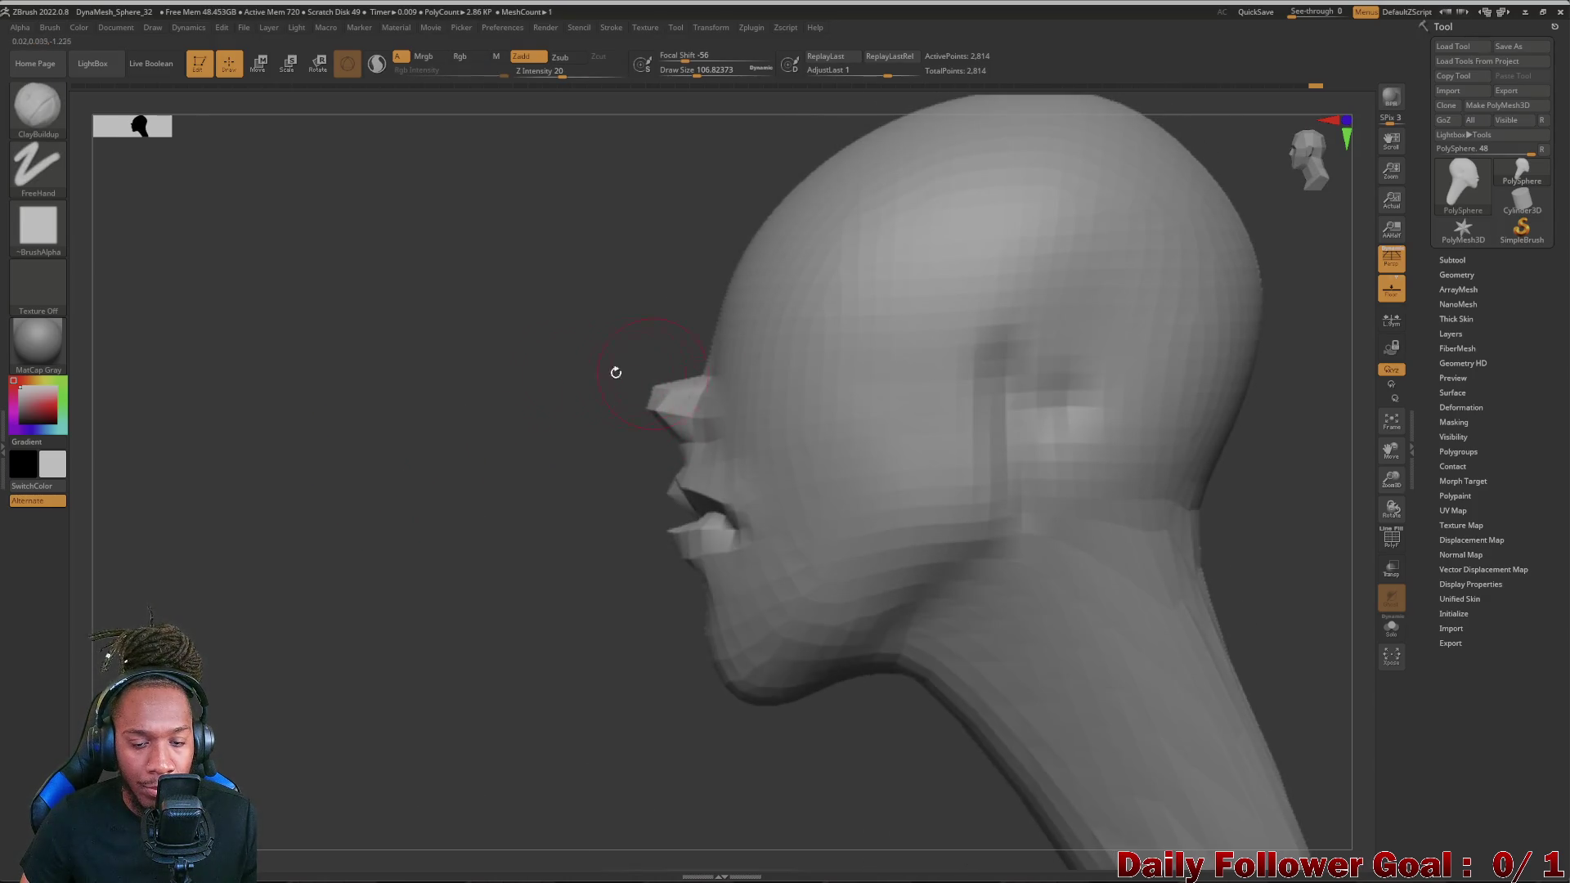
# - Extend the nose bridge upward toward the brows and check it in profile
pyautogui.moveTo(642, 373); pyautogui.dragTo(320, 380, button='right')
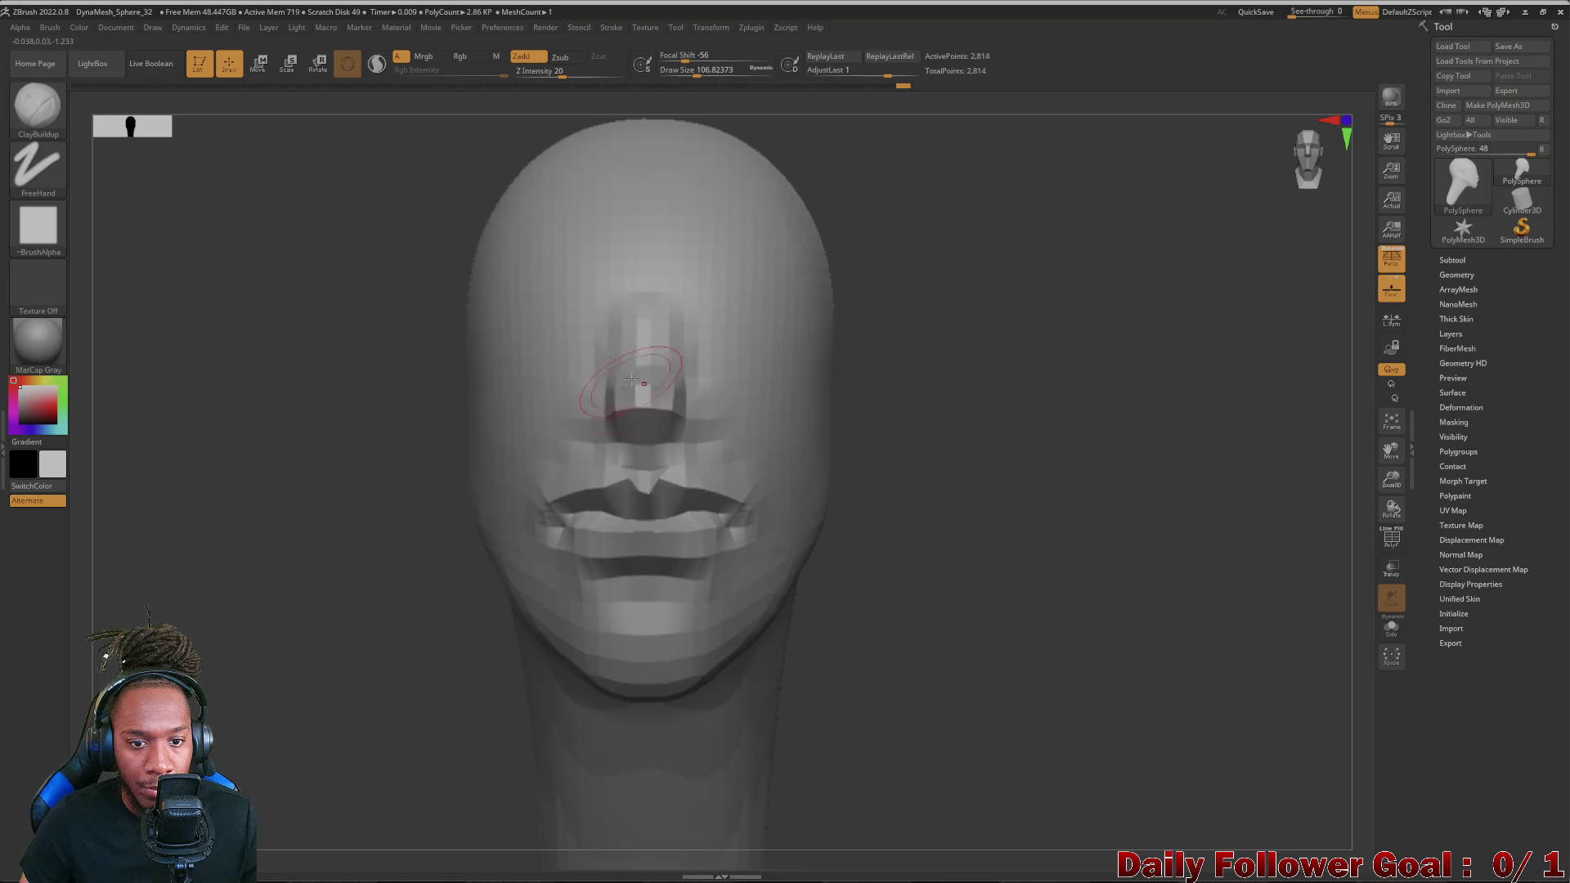
pyautogui.moveTo(645, 315); pyautogui.dragTo(647, 368)
pyautogui.moveTo(467, 430)
pyautogui.mouseDown(button='right')
pyautogui.moveTo(286, 495)
pyautogui.moveTo(365, 495)
pyautogui.mouseUp(button='right')
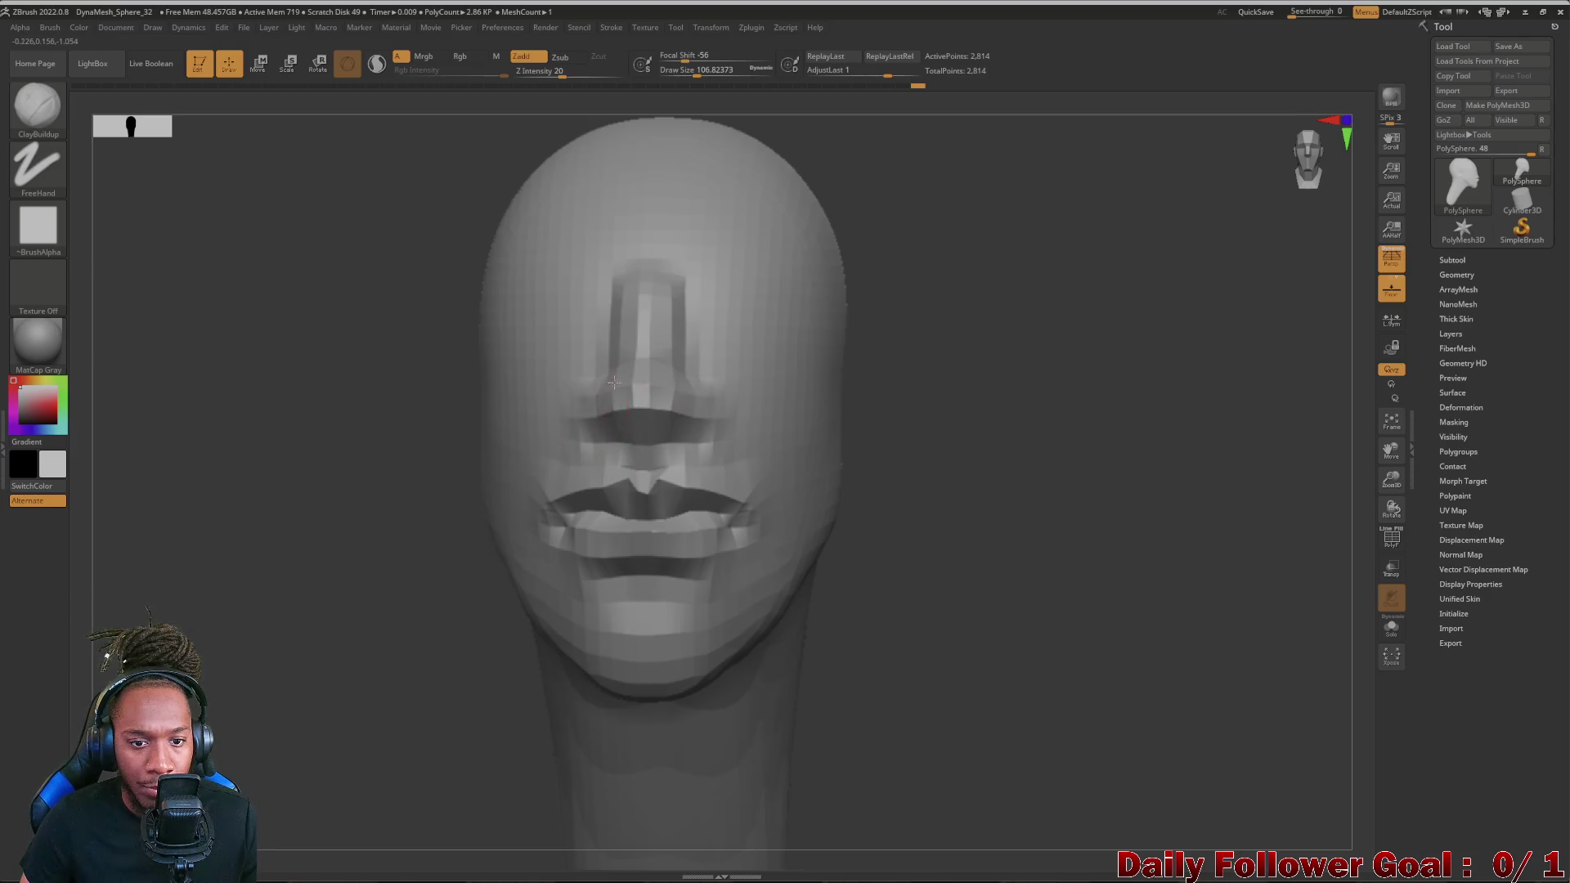
pyautogui.moveTo(344, 452)
pyautogui.mouseDown(button='right')
pyautogui.moveTo(295, 503)
pyautogui.moveTo(358, 526)
pyautogui.moveTo(282, 528)
pyautogui.moveTo(355, 258)
pyautogui.mouseUp(button='right')
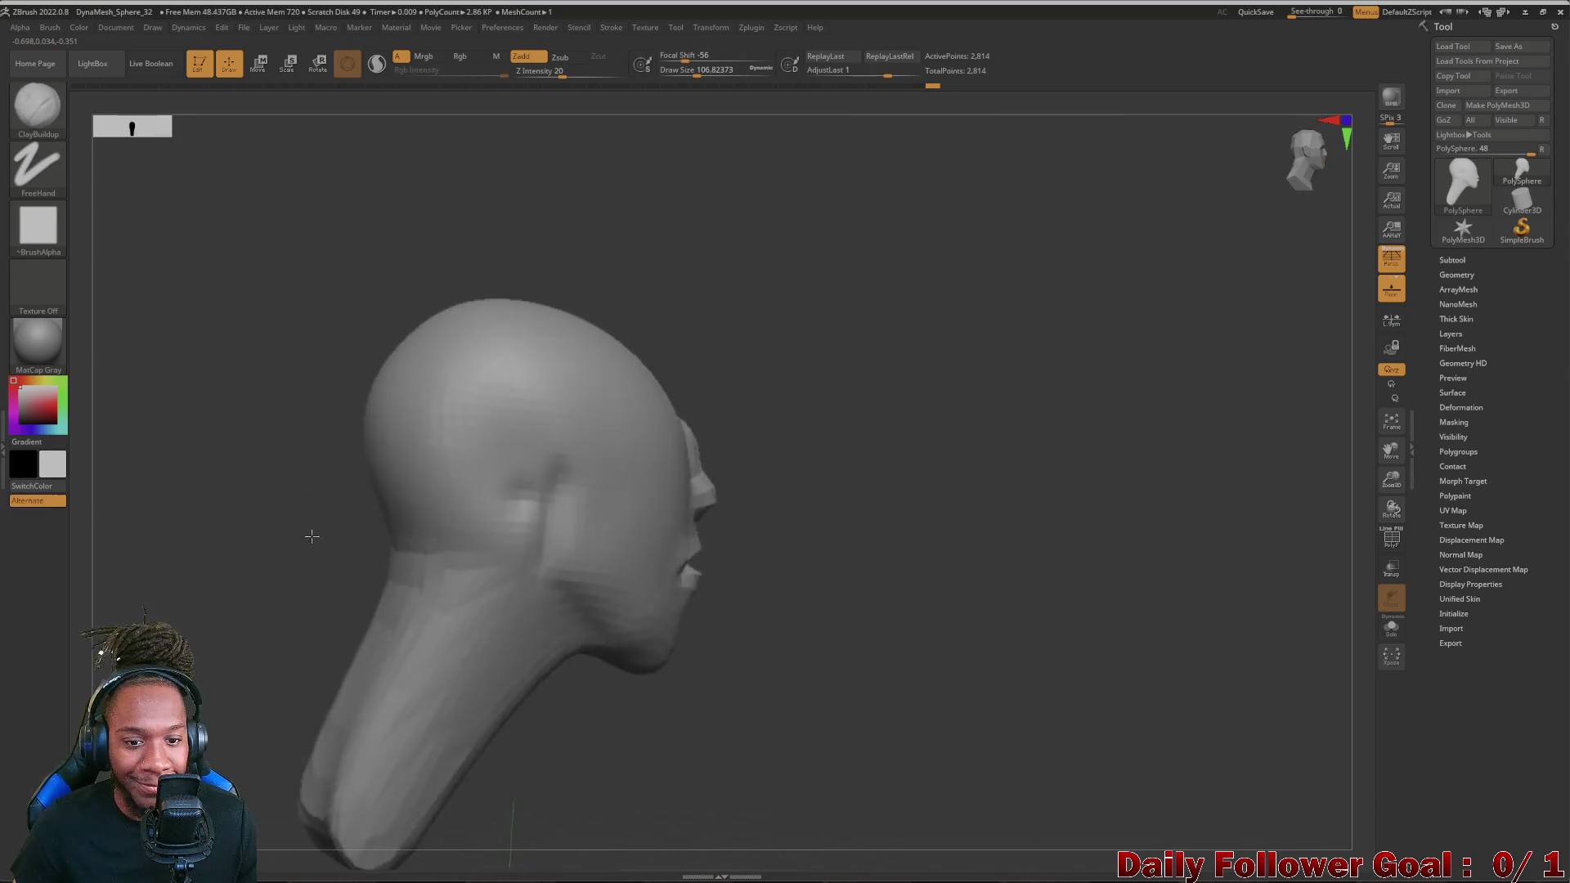
pyautogui.click(44, 112)
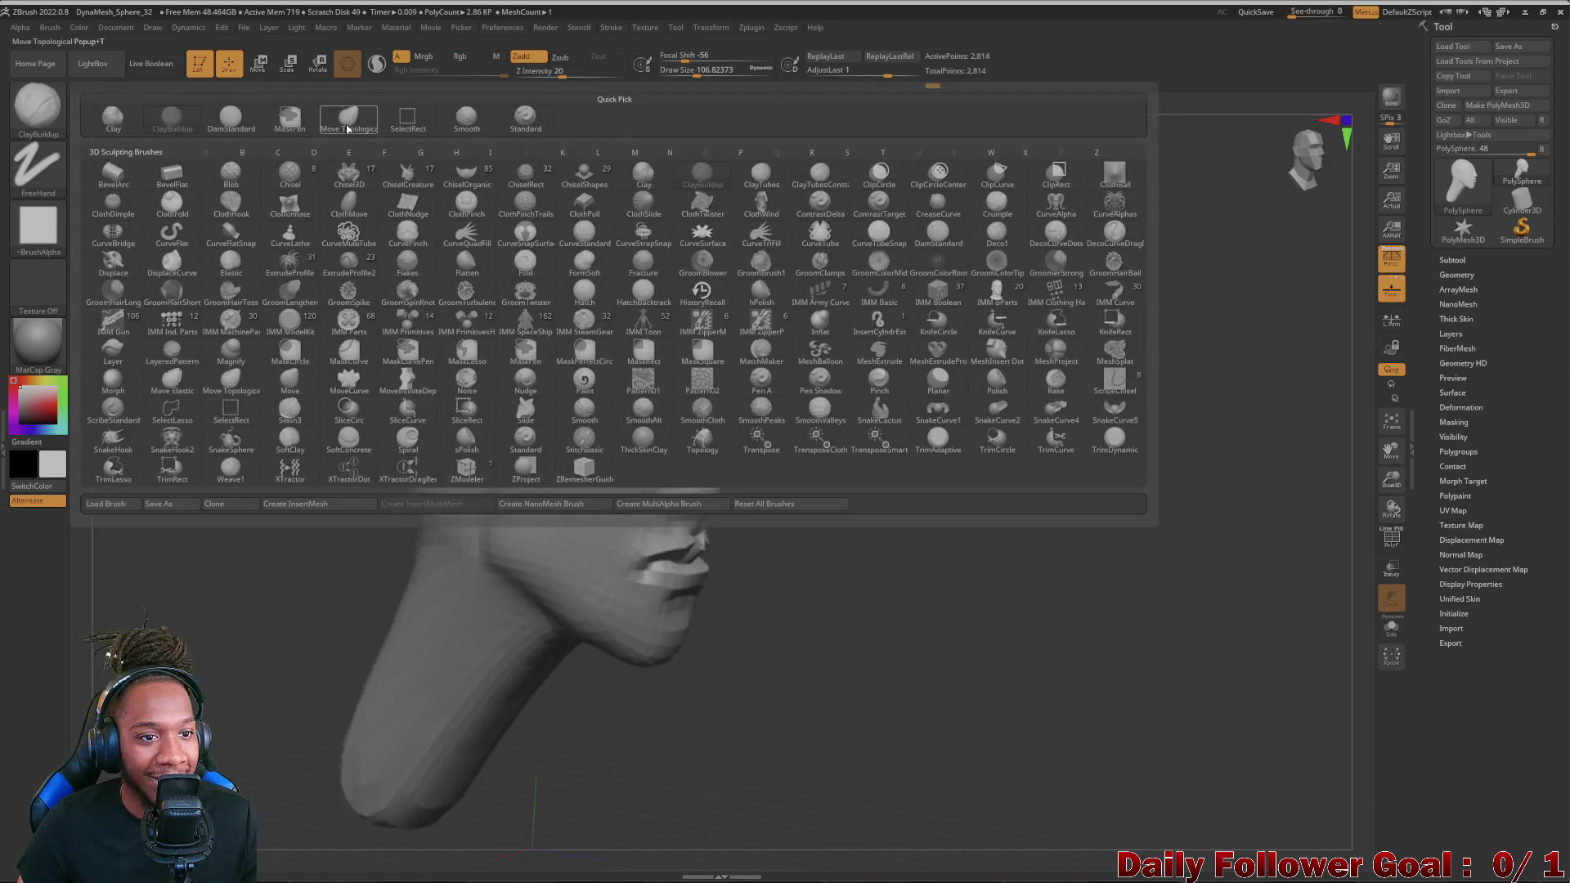
# - With Move Topological, reposition the nose, then push in the brow beside it using a smaller brush
pyautogui.click(348, 123)
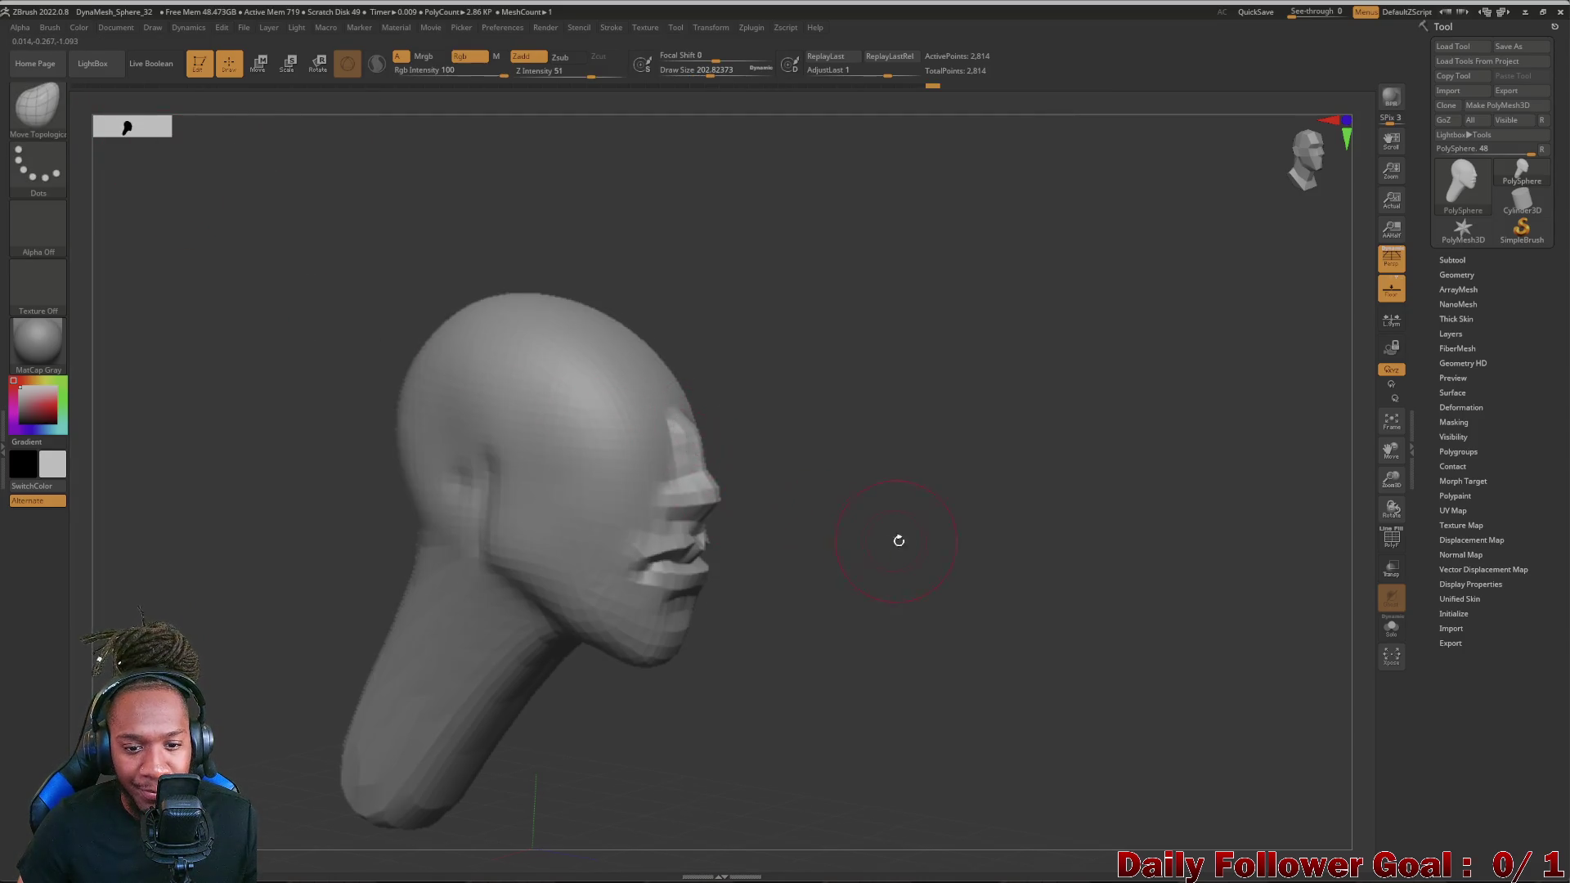
pyautogui.moveTo(899, 540); pyautogui.dragTo(380, 479, button='right')
pyautogui.moveTo(379, 544); pyautogui.dragTo(344, 579, button='right')
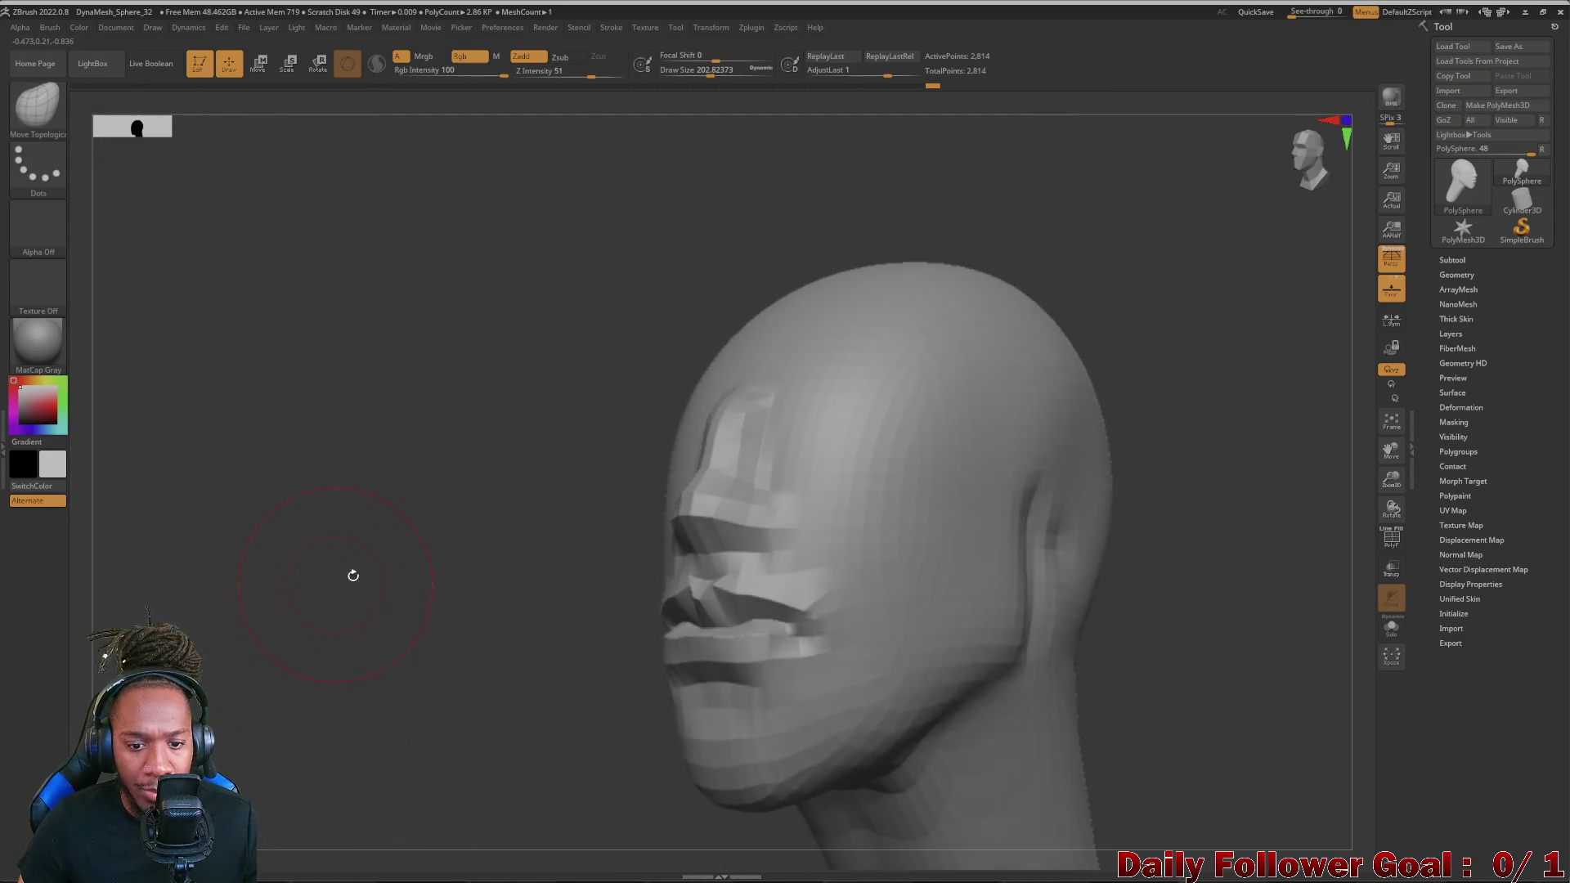
pyautogui.moveTo(708, 540); pyautogui.dragTo(687, 522)
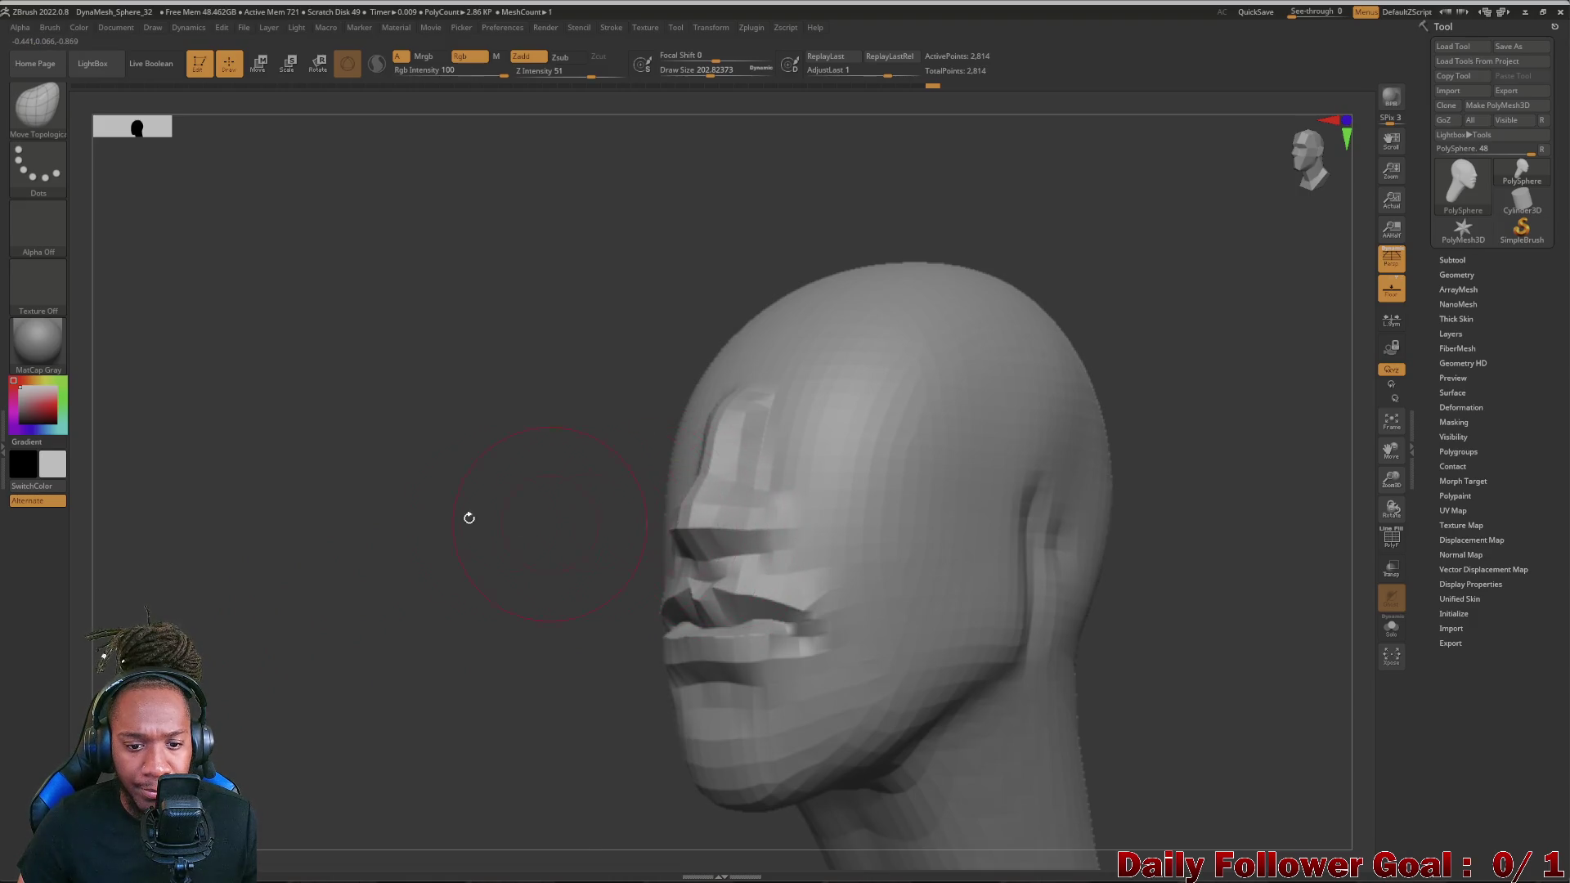
pyautogui.moveTo(509, 523); pyautogui.dragTo(246, 564)
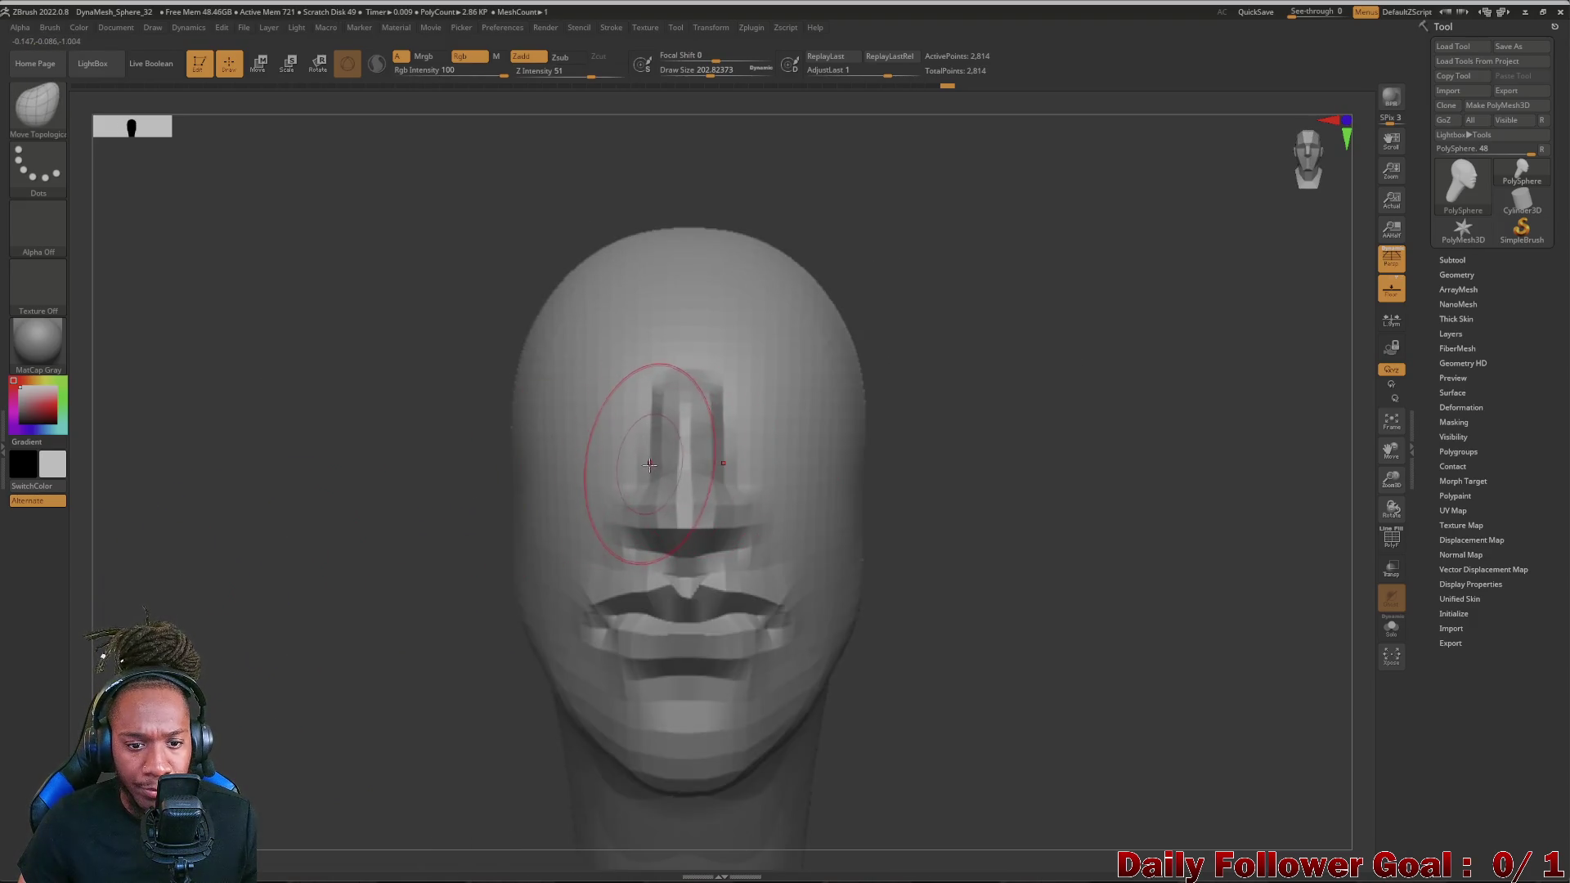
pyautogui.press('[')
pyautogui.moveTo(602, 447)
pyautogui.mouseDown()
pyautogui.moveTo(587, 446)
pyautogui.moveTo(600, 452)
pyautogui.mouseUp()
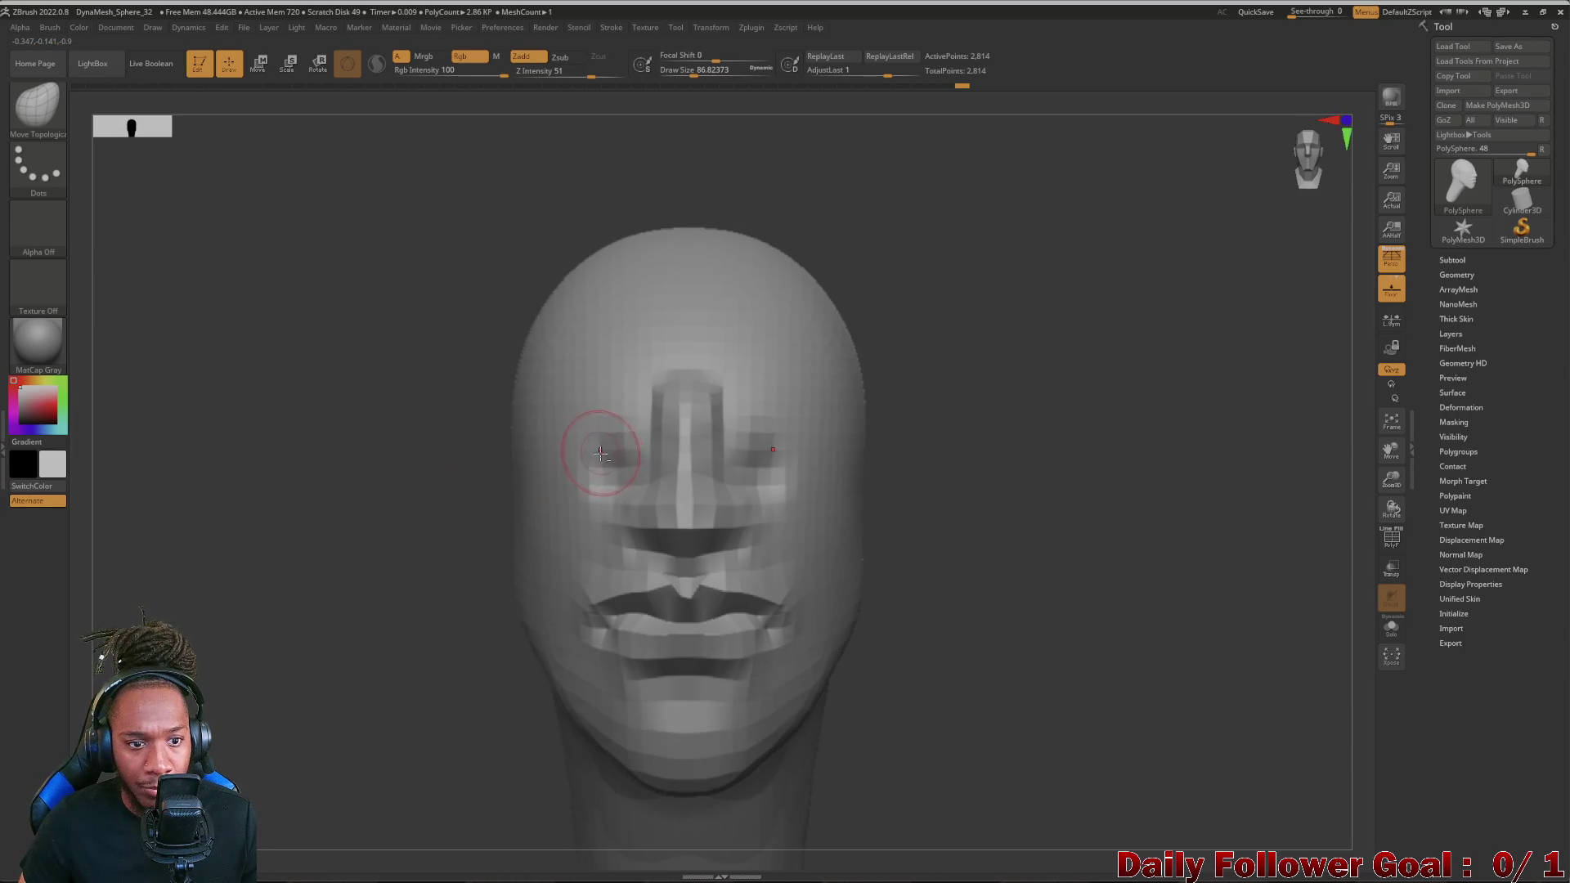
pyautogui.click(37, 111)
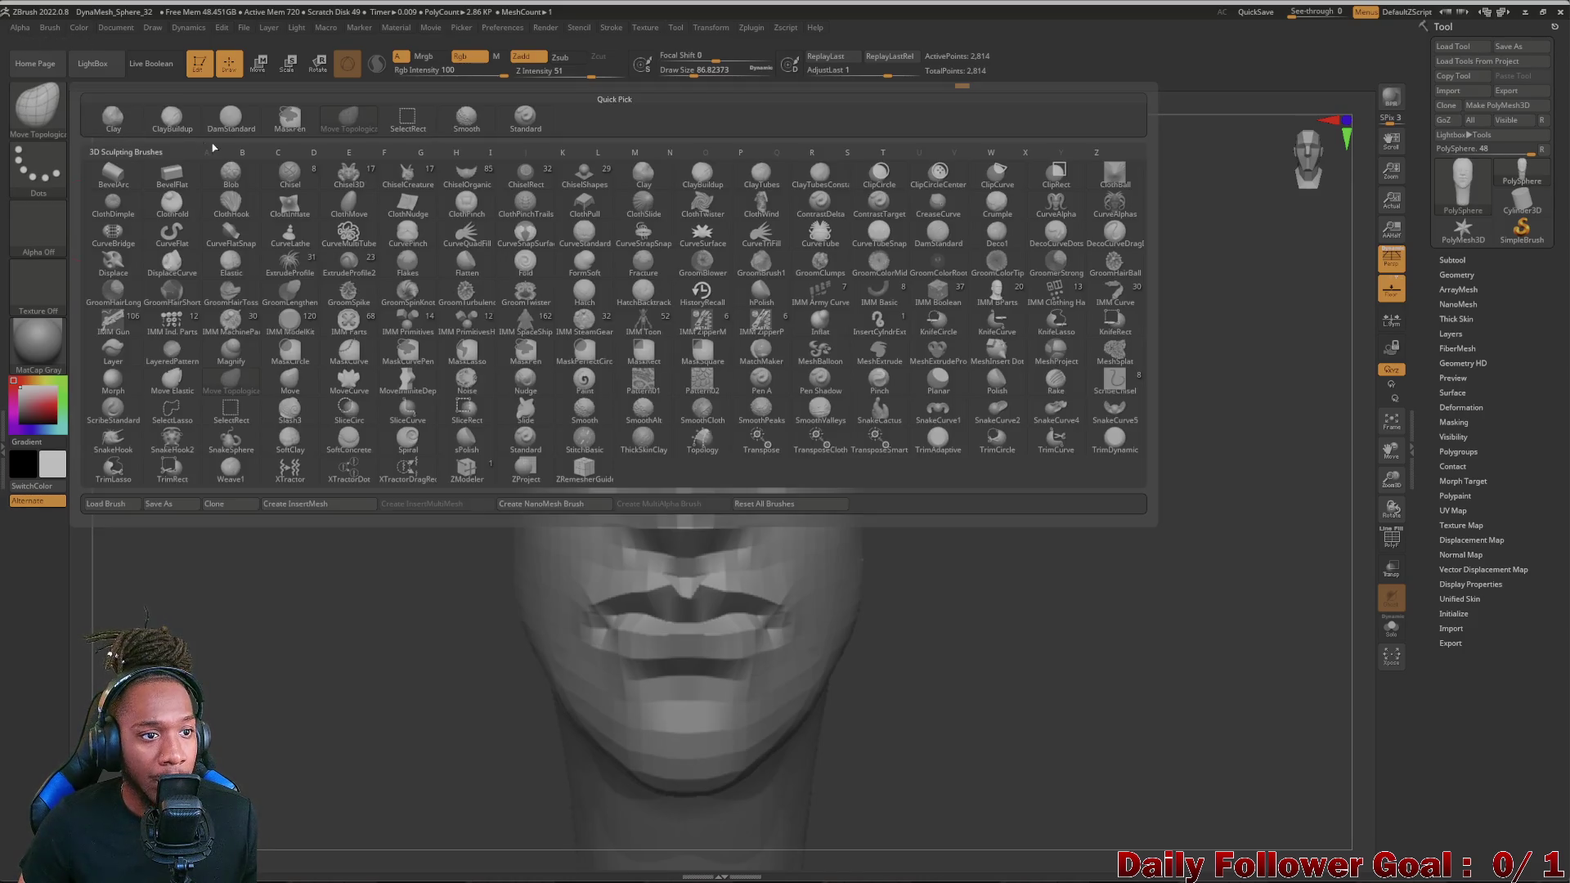
# - With ClayBuildup, deepen both eye sockets symmetrically and check the profile
pyautogui.click(171, 122)
pyautogui.moveTo(585, 456)
pyautogui.mouseDown()
pyautogui.moveTo(637, 451)
pyautogui.moveTo(565, 464)
pyautogui.moveTo(577, 441)
pyautogui.mouseUp()
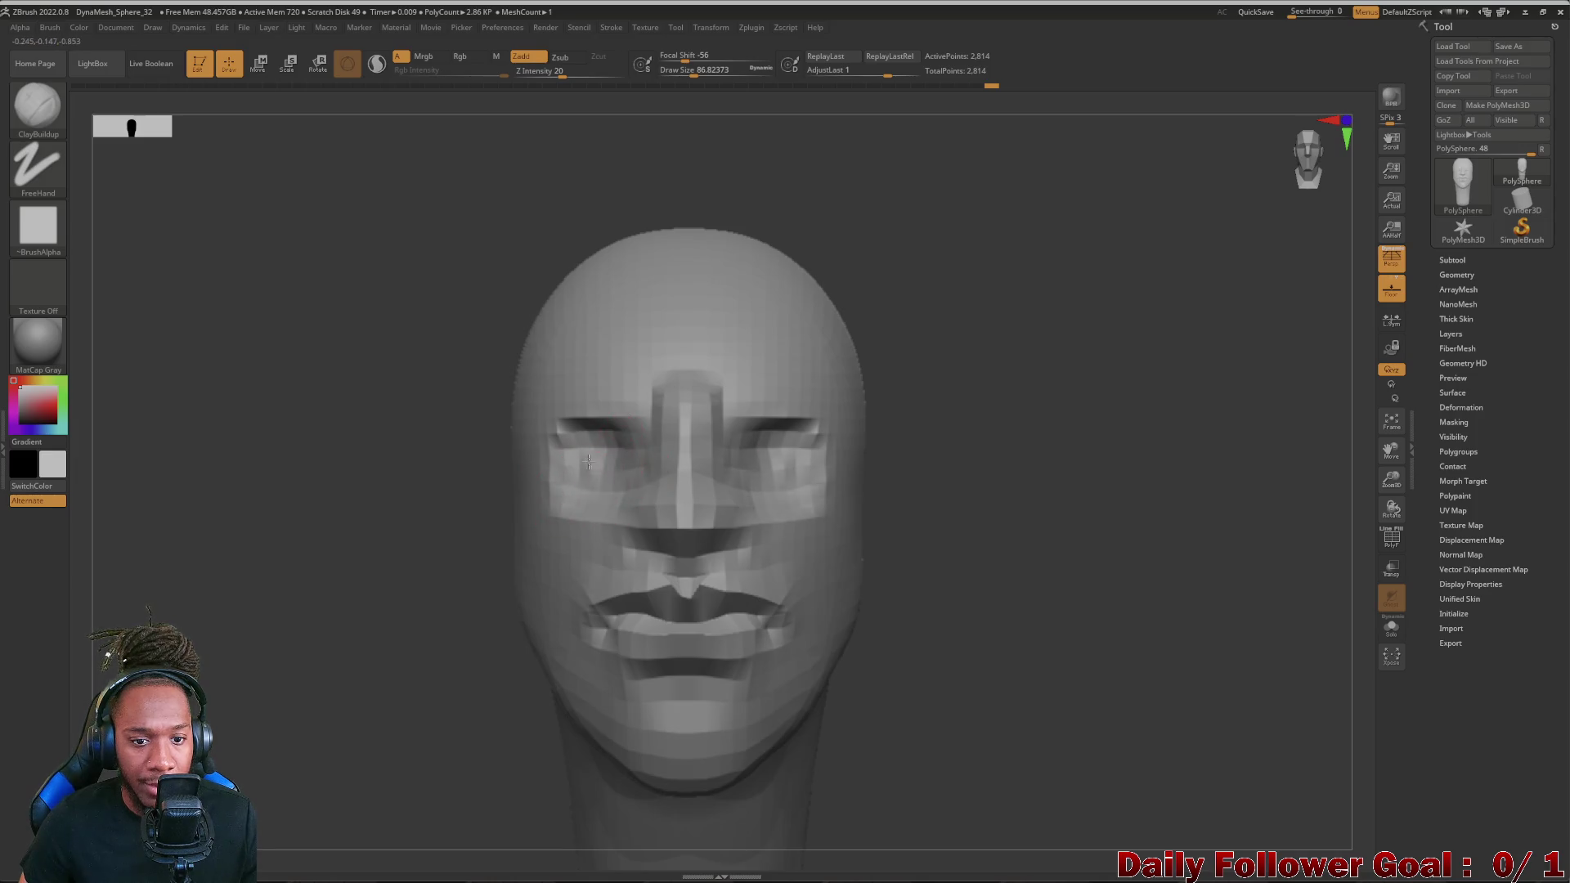
pyautogui.moveTo(319, 511); pyautogui.dragTo(722, 471)
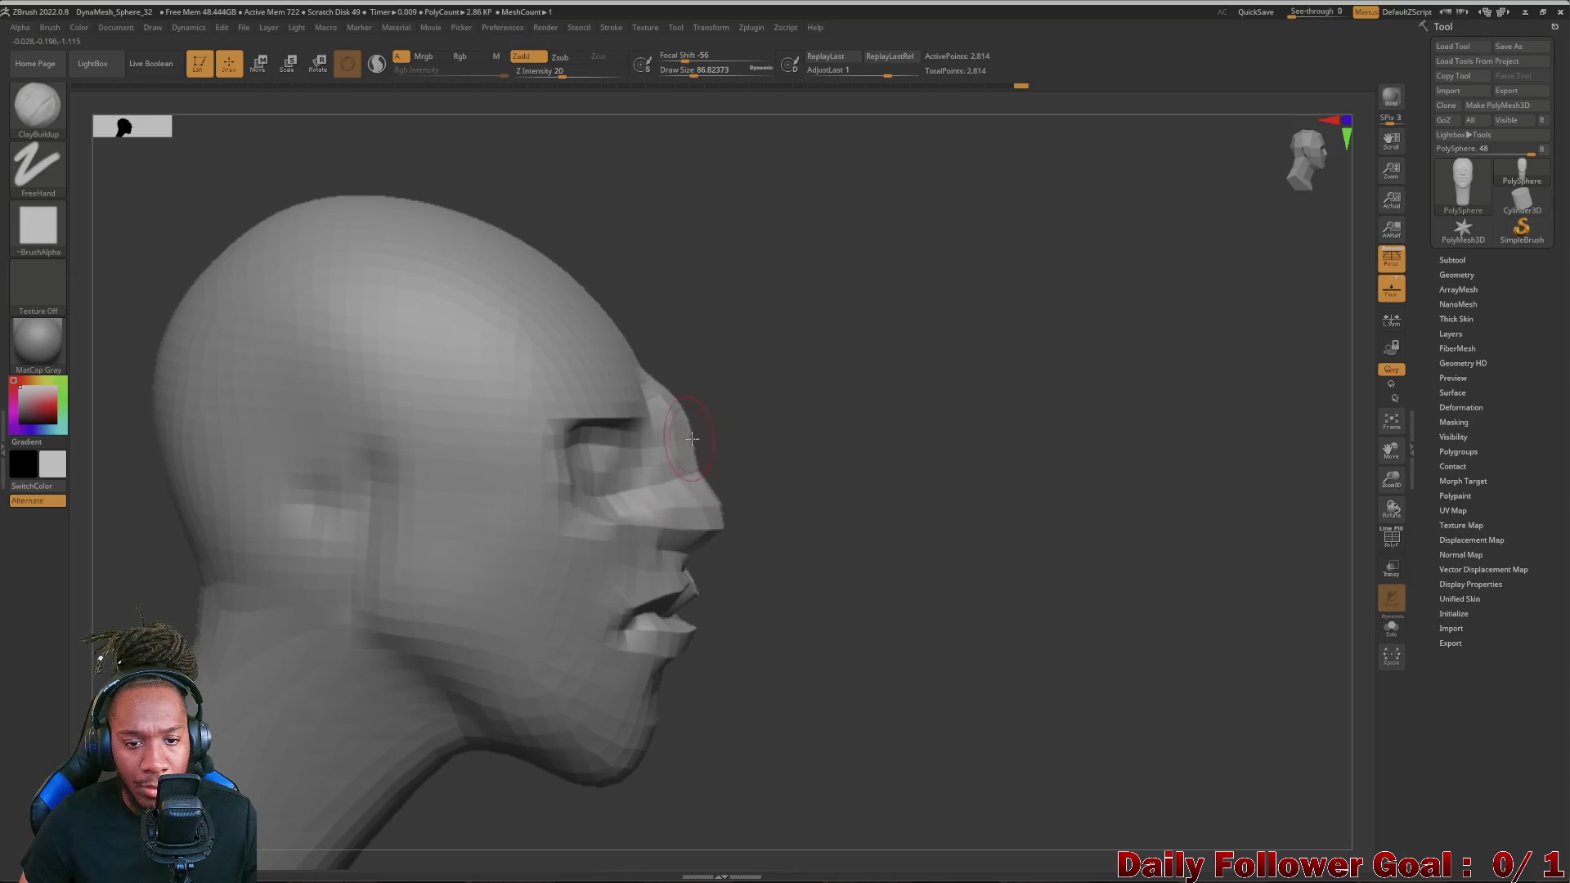
# - Switch to Move Topological and push in the nose bridge, brow and eye area into a smoother line
pyautogui.press('space')
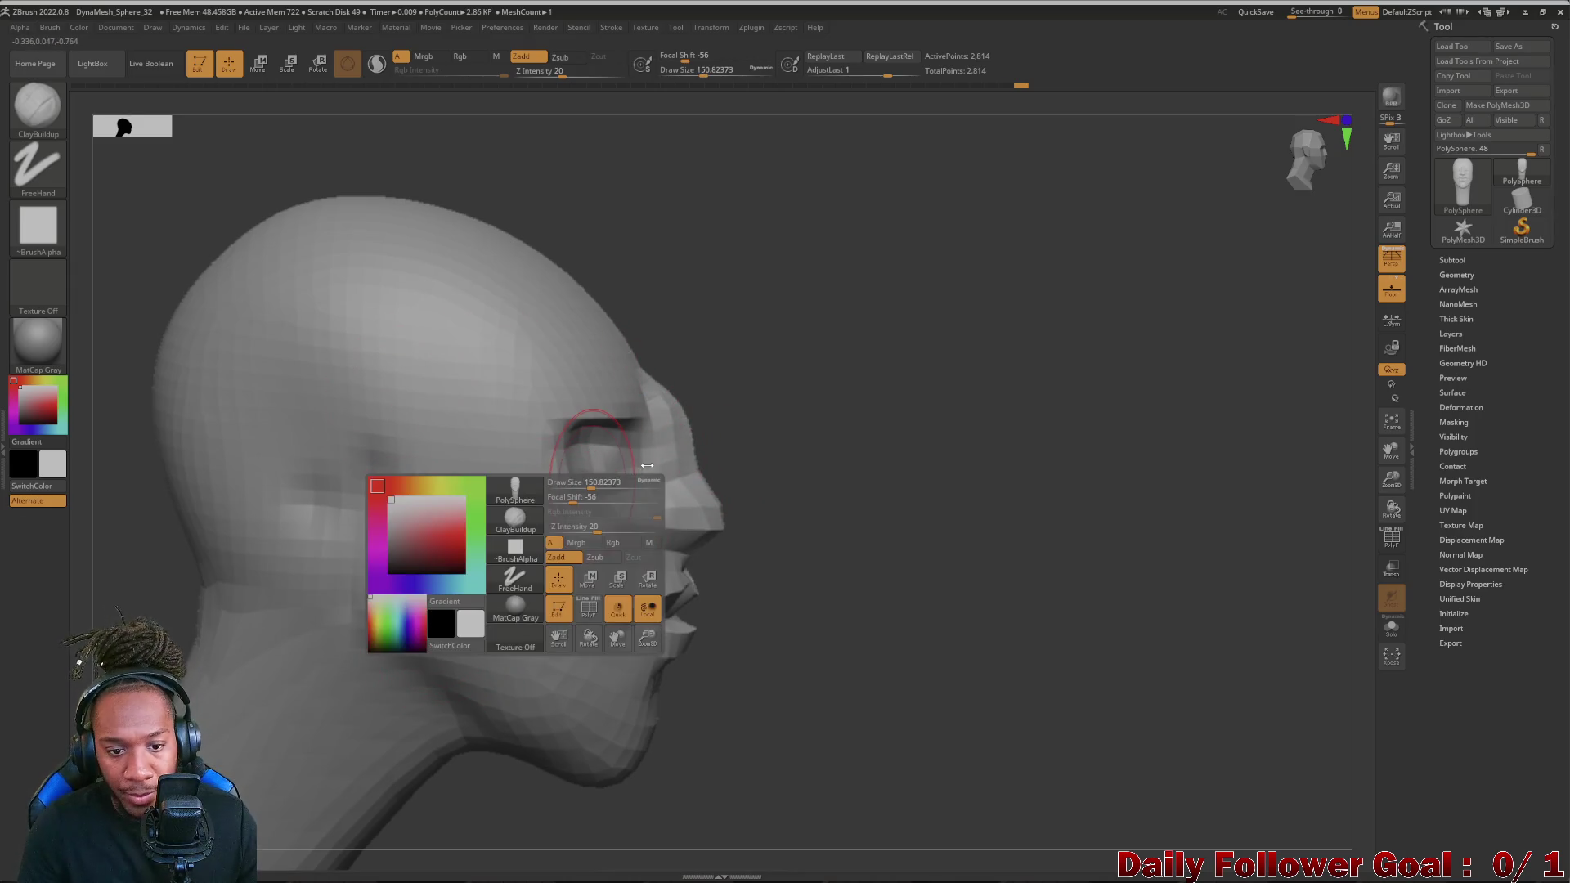
pyautogui.click(513, 515)
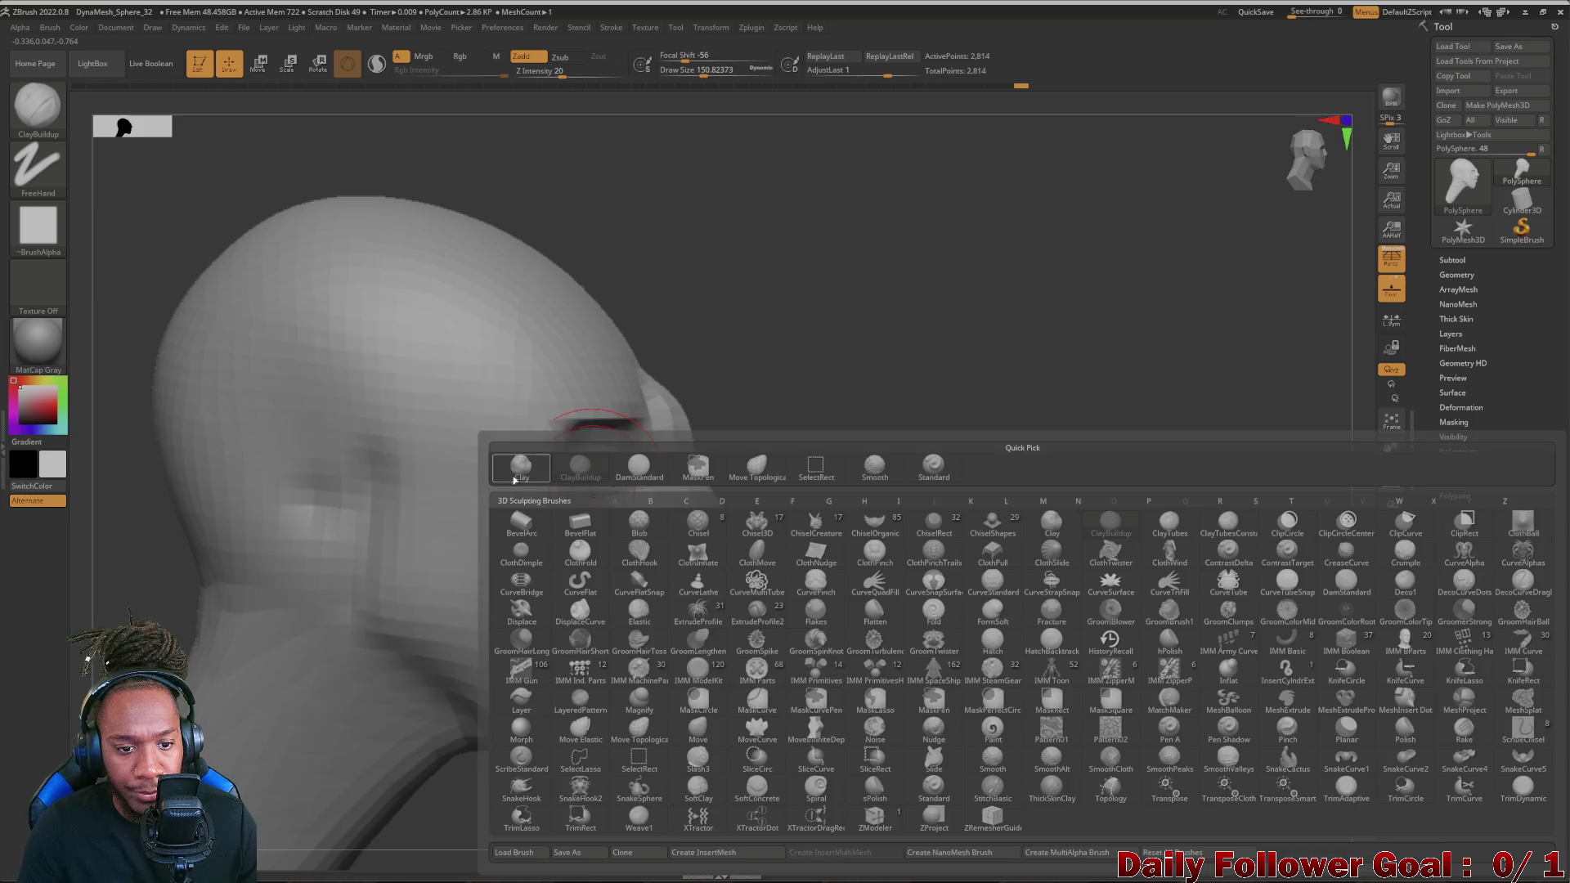
pyautogui.click(757, 469)
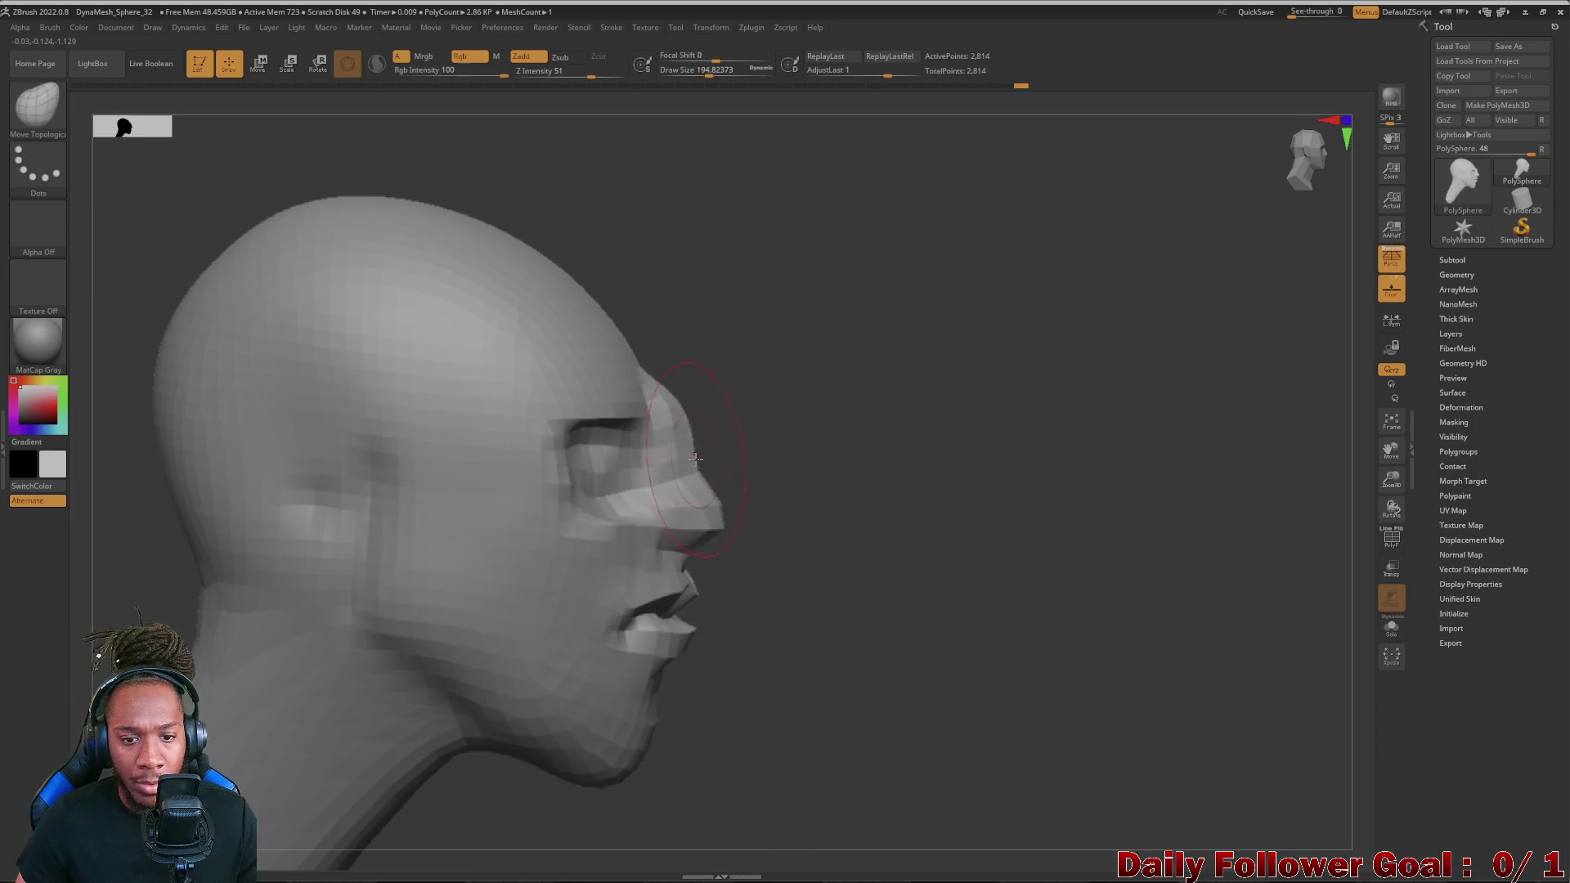
pyautogui.moveTo(690, 445); pyautogui.dragTo(664, 452)
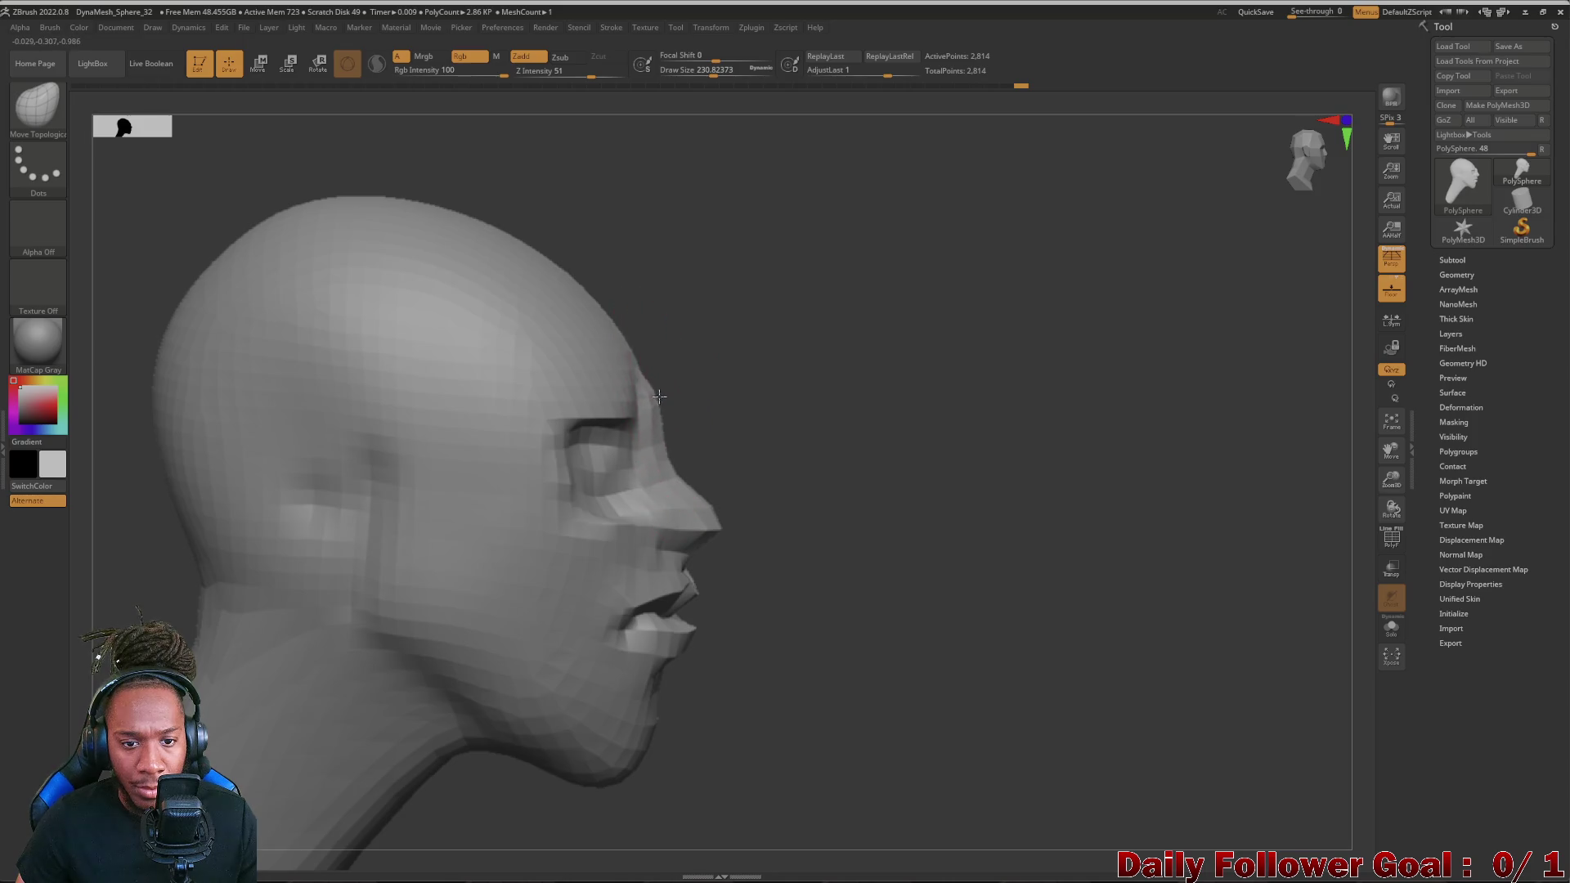
pyautogui.moveTo(660, 396); pyautogui.dragTo(645, 442)
pyautogui.moveTo(836, 442)
pyautogui.mouseDown()
pyautogui.moveTo(392, 417)
pyautogui.moveTo(257, 455)
pyautogui.moveTo(297, 518)
pyautogui.moveTo(417, 503)
pyautogui.mouseUp()
pyautogui.moveTo(703, 458); pyautogui.dragTo(700, 429)
pyautogui.moveTo(368, 466); pyautogui.dragTo(516, 480)
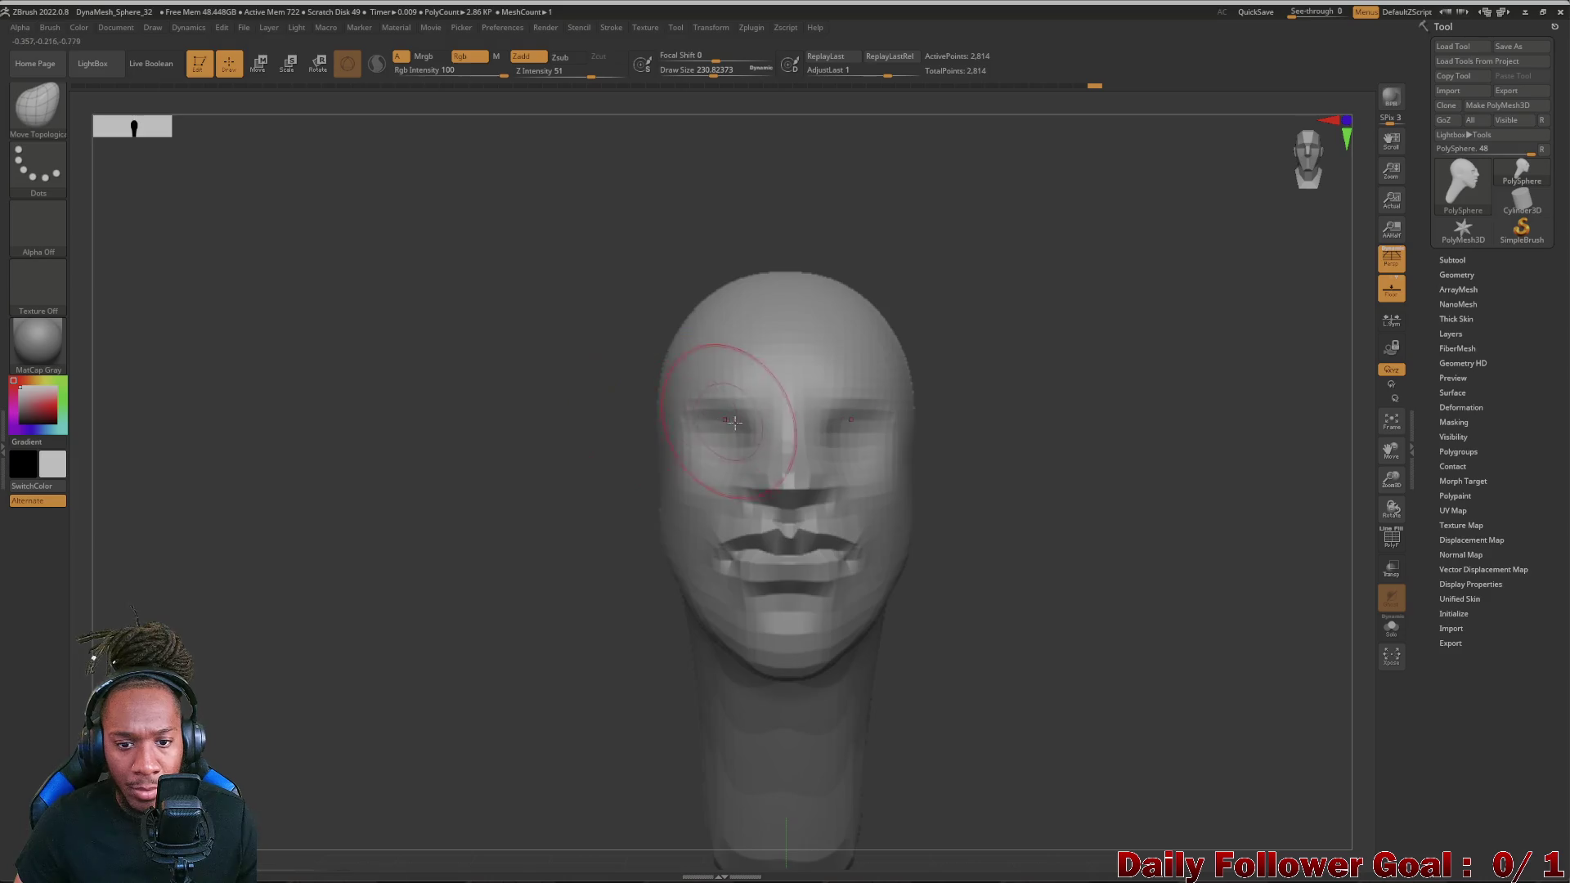
# - Shift-smooth with a smaller brush, zoom into the face, then undo to restore the defined lips
pyautogui.press('[')
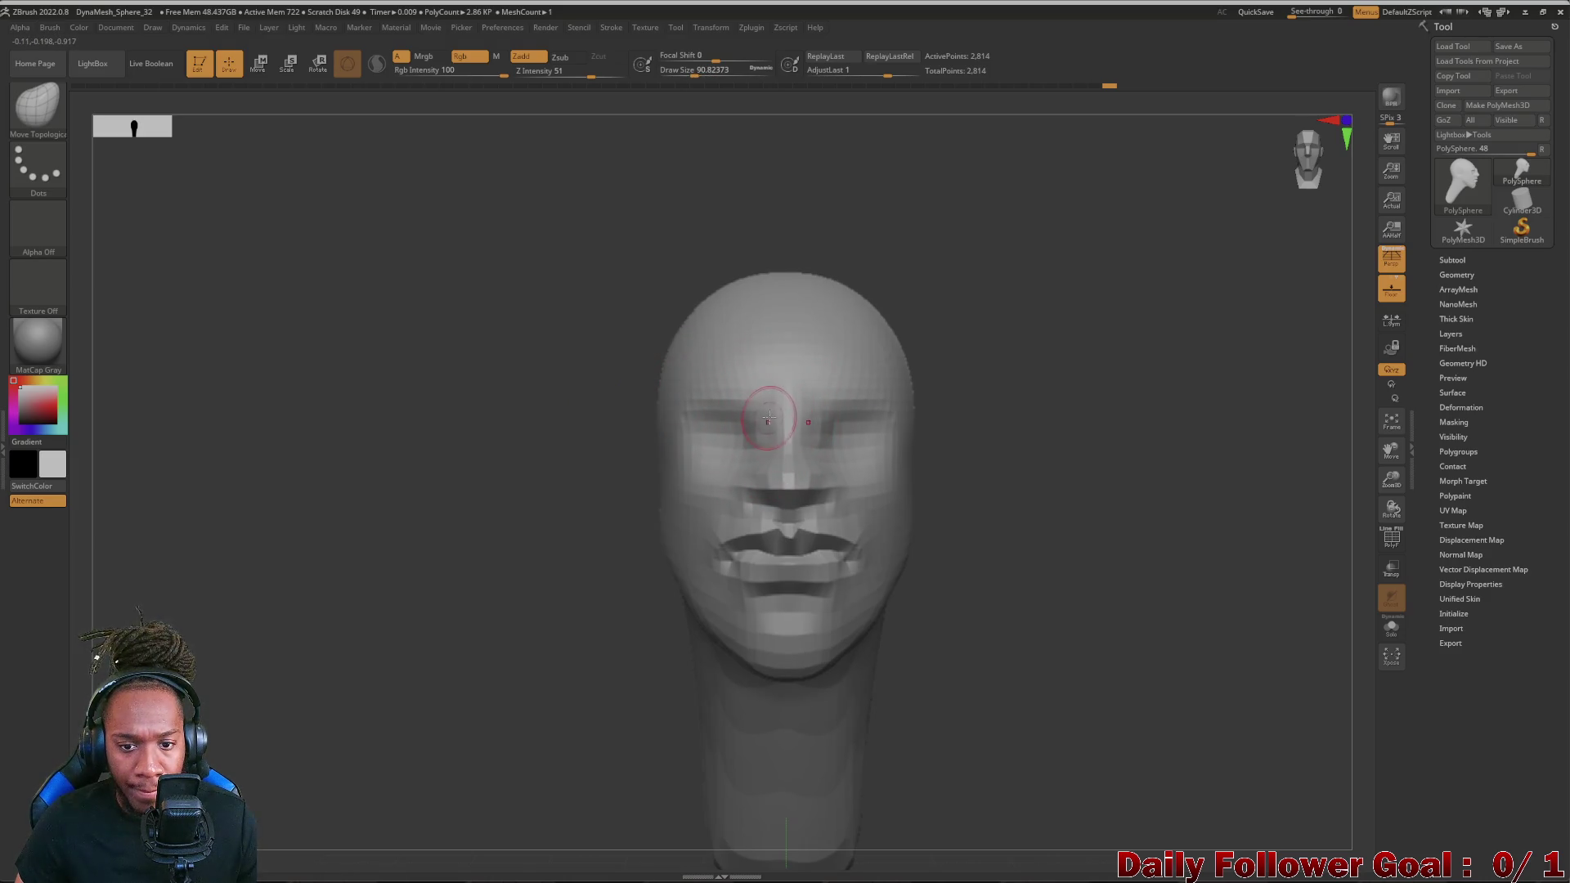
pyautogui.press('shift')
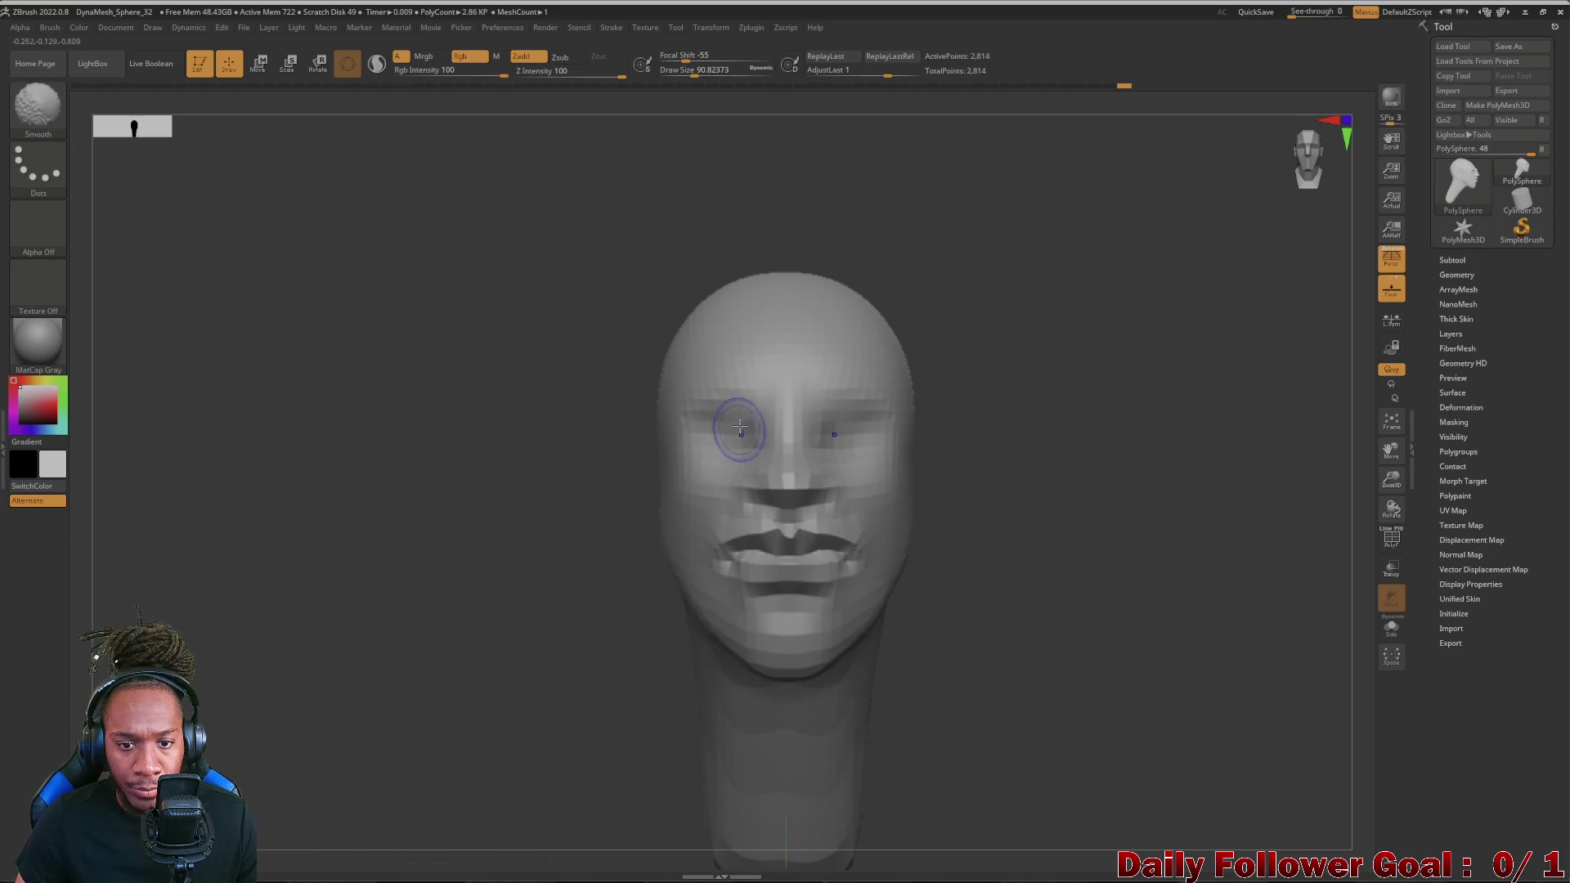
pyautogui.moveTo(593, 471); pyautogui.dragTo(707, 448)
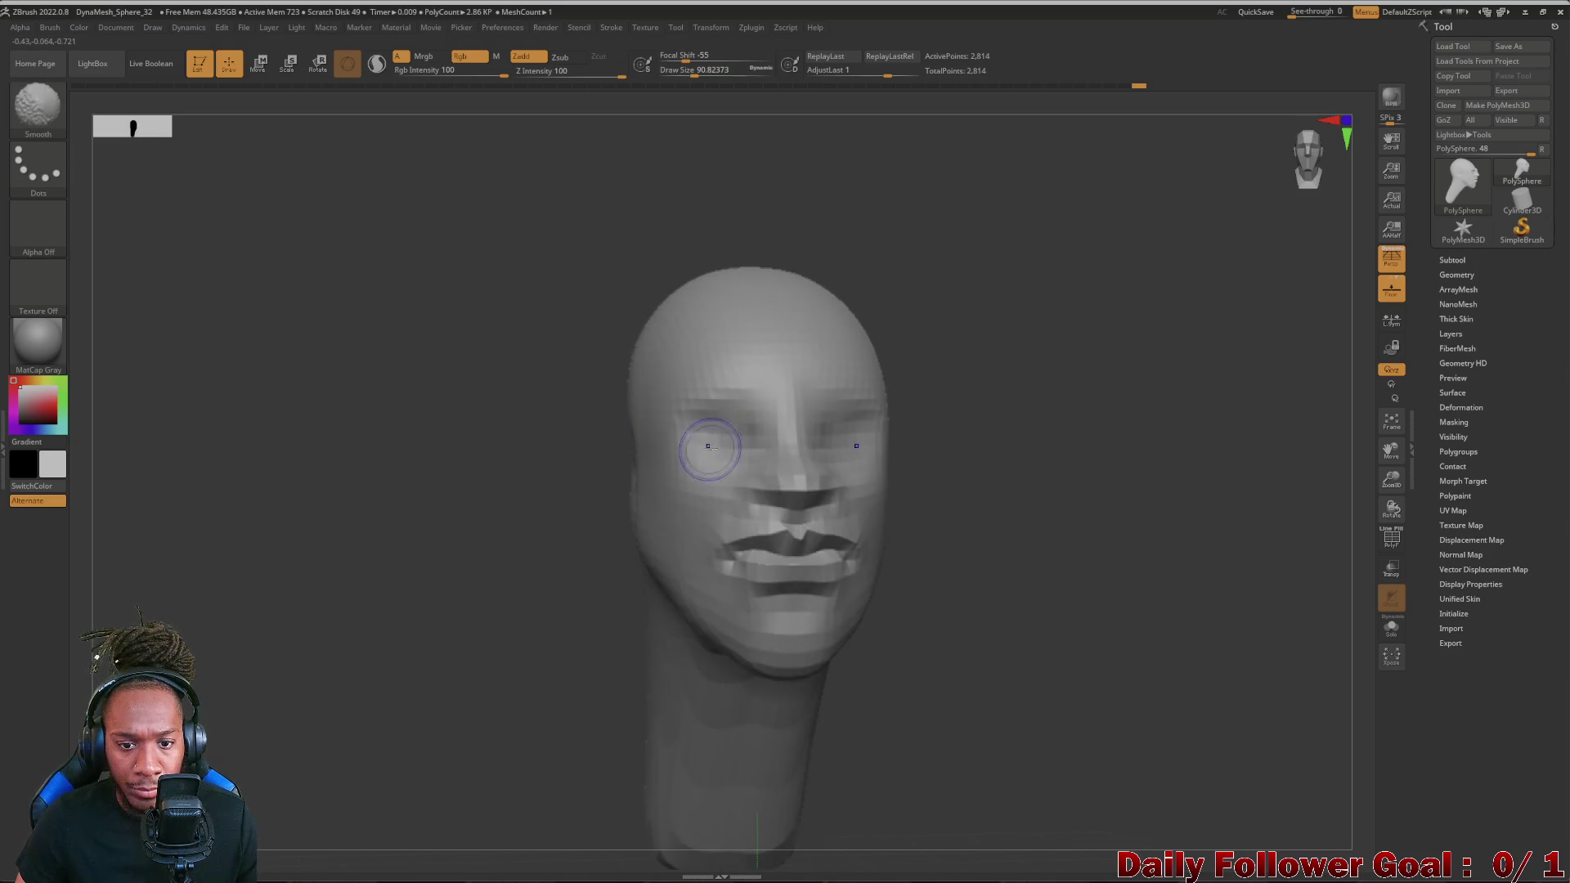
pyautogui.moveTo(353, 494)
pyautogui.mouseDown()
pyautogui.moveTo(99, 540)
pyautogui.moveTo(233, 613)
pyautogui.moveTo(307, 485)
pyautogui.moveTo(369, 515)
pyautogui.moveTo(333, 661)
pyautogui.moveTo(271, 638)
pyautogui.moveTo(329, 641)
pyautogui.moveTo(290, 670)
pyautogui.moveTo(343, 540)
pyautogui.moveTo(294, 540)
pyautogui.moveTo(264, 575)
pyautogui.moveTo(405, 750)
pyautogui.moveTo(229, 503)
pyautogui.moveTo(307, 576)
pyautogui.mouseUp()
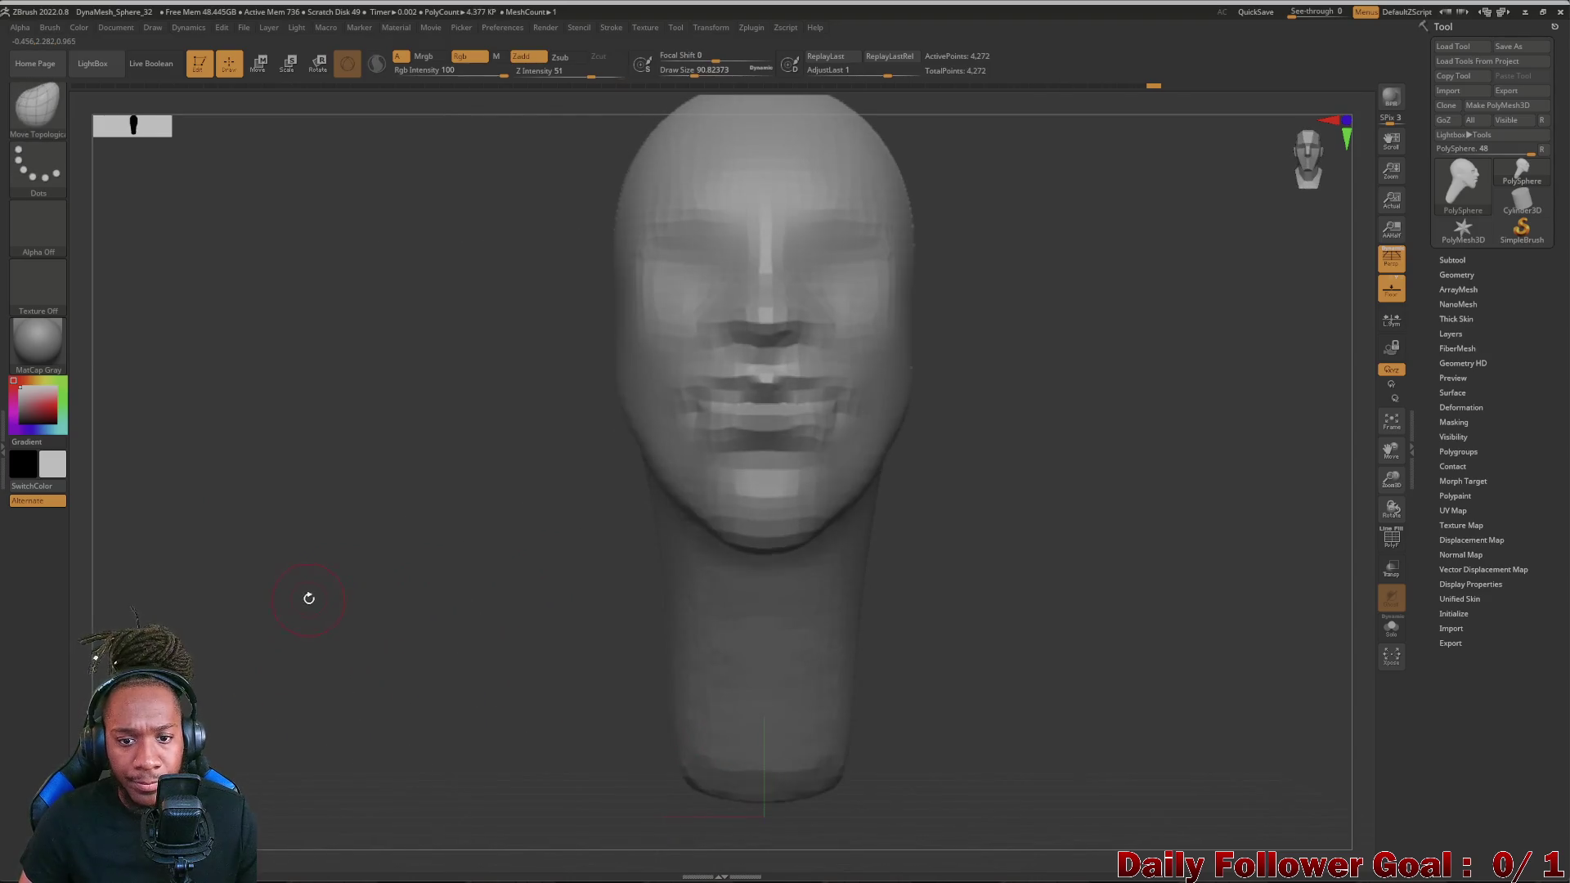
pyautogui.keyDown('ctrl'); pyautogui.keyDown('alt'); pyautogui.moveTo(363, 528); pyautogui.dragTo(489, 484); pyautogui.keyUp('alt'); pyautogui.keyUp('ctrl')
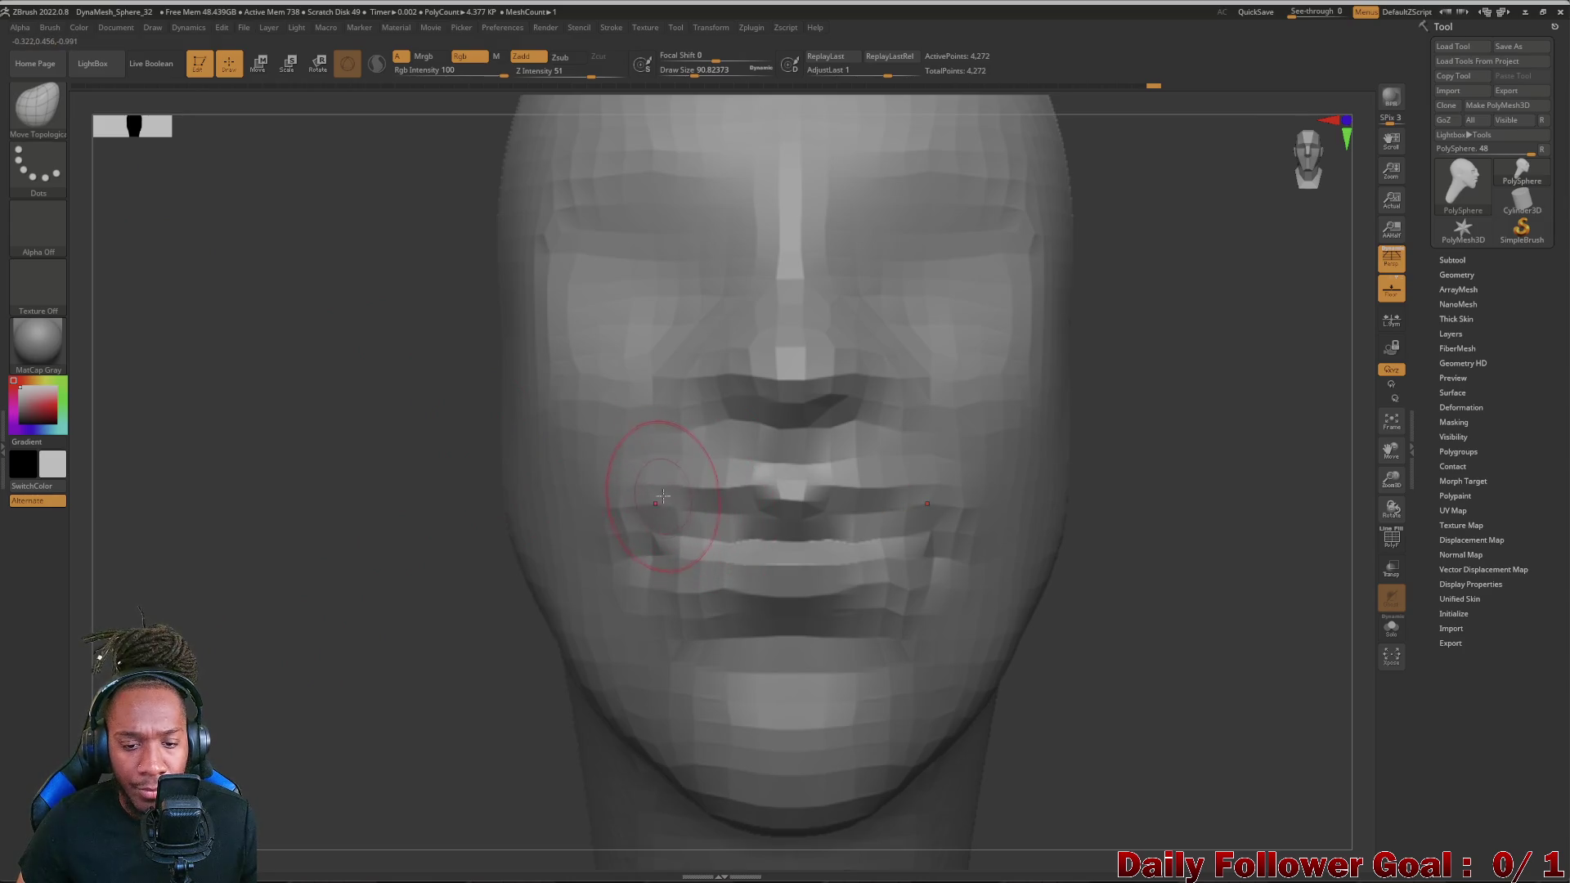
pyautogui.hotkey('ctrl', 'z')
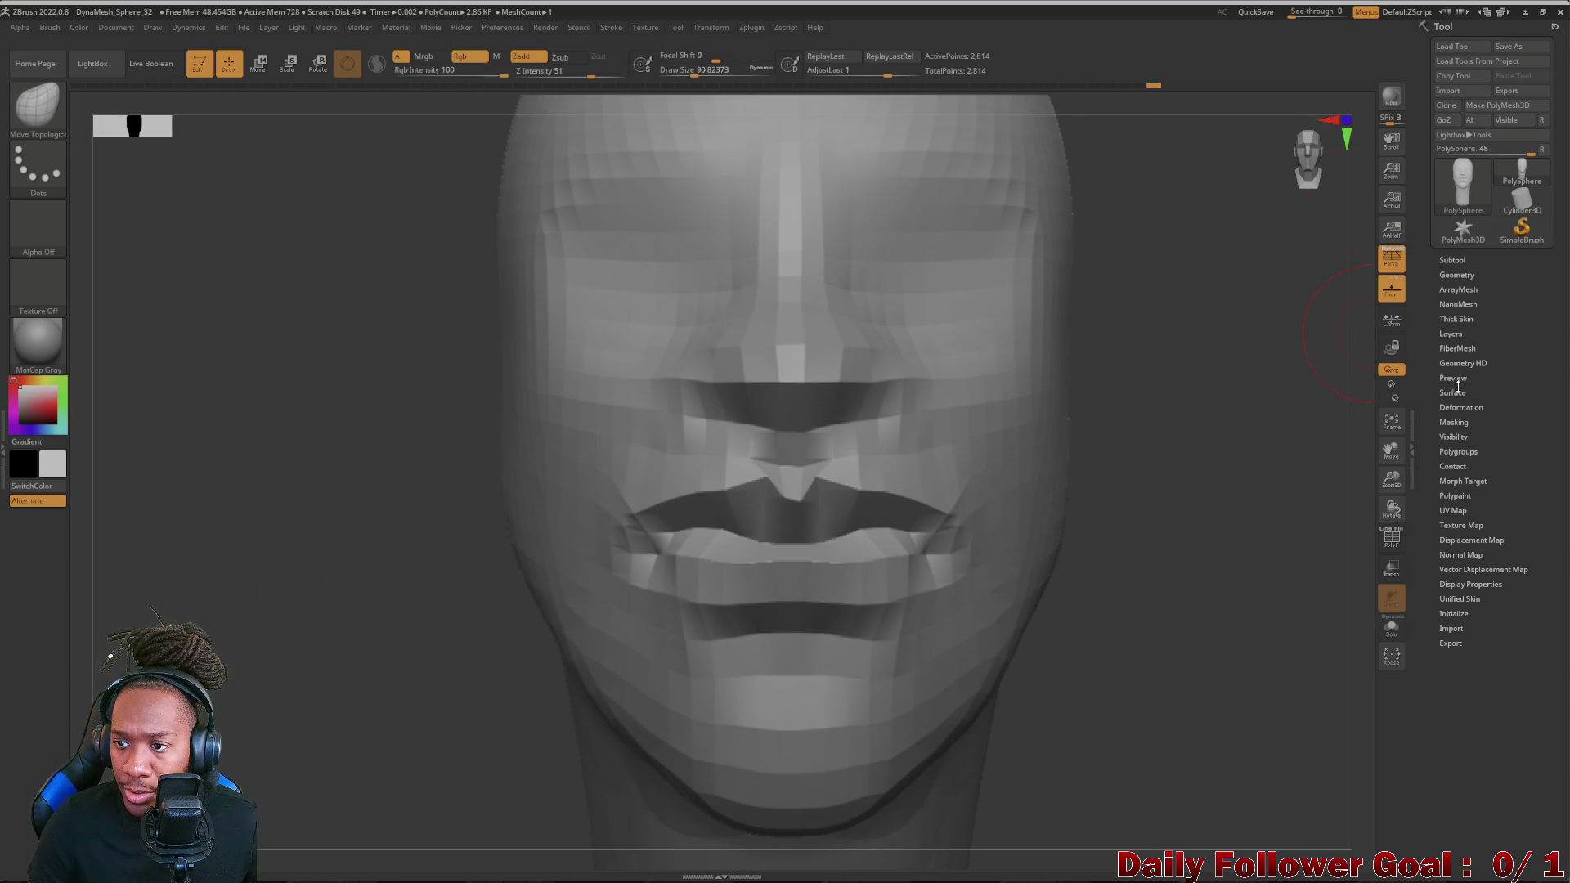
# - Remesh the head via Tool > Geometry > DynaMesh at resolution 40 and zoom in on the mouth
pyautogui.click(1454, 274)
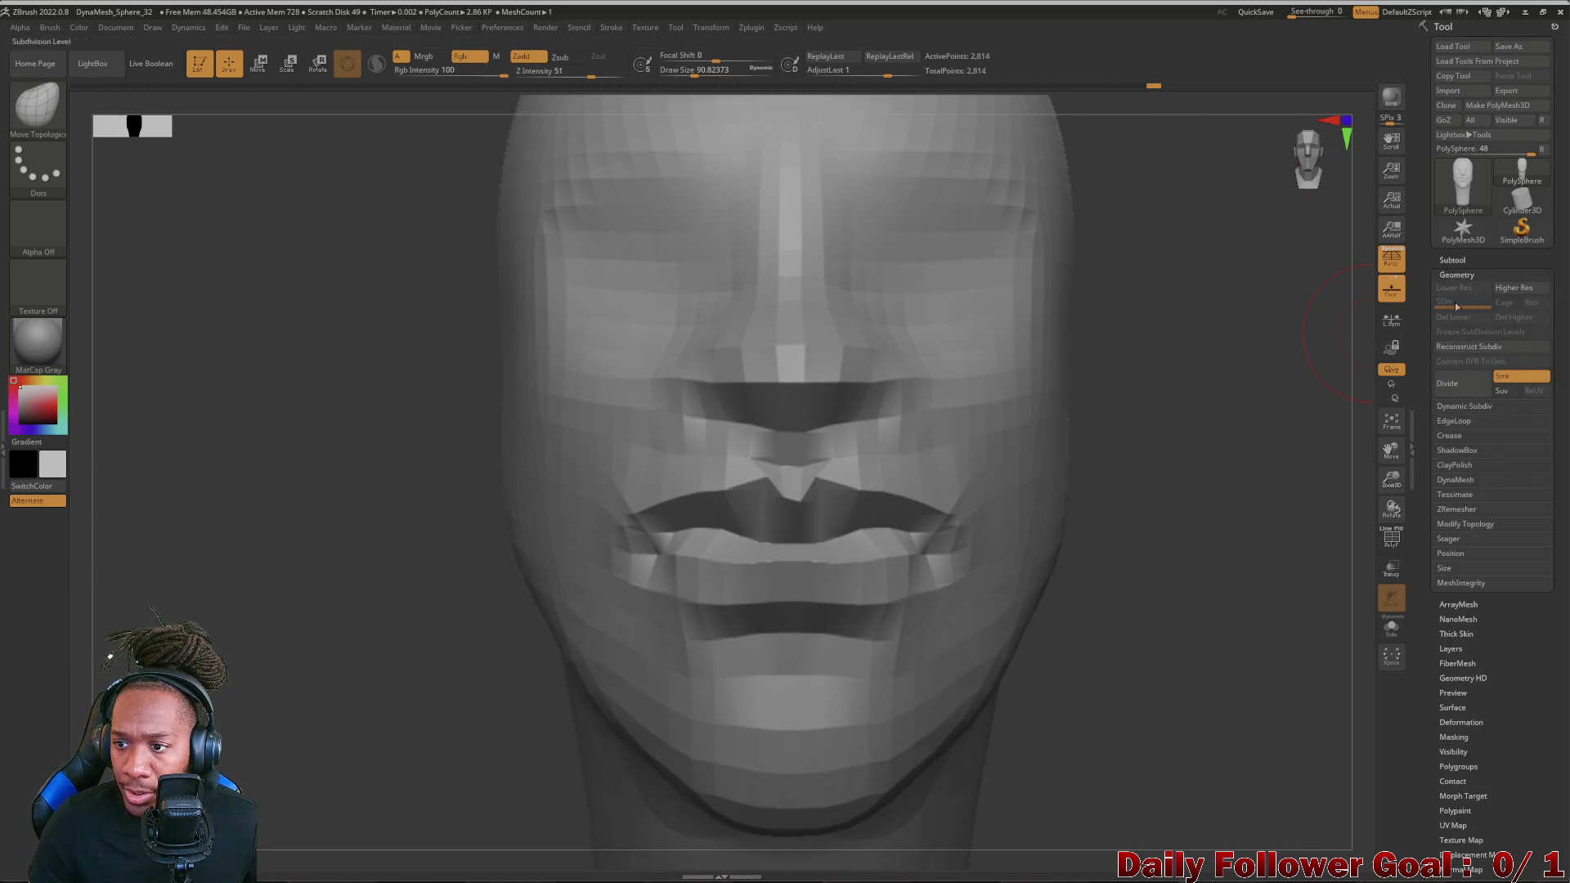
pyautogui.click(1458, 479)
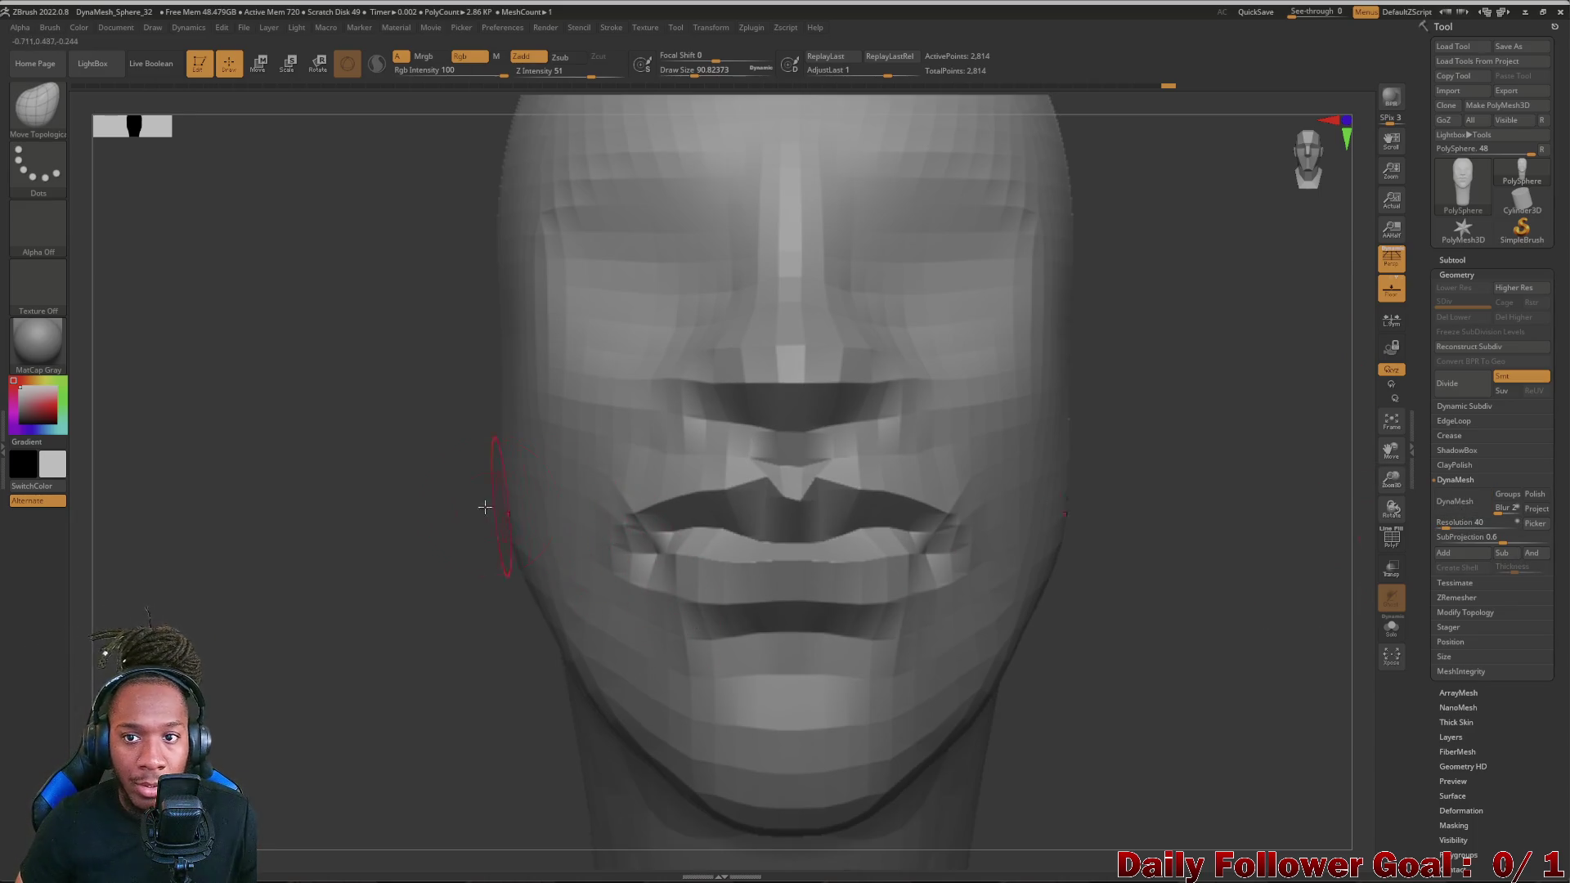
pyautogui.keyDown('ctrl'); pyautogui.moveTo(234, 404); pyautogui.dragTo(386, 681); pyautogui.keyUp('ctrl')
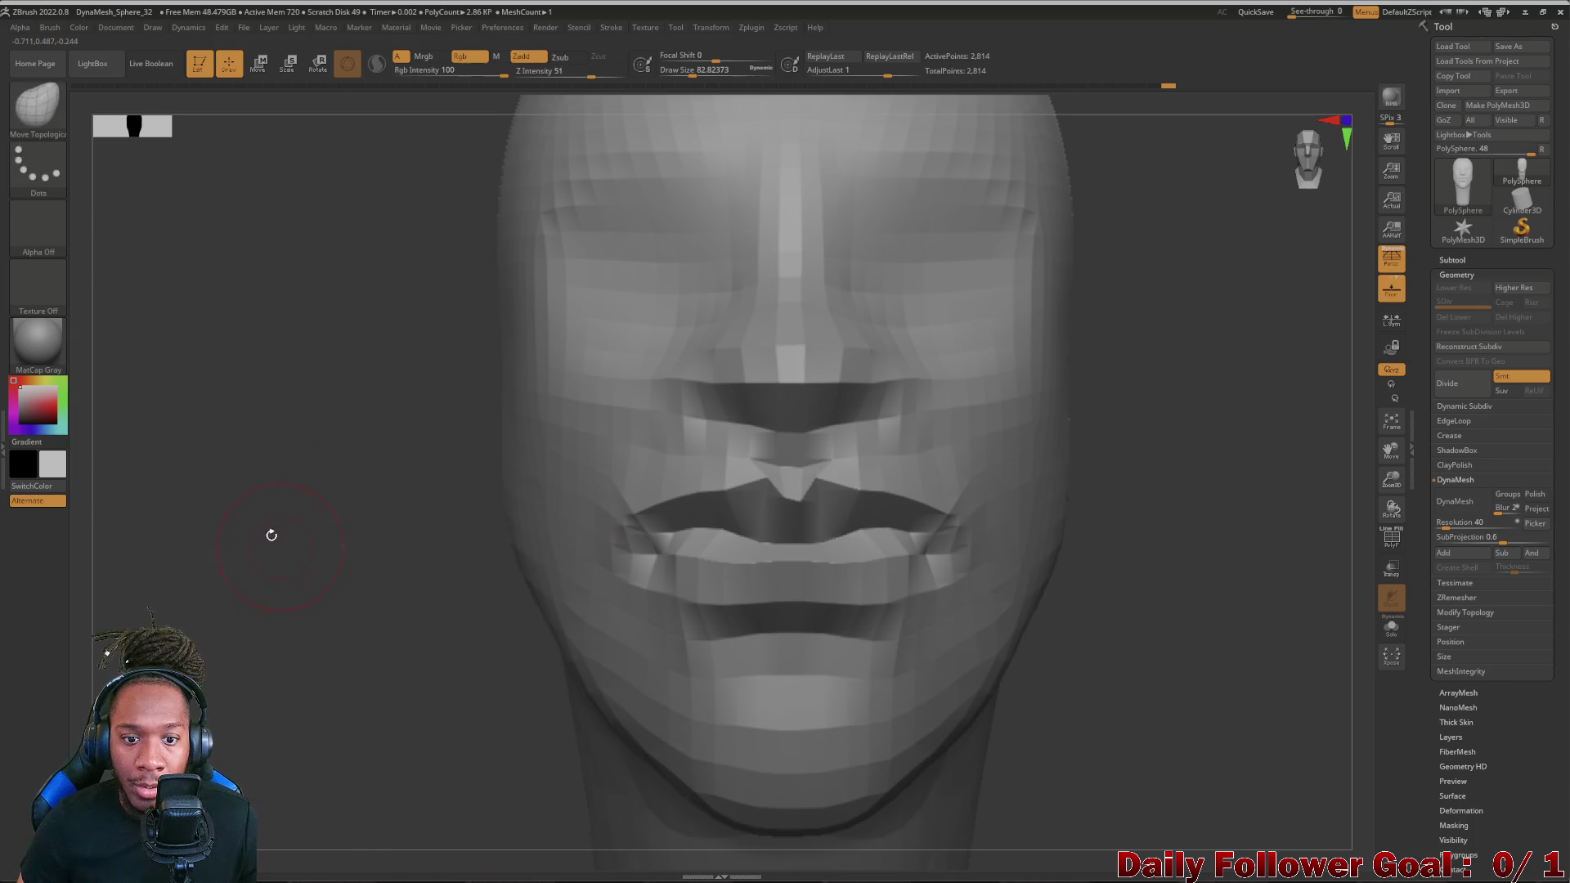
pyautogui.keyDown('shift'); pyautogui.moveTo(275, 540); pyautogui.dragTo(272, 623); pyautogui.keyUp('shift')
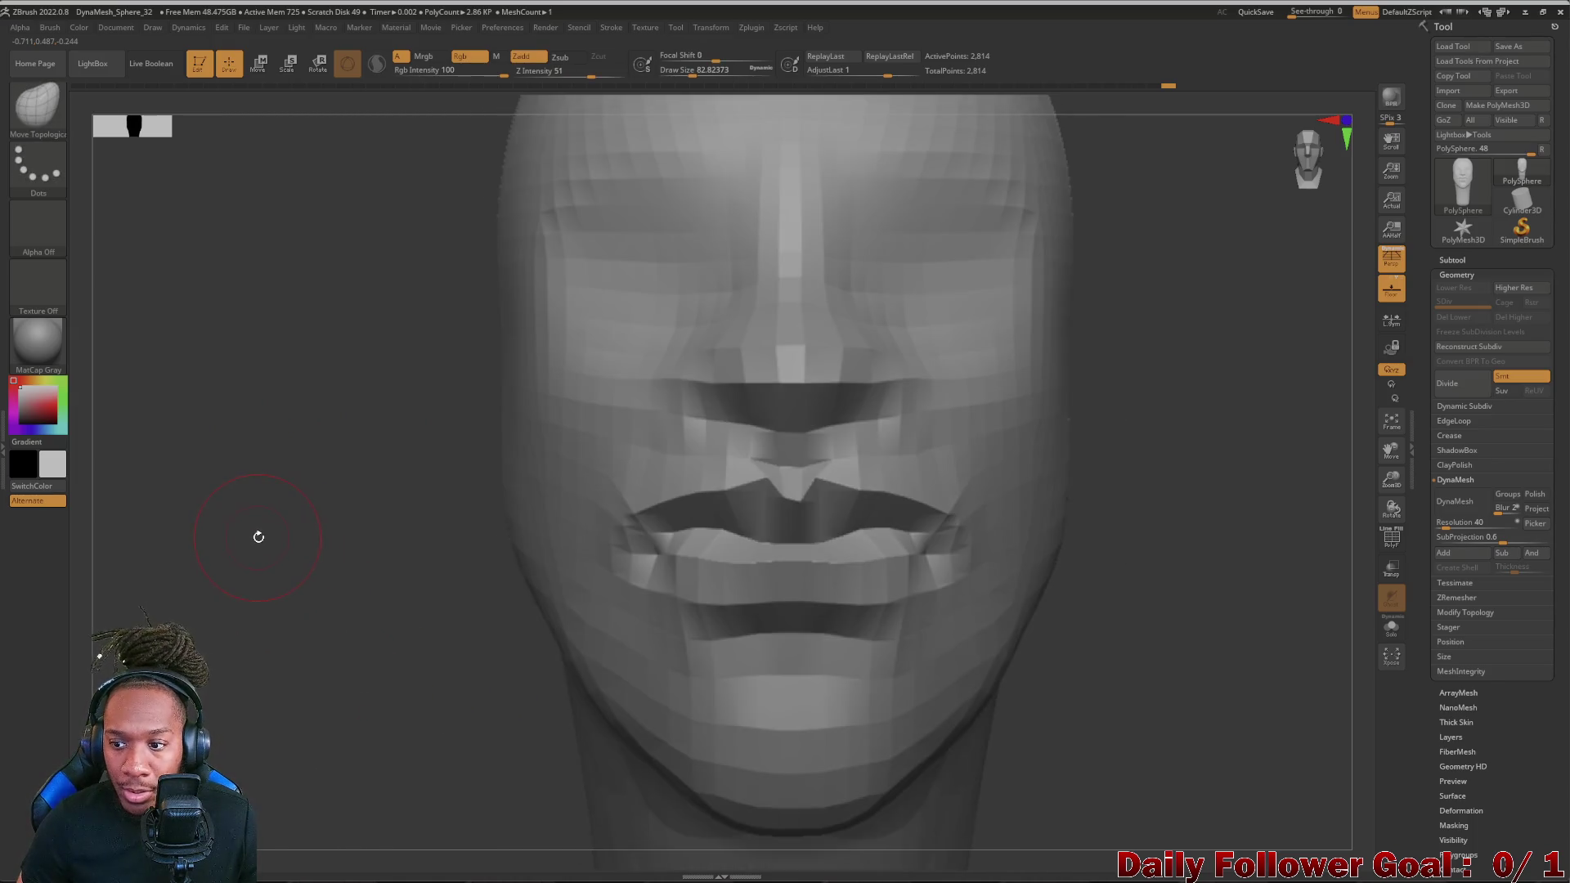
pyautogui.click(1454, 502)
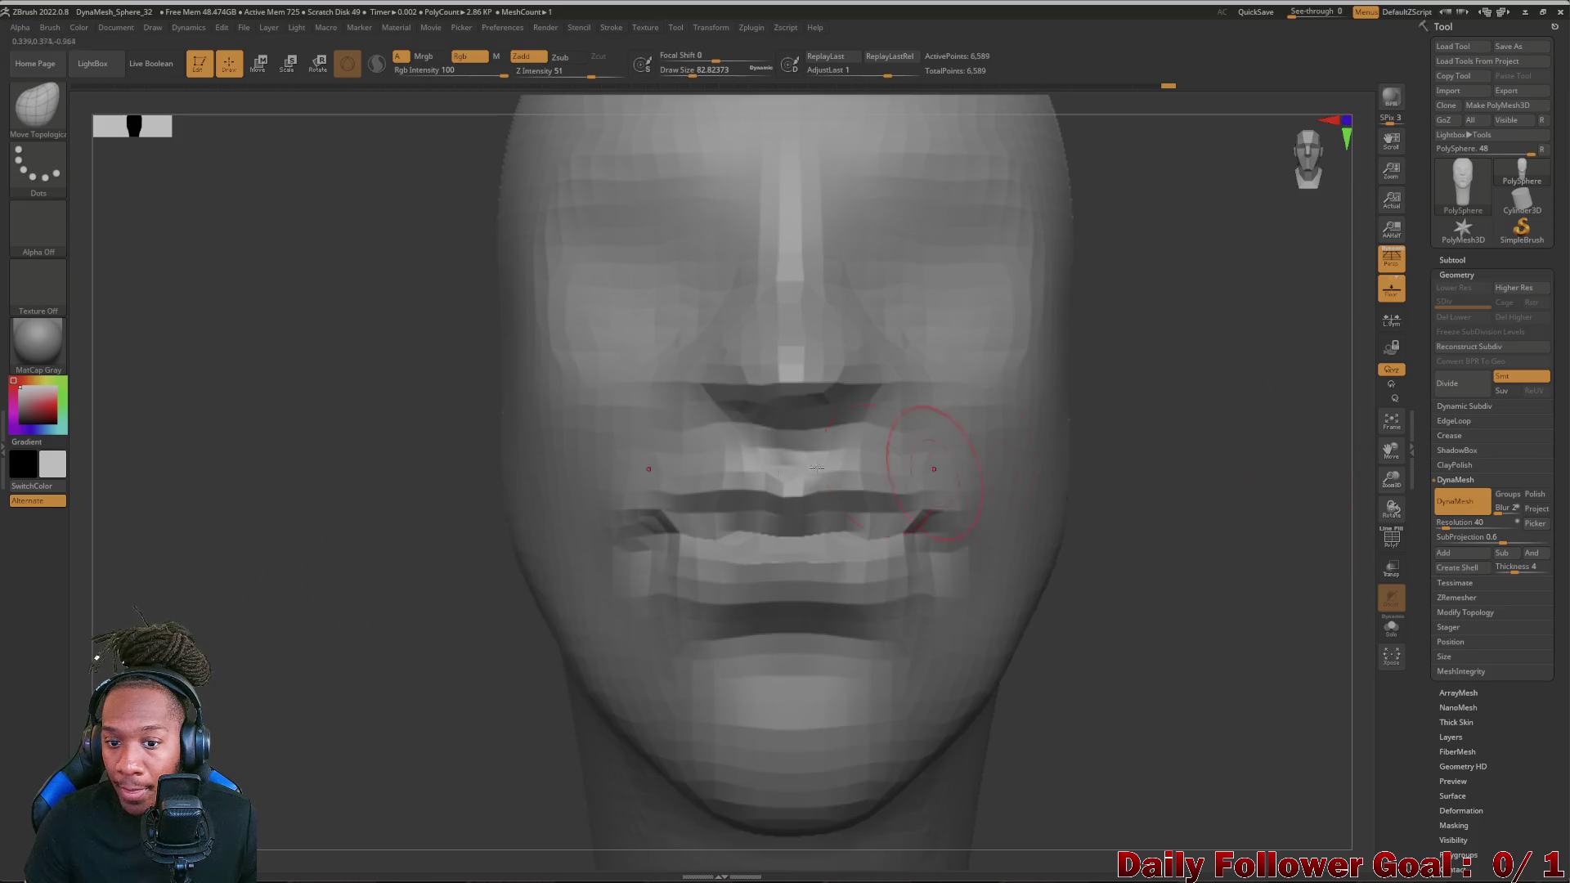
pyautogui.moveTo(454, 568)
pyautogui.keyDown('shift'); pyautogui.mouseDown()
pyautogui.moveTo(368, 539)
pyautogui.moveTo(377, 610)
pyautogui.moveTo(417, 578)
pyautogui.moveTo(377, 590)
pyautogui.mouseUp(); pyautogui.keyUp('shift')
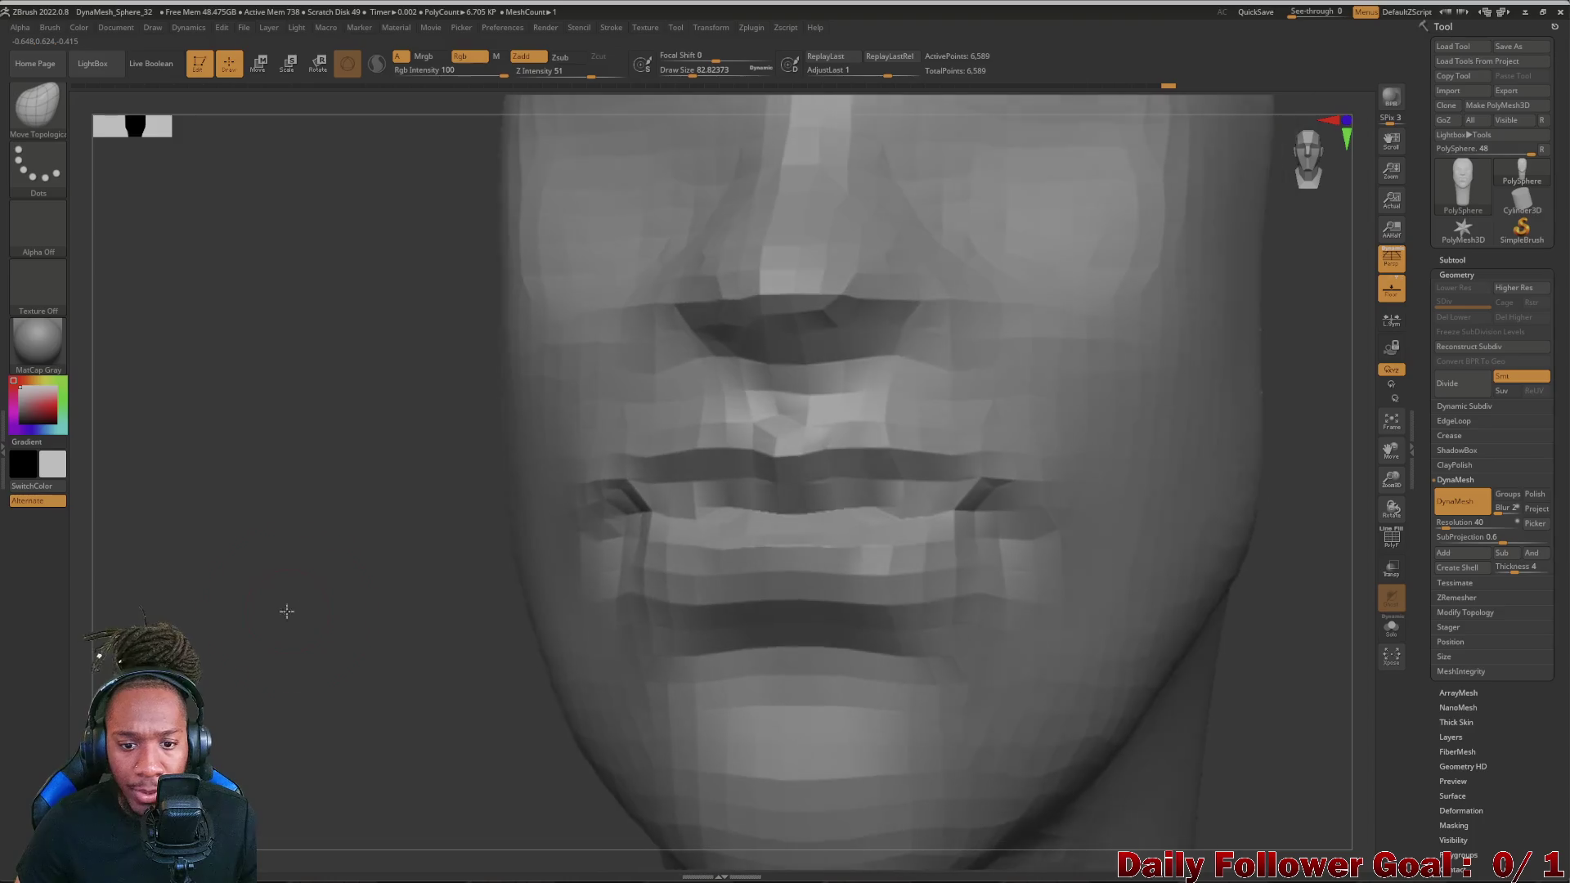
pyautogui.click(36, 111)
# - Cut the lip line with DamStandard, then reshape the lips symmetrically with Move Topological
pyautogui.click(286, 119)
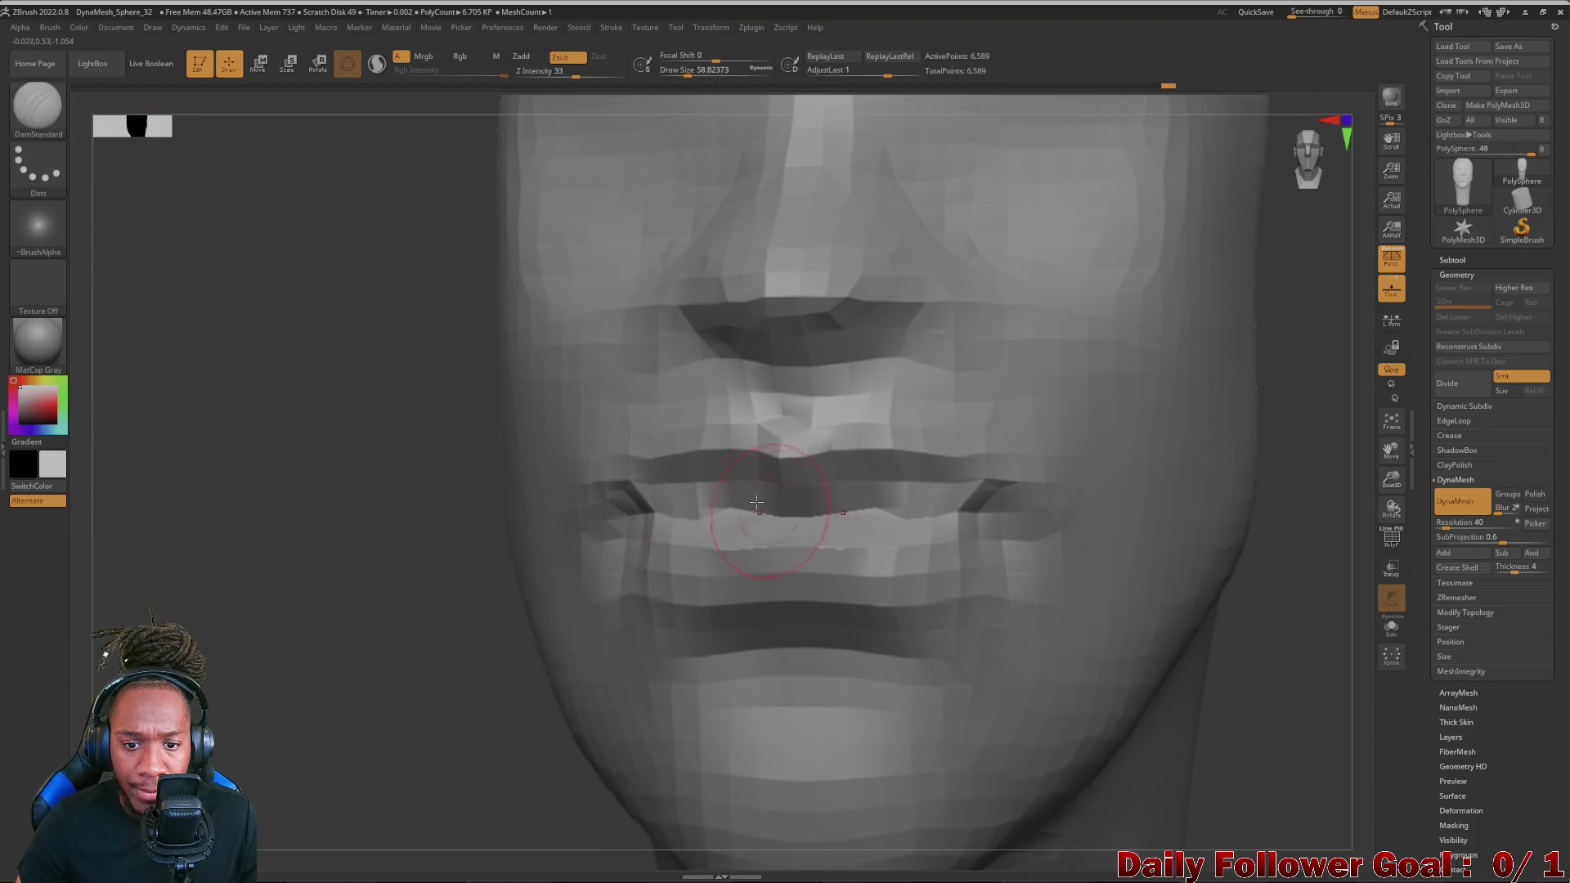
pyautogui.moveTo(718, 508)
pyautogui.keyDown('alt'); pyautogui.mouseDown()
pyautogui.moveTo(751, 497)
pyautogui.moveTo(614, 503)
pyautogui.moveTo(693, 513)
pyautogui.mouseUp(); pyautogui.keyUp('alt')
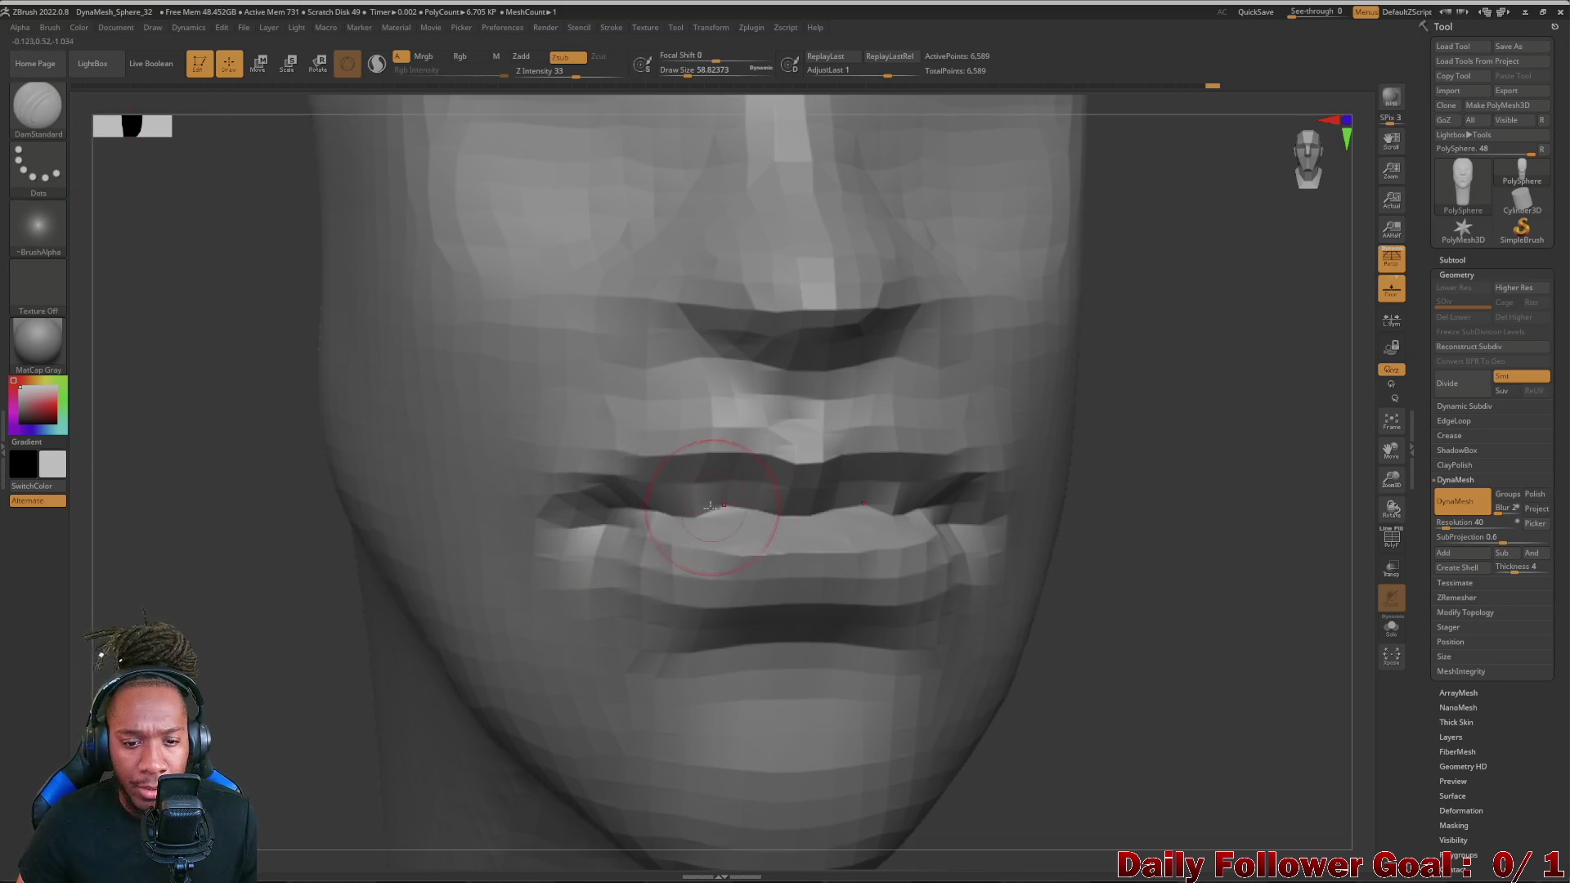
pyautogui.click(41, 120)
pyautogui.click(234, 184)
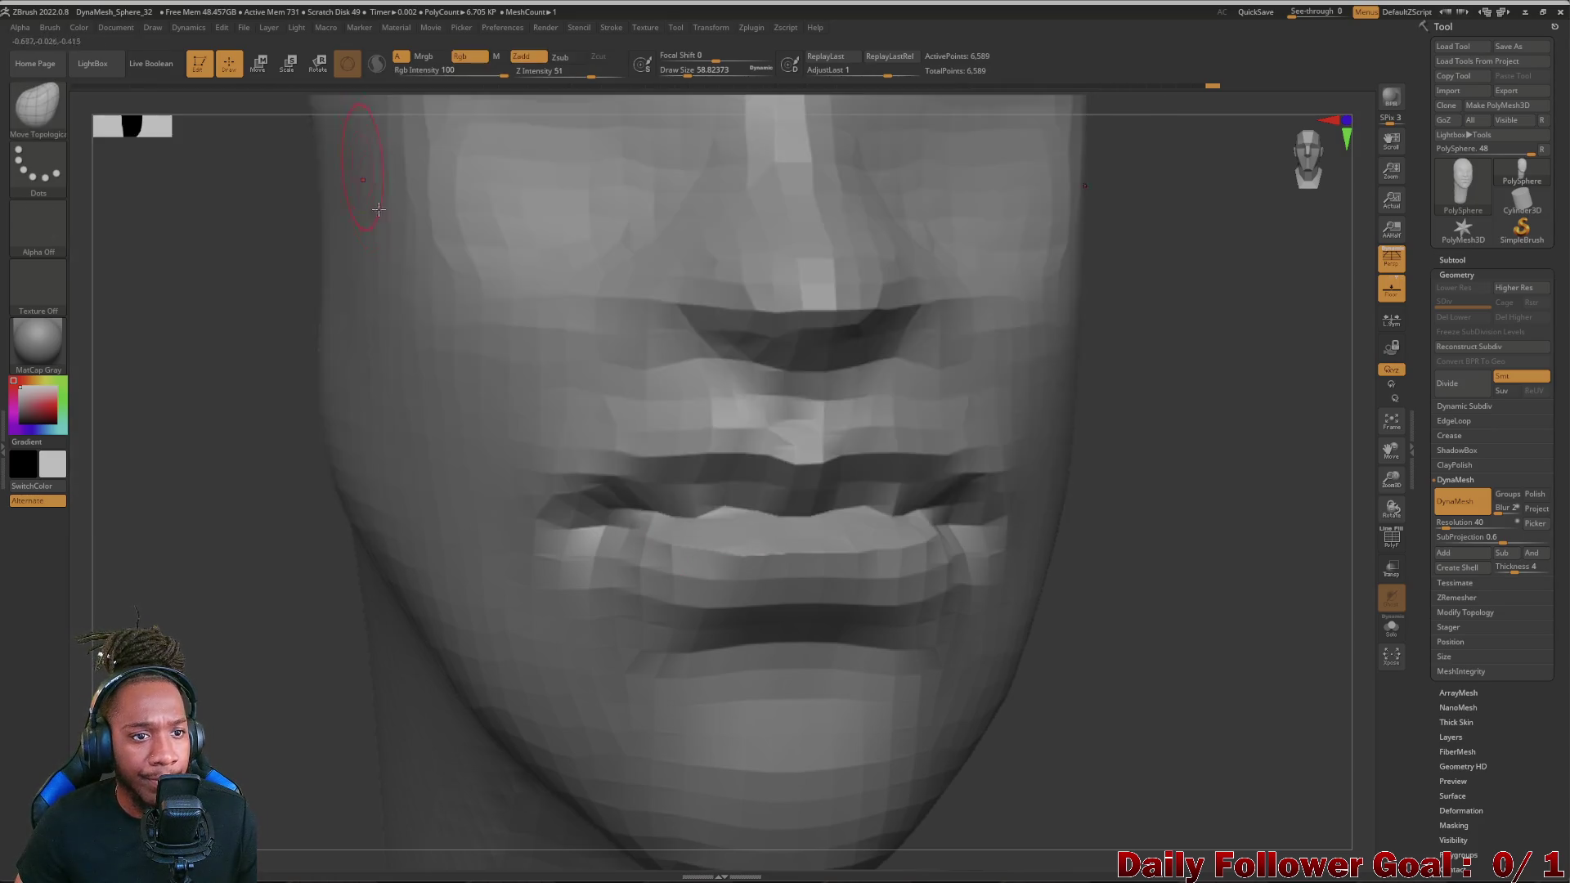
pyautogui.moveTo(695, 505)
pyautogui.mouseDown()
pyautogui.moveTo(859, 505)
pyautogui.moveTo(671, 500)
pyautogui.mouseUp()
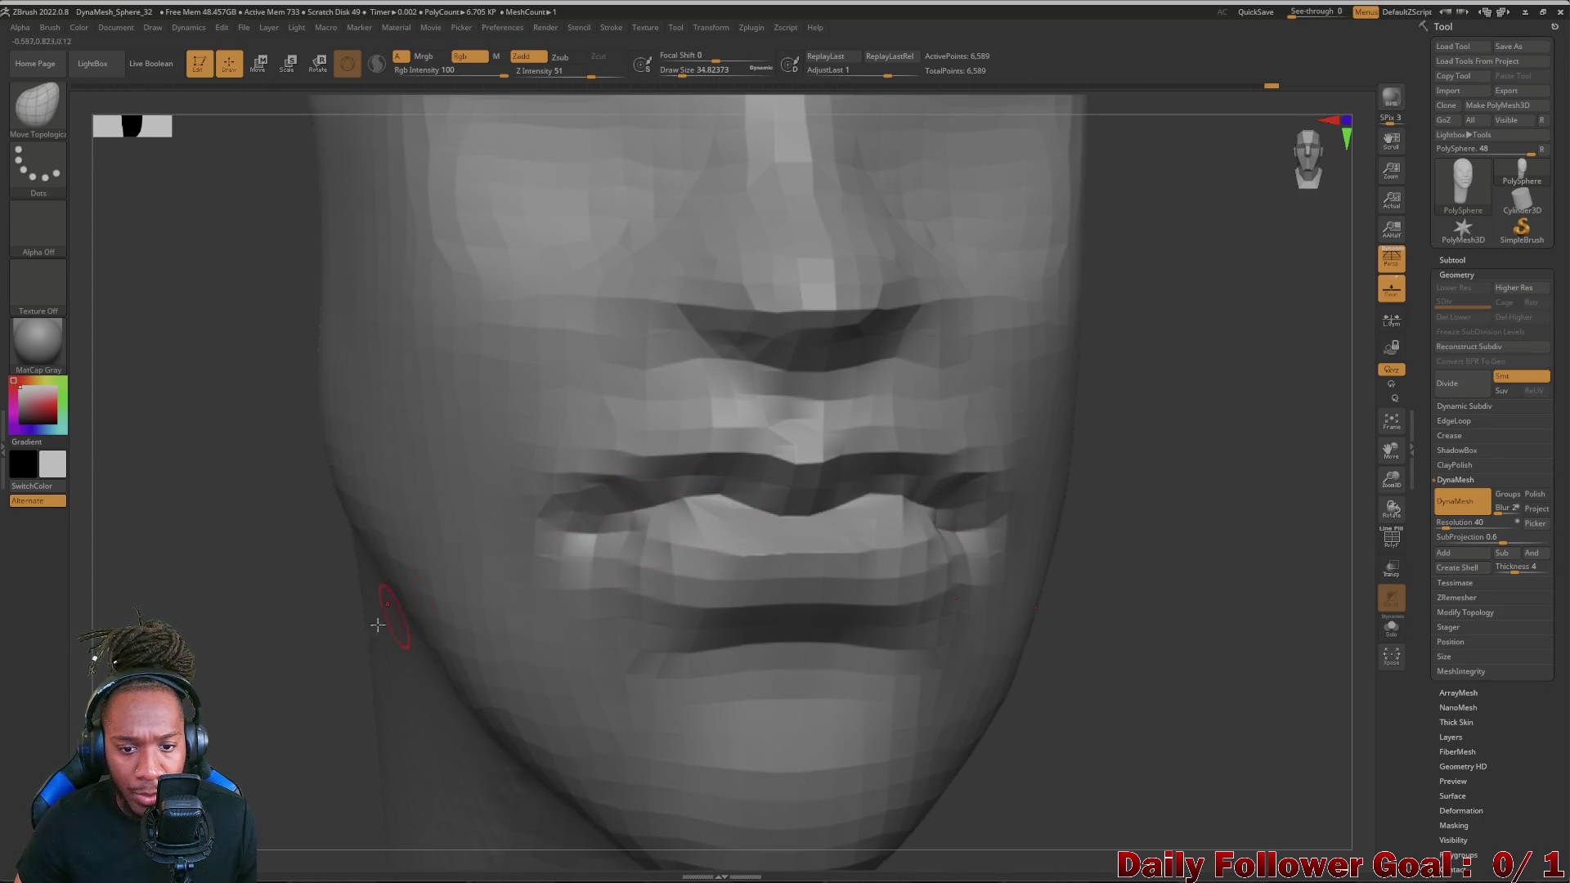
# - Check the mouth from profile and three-quarter views and deepen the mouth corners with Move Topological
pyautogui.moveTo(387, 620); pyautogui.dragTo(538, 589)
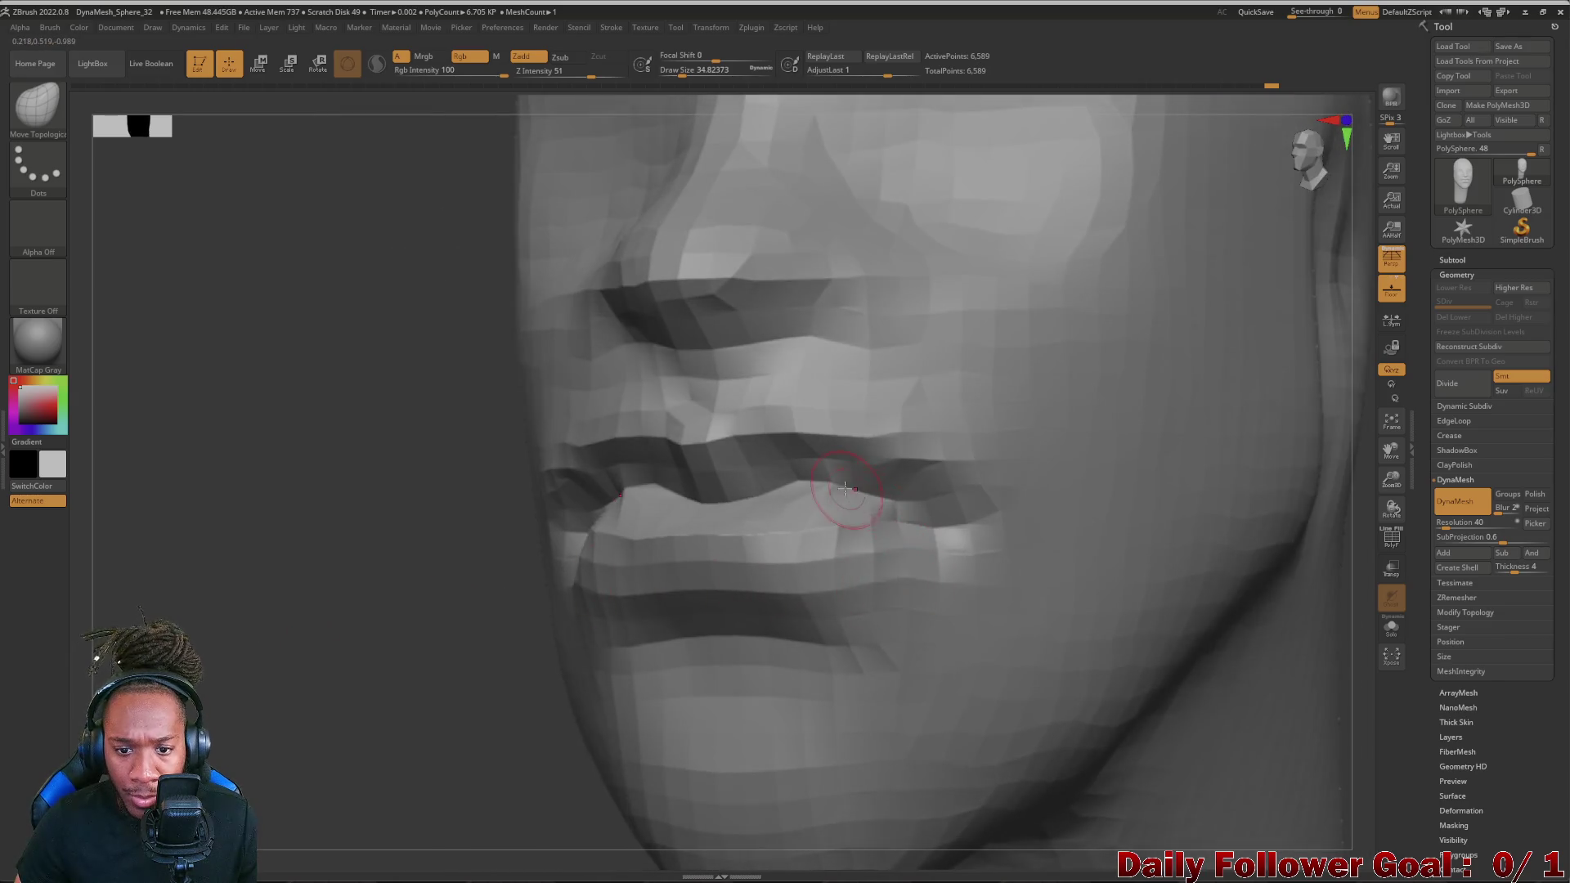
pyautogui.moveTo(954, 538)
pyautogui.mouseDown()
pyautogui.moveTo(1105, 589)
pyautogui.moveTo(1211, 652)
pyautogui.moveTo(1154, 638)
pyautogui.moveTo(835, 687)
pyautogui.mouseUp()
pyautogui.moveTo(151, 607)
pyautogui.mouseDown()
pyautogui.moveTo(184, 606)
pyautogui.moveTo(291, 671)
pyautogui.moveTo(307, 662)
pyautogui.mouseUp()
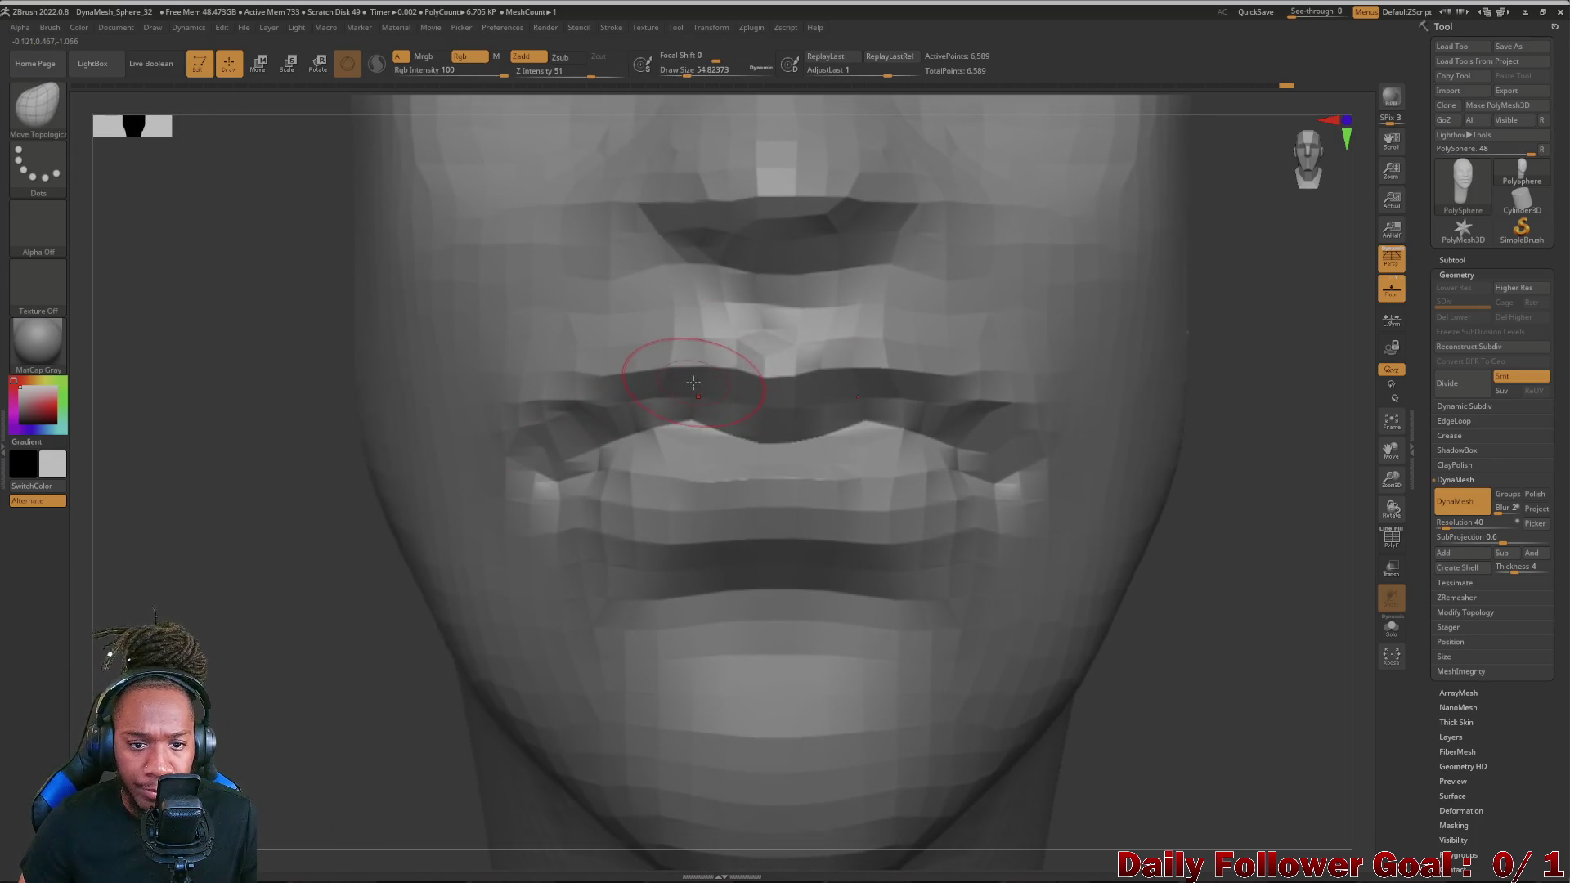
pyautogui.moveTo(1228, 491)
pyautogui.mouseDown()
pyautogui.moveTo(1104, 491)
pyautogui.moveTo(1227, 491)
pyautogui.mouseUp()
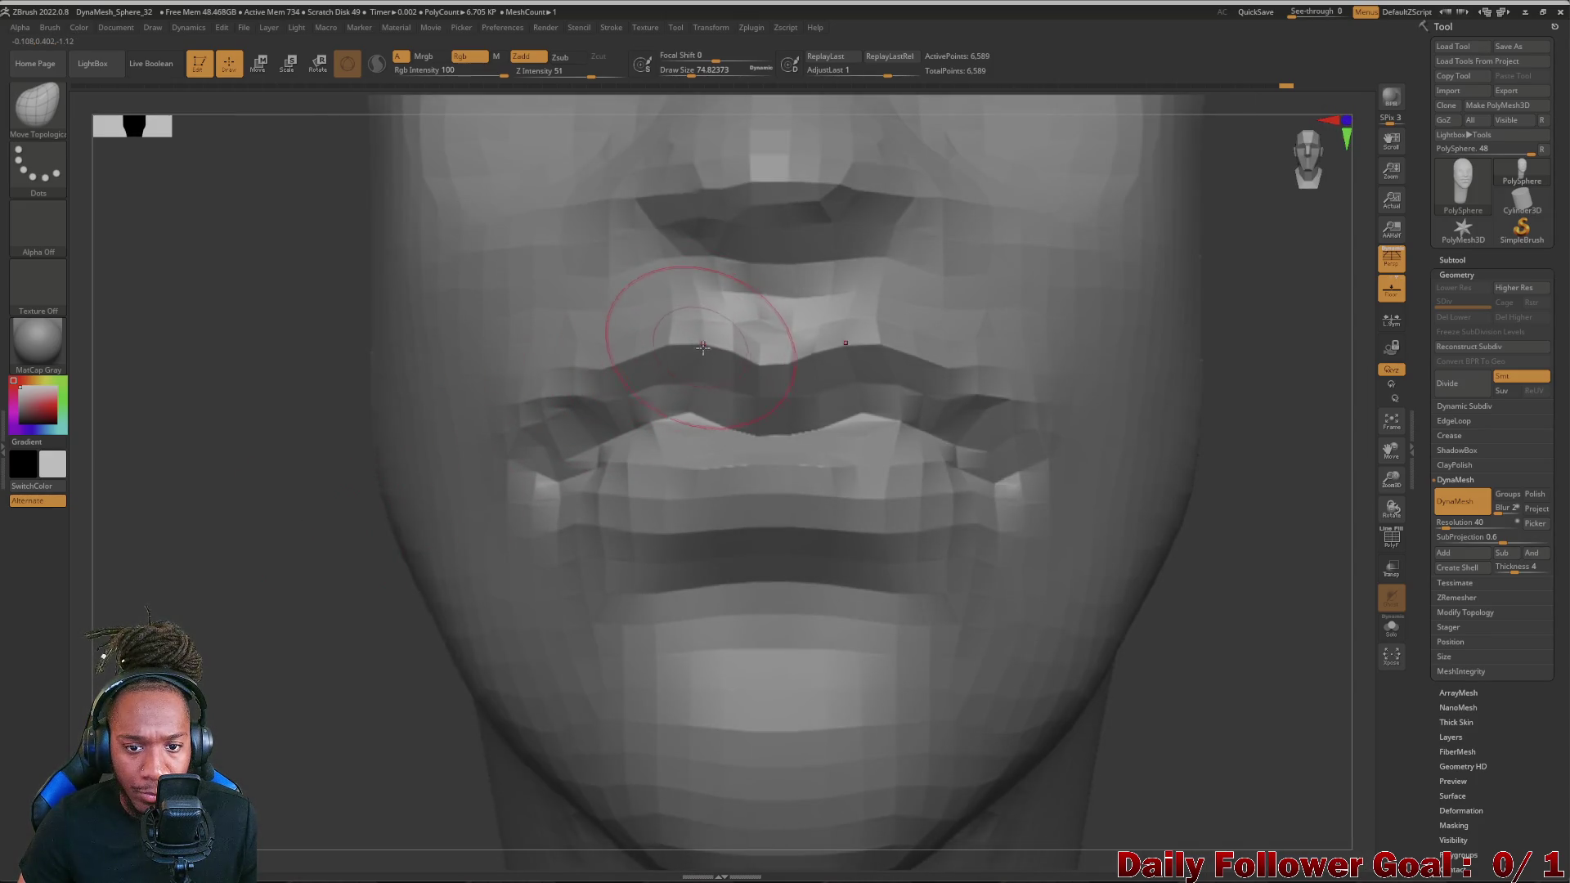
pyautogui.moveTo(246, 466); pyautogui.dragTo(322, 525)
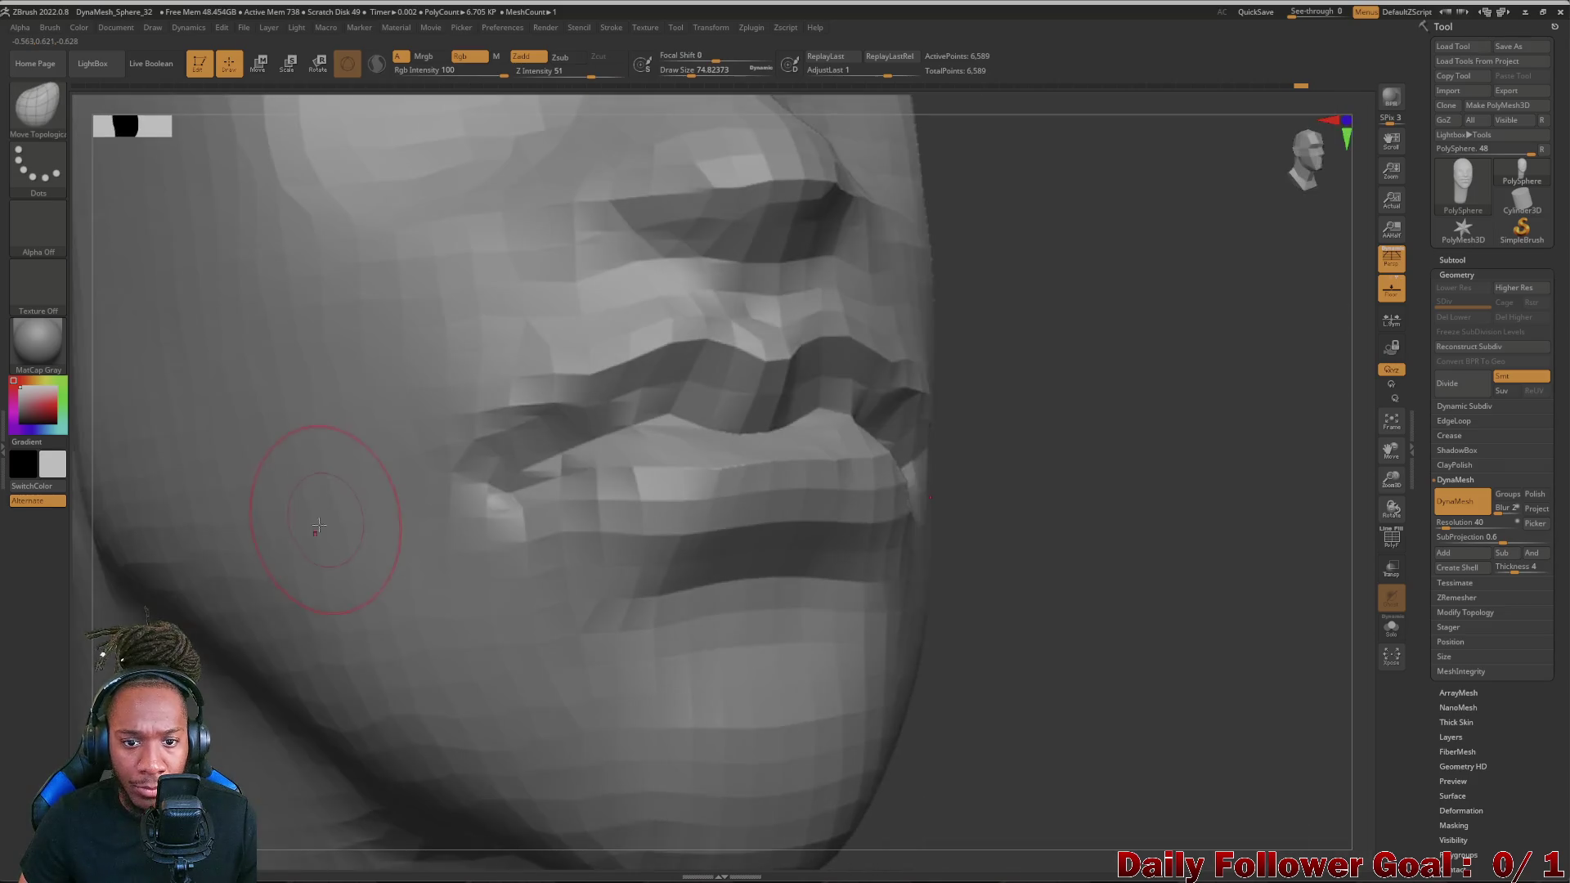
pyautogui.moveTo(1214, 700); pyautogui.dragTo(983, 614)
pyautogui.moveTo(401, 592)
pyautogui.mouseDown()
pyautogui.moveTo(344, 589)
pyautogui.moveTo(405, 588)
pyautogui.mouseUp()
pyautogui.moveTo(726, 658)
pyautogui.mouseDown()
pyautogui.moveTo(835, 674)
pyautogui.moveTo(877, 841)
pyautogui.moveTo(236, 589)
pyautogui.moveTo(369, 552)
pyautogui.moveTo(516, 467)
pyautogui.mouseUp()
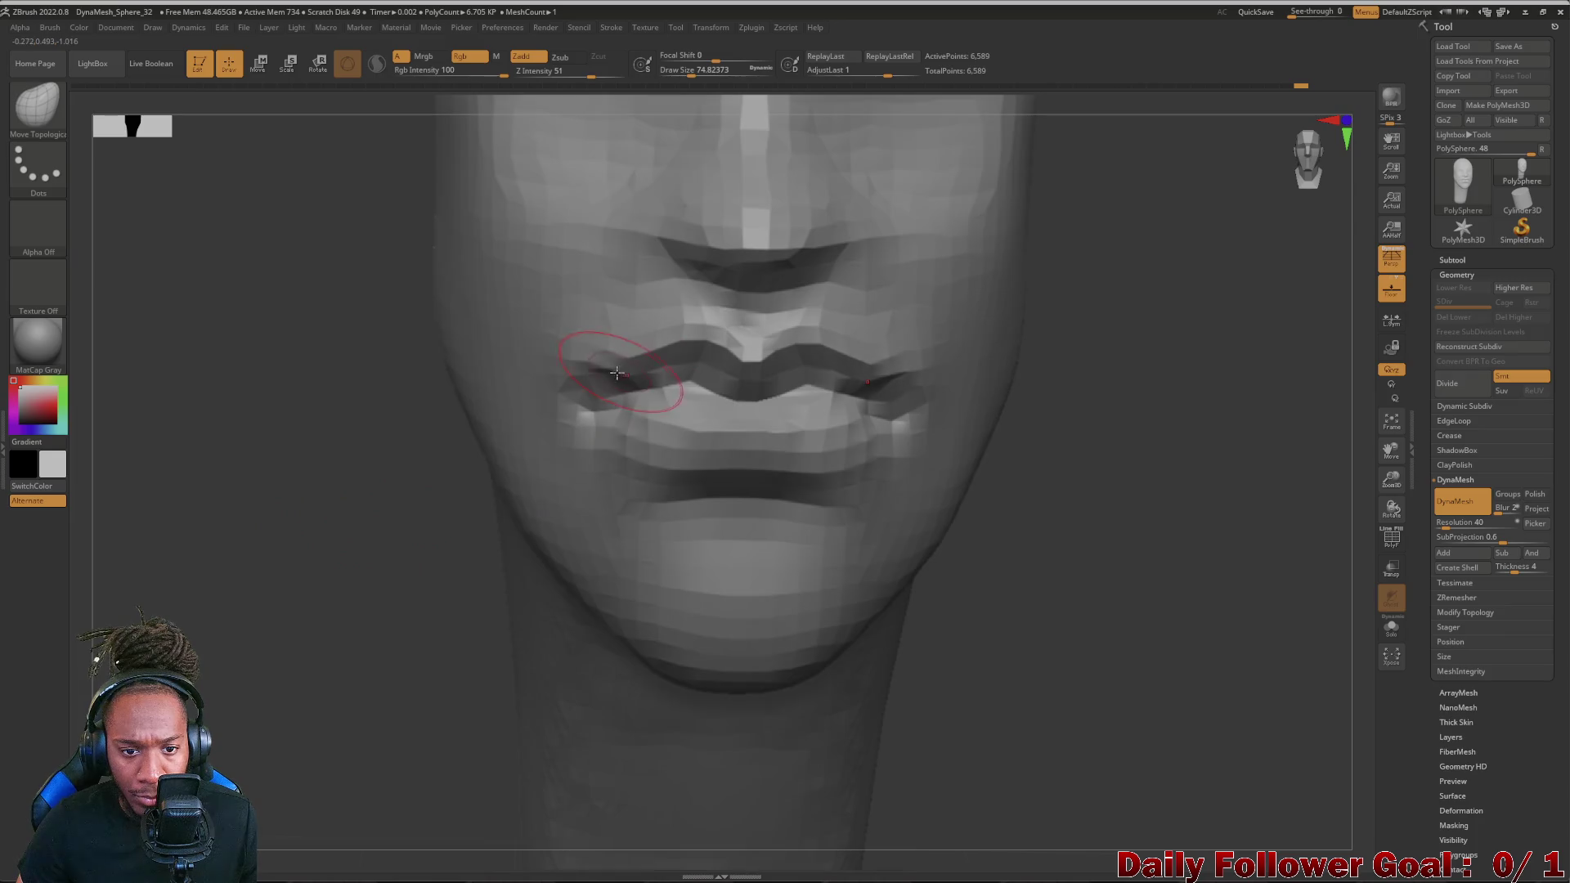
pyautogui.moveTo(603, 378); pyautogui.dragTo(574, 383)
pyautogui.moveTo(478, 424); pyautogui.dragTo(332, 496)
pyautogui.press('b')
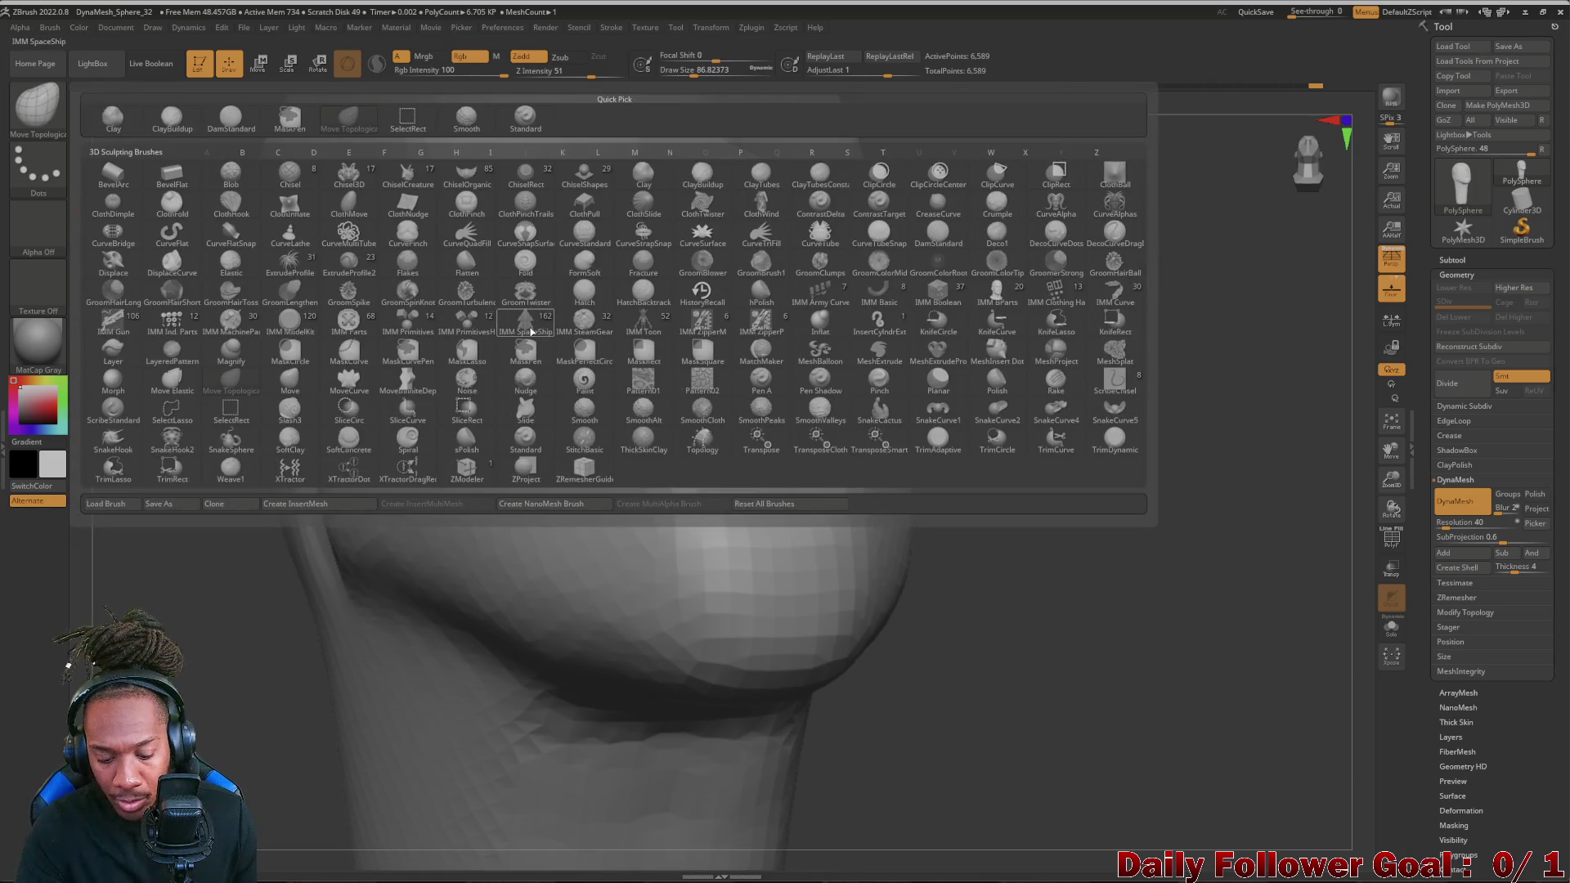
# - Pick a flattening brush from the T-filtered list and flatten both sides of the upper lip
pyautogui.press('t')
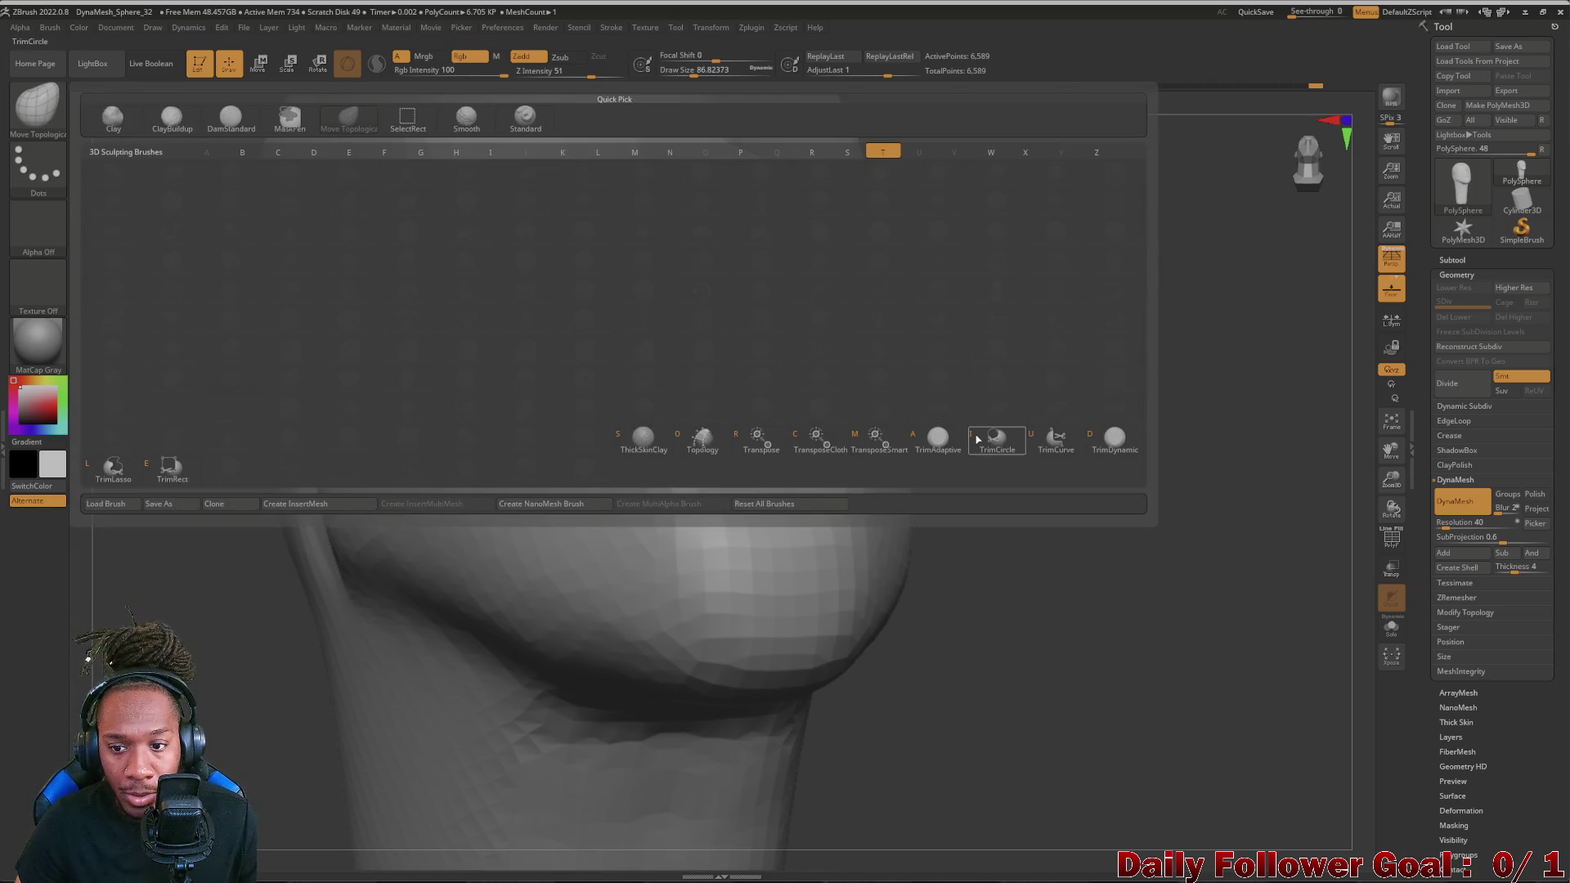
pyautogui.click(1115, 440)
pyautogui.moveTo(1165, 466); pyautogui.dragTo(1037, 467, button='right')
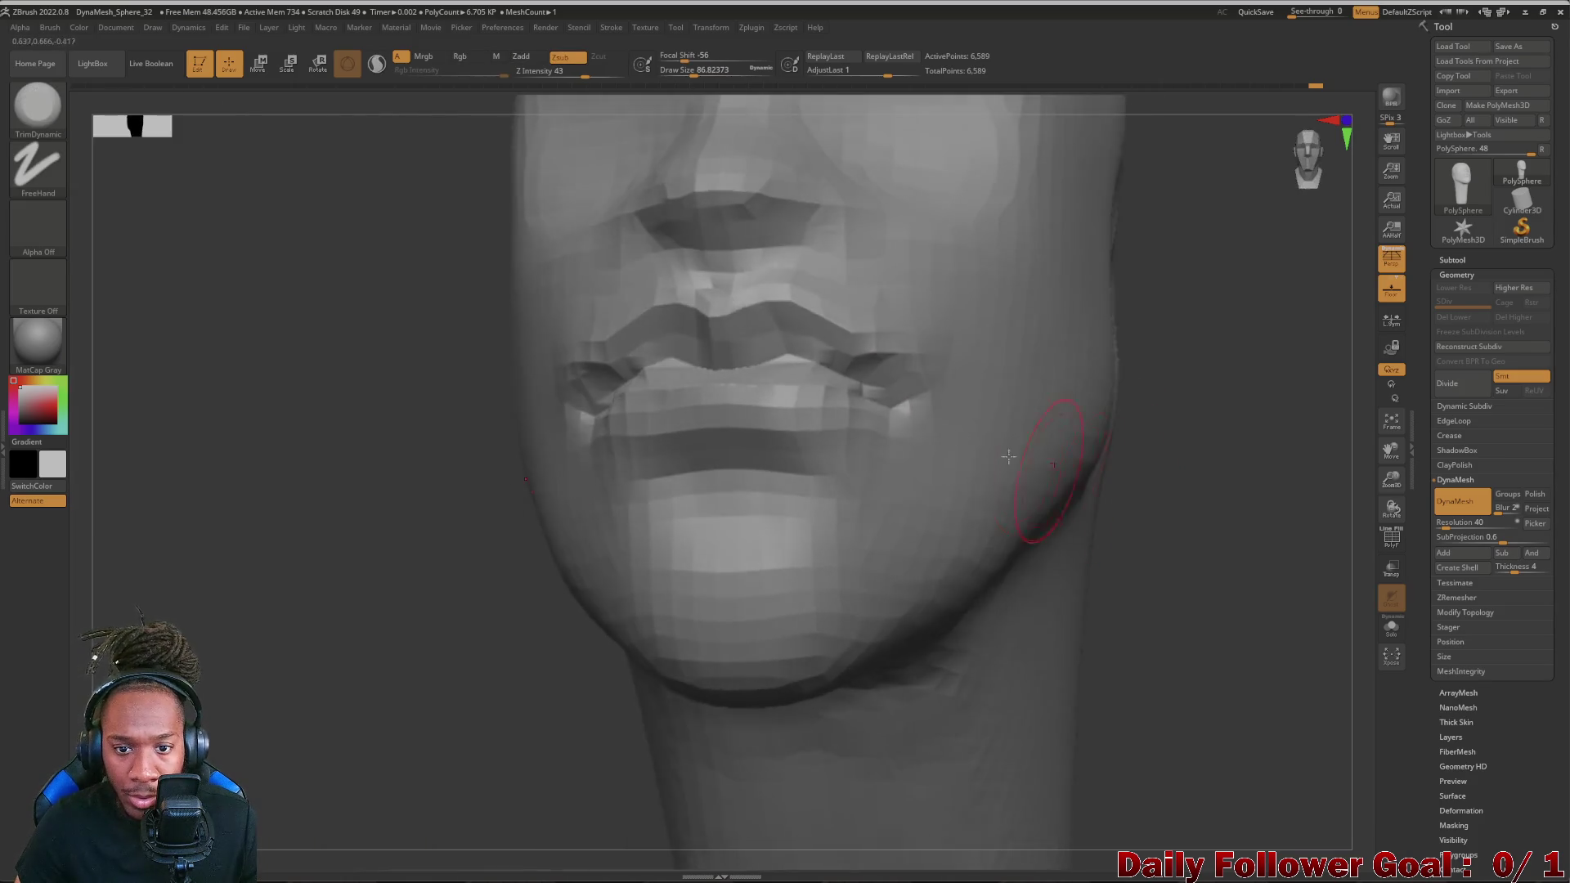
pyautogui.moveTo(736, 326); pyautogui.dragTo(884, 355)
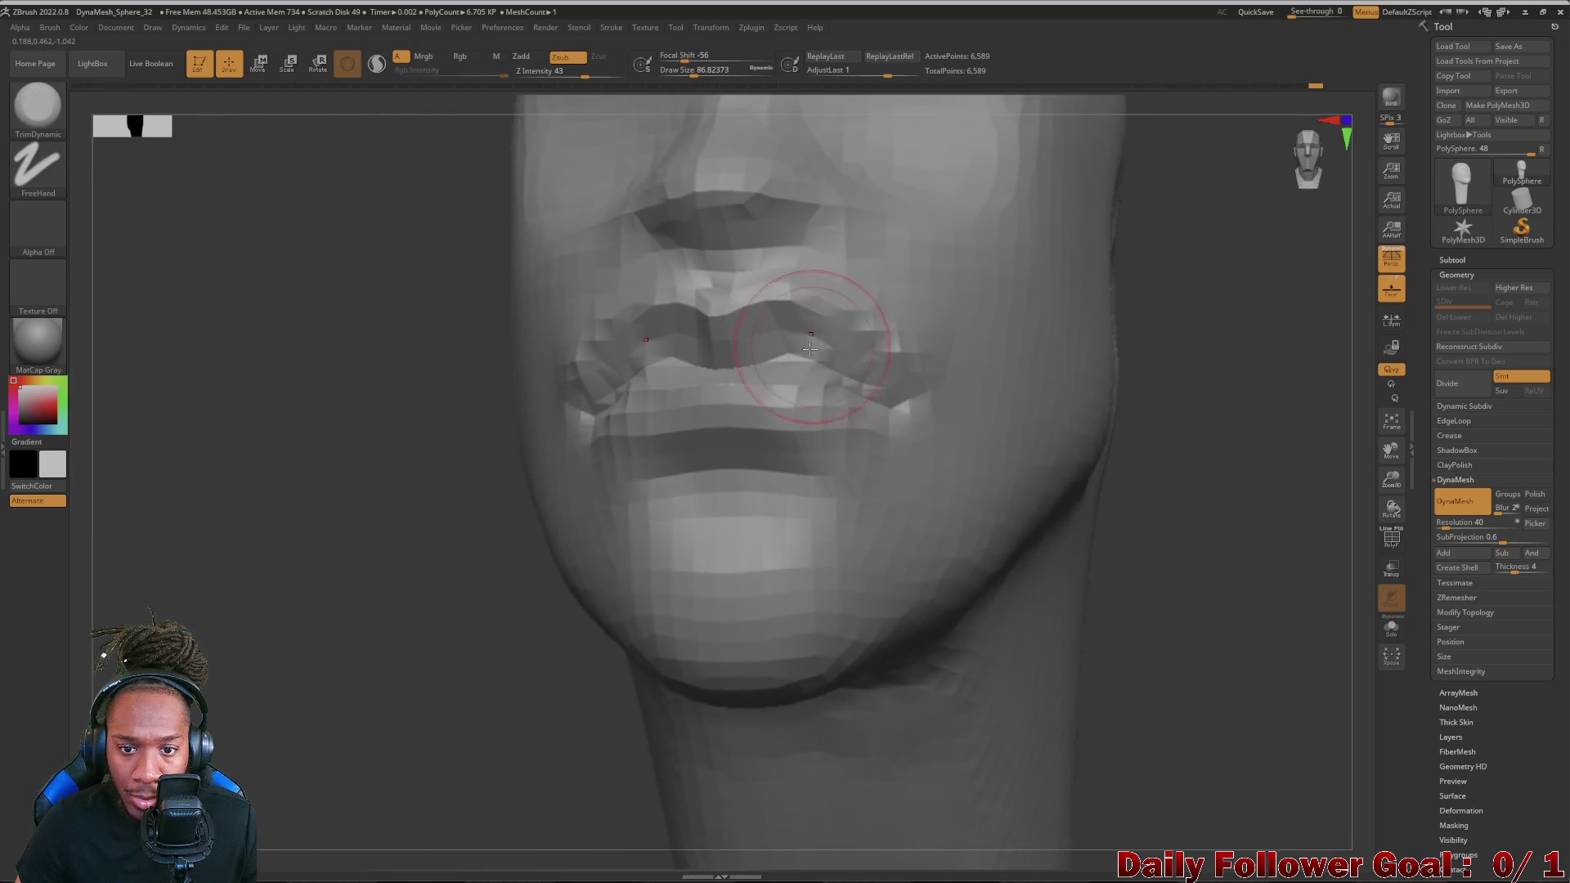
pyautogui.moveTo(785, 332); pyautogui.dragTo(890, 368)
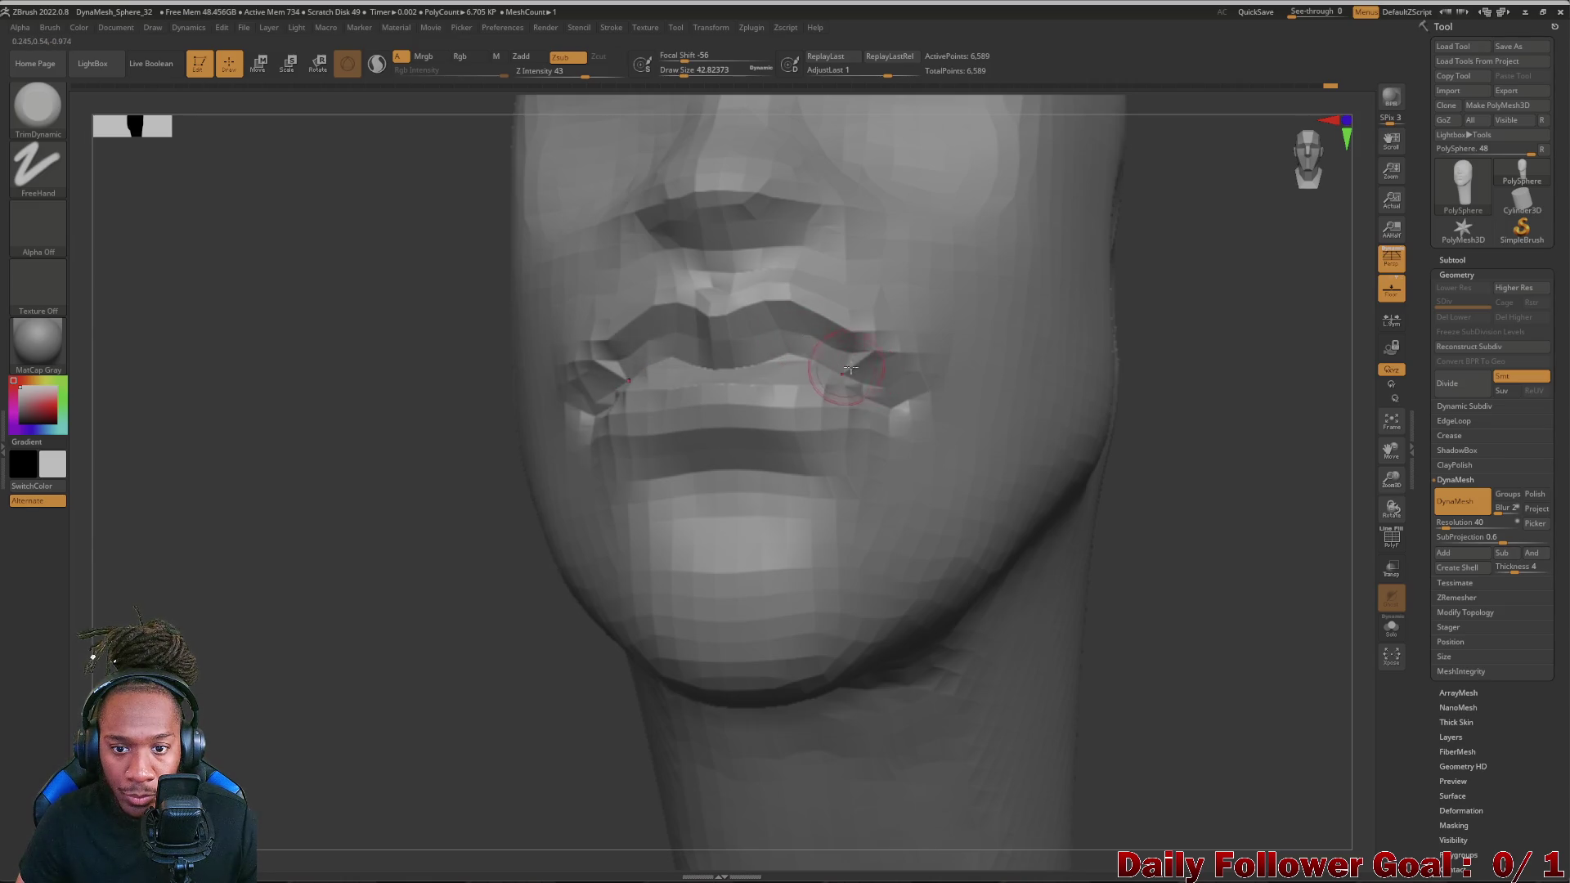
# - Review the lips from below and three-quarter, undo the last lip change, and reopen the brush library
pyautogui.moveTo(1134, 541)
pyautogui.mouseDown(button='right')
pyautogui.moveTo(1056, 583)
pyautogui.moveTo(737, 529)
pyautogui.mouseUp(button='right')
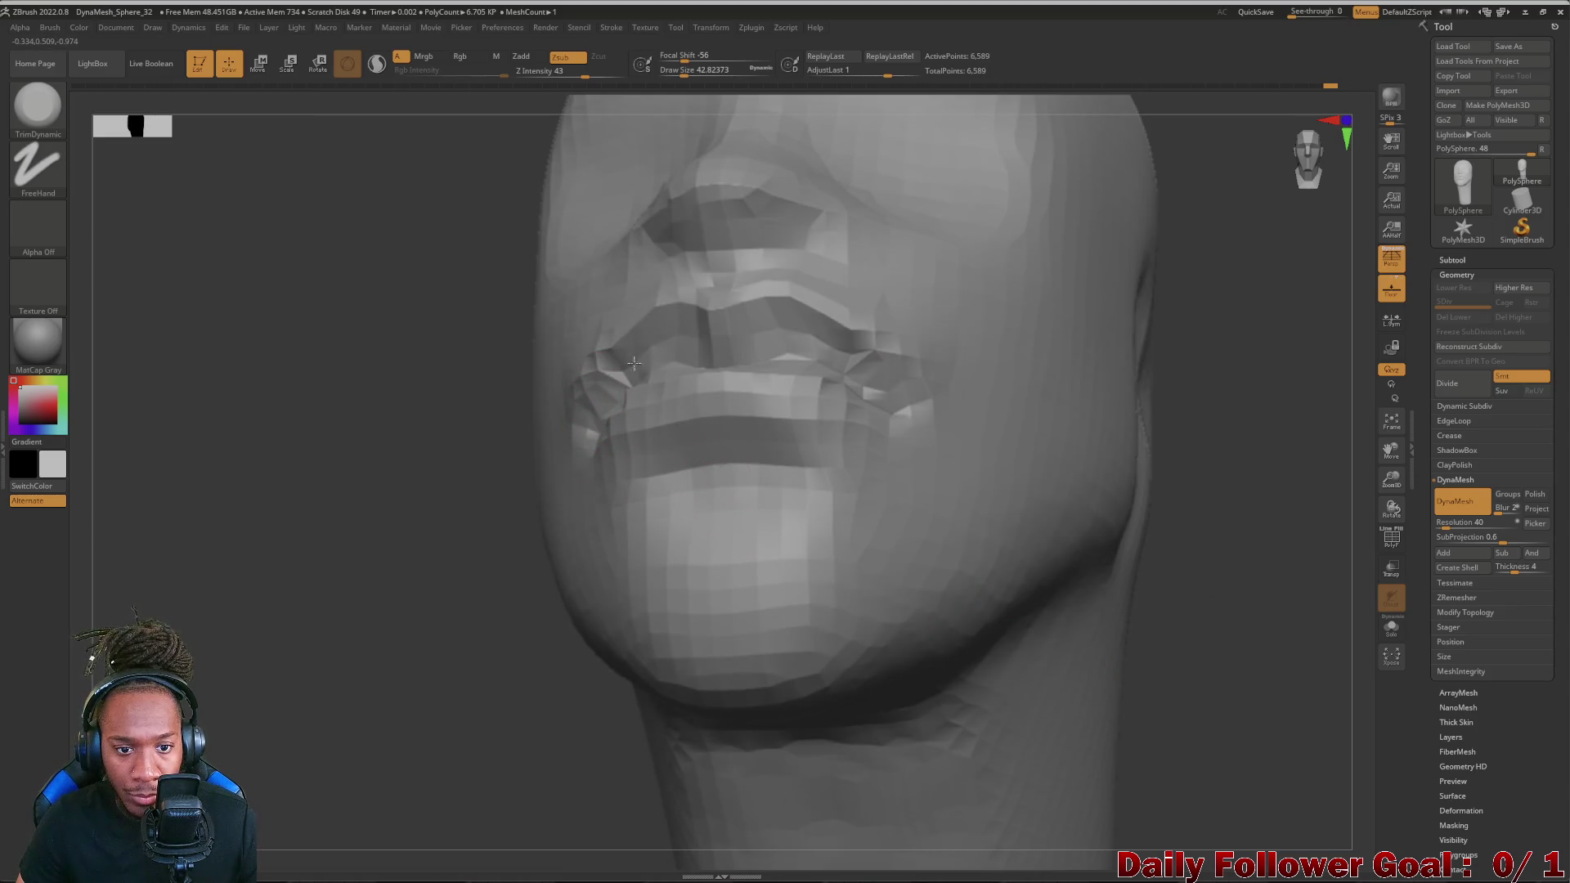
pyautogui.moveTo(325, 490)
pyautogui.mouseDown(button='right')
pyautogui.moveTo(368, 541)
pyautogui.moveTo(552, 491)
pyautogui.moveTo(638, 404)
pyautogui.mouseUp(button='right')
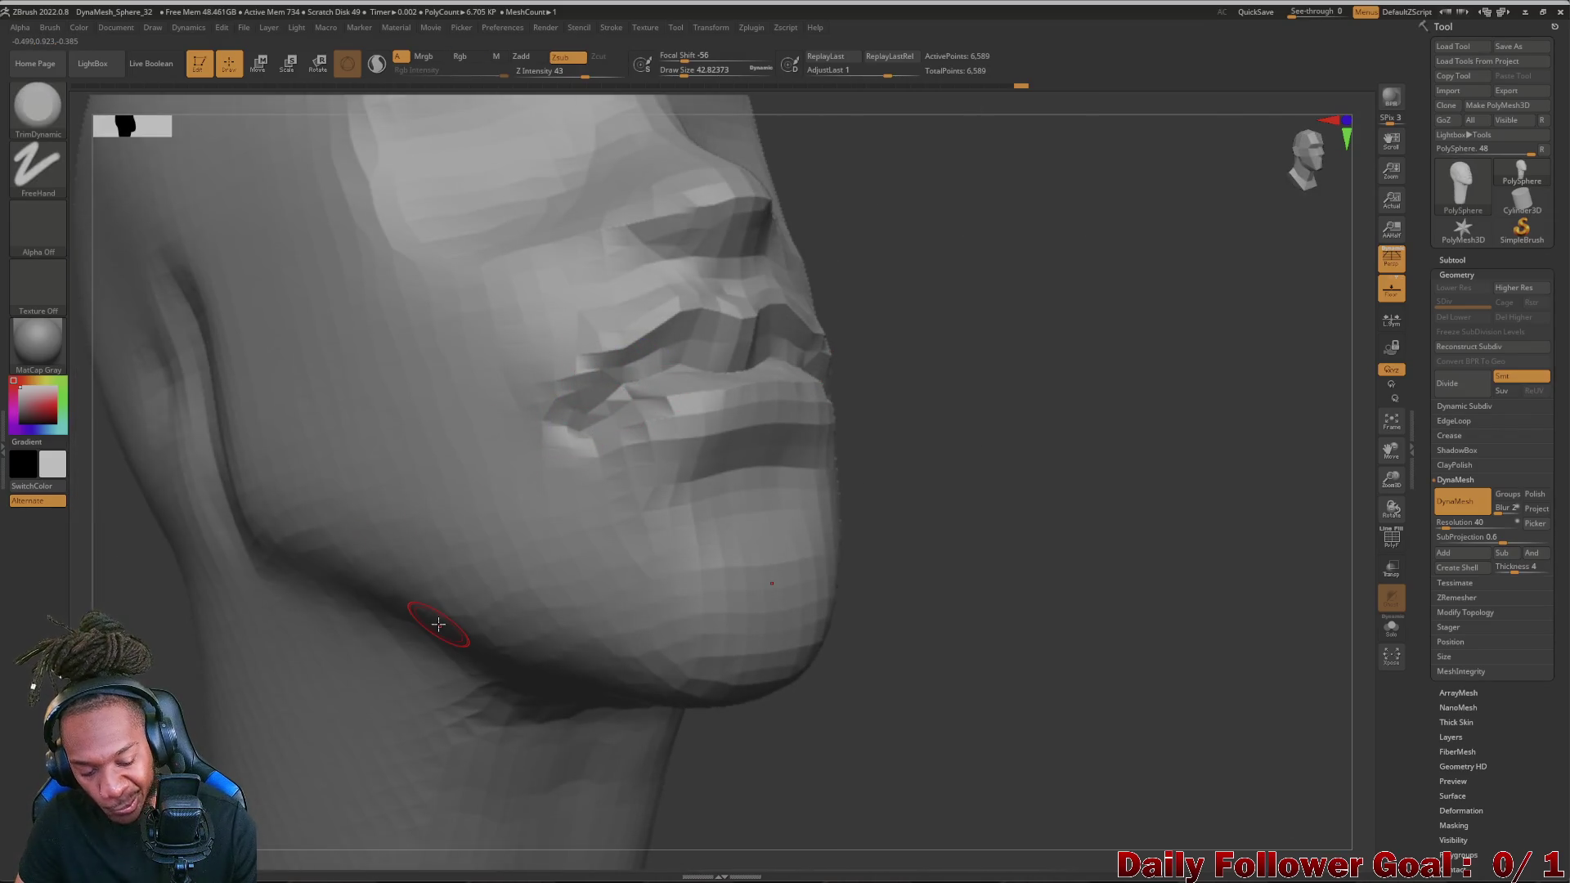
pyautogui.hotkey('ctrl', 'z')
pyautogui.moveTo(1214, 679); pyautogui.dragTo(957, 553, button='right')
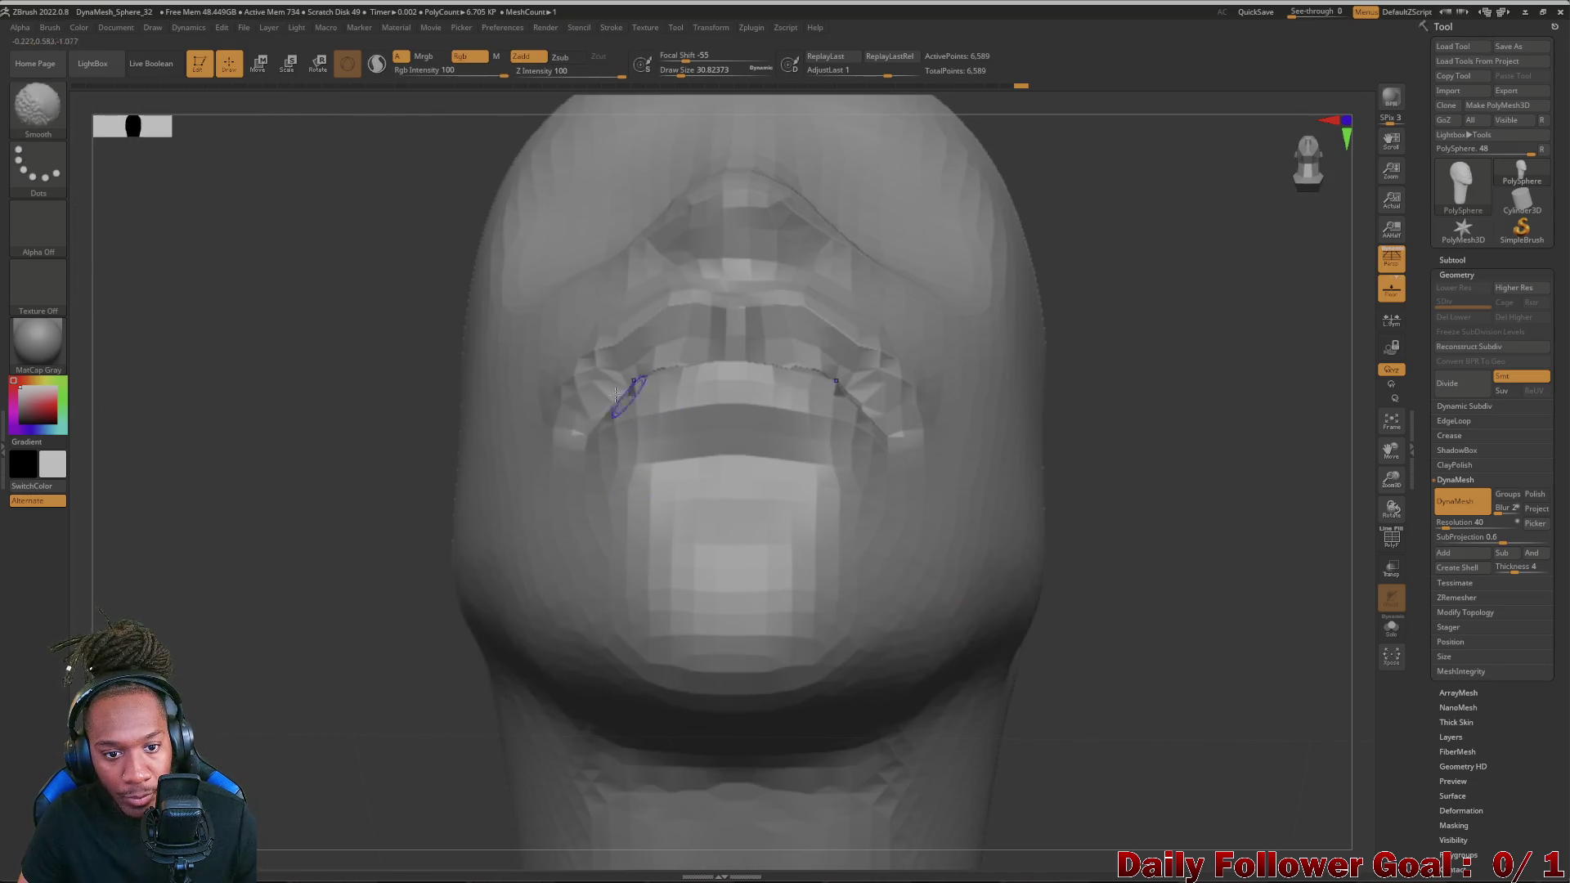
pyautogui.moveTo(497, 568); pyautogui.dragTo(258, 565, button='right')
pyautogui.moveTo(221, 491)
pyautogui.mouseDown(button='right')
pyautogui.moveTo(184, 511)
pyautogui.moveTo(282, 510)
pyautogui.mouseUp(button='right')
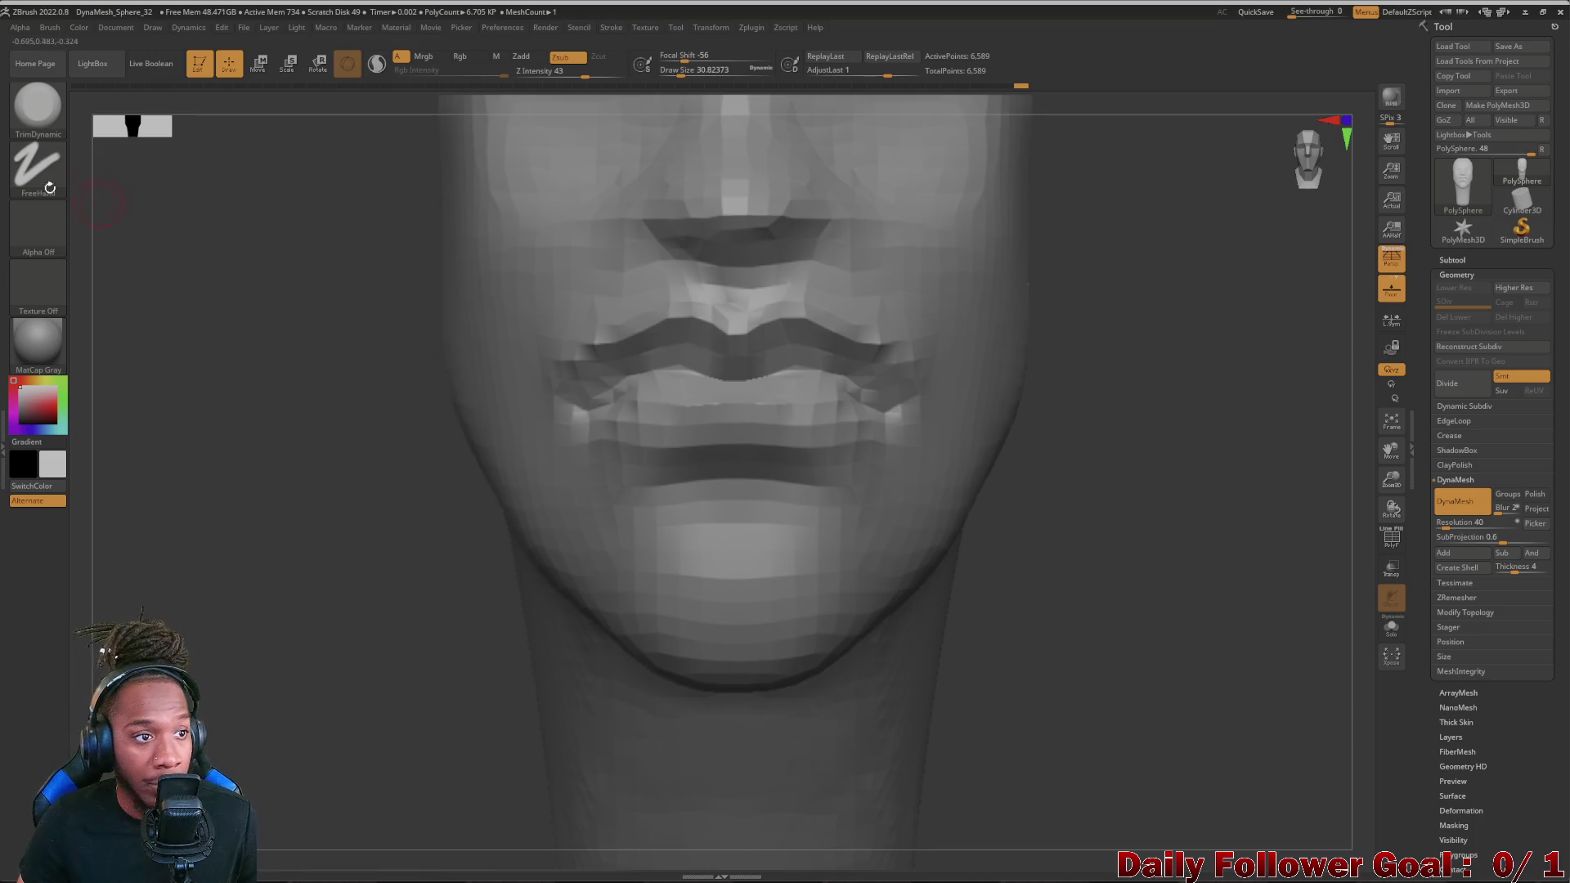
pyautogui.press('space')
pyautogui.click(412, 492)
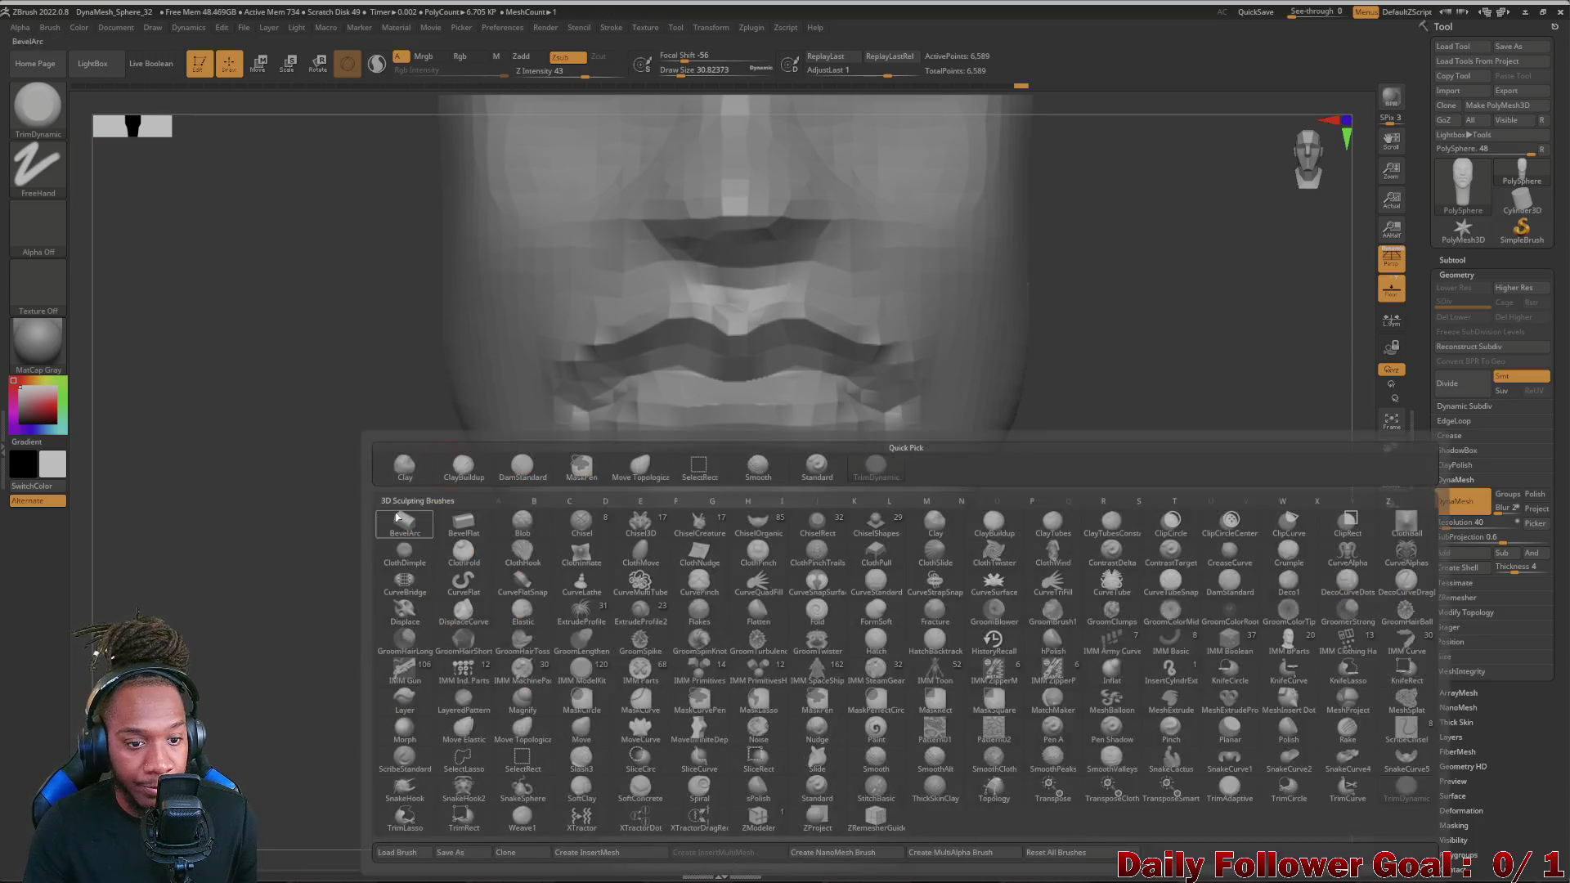
# - Carve a crease into the mouth corner with DamStandard
pyautogui.click(535, 471)
pyautogui.moveTo(356, 545); pyautogui.dragTo(413, 500, button='right')
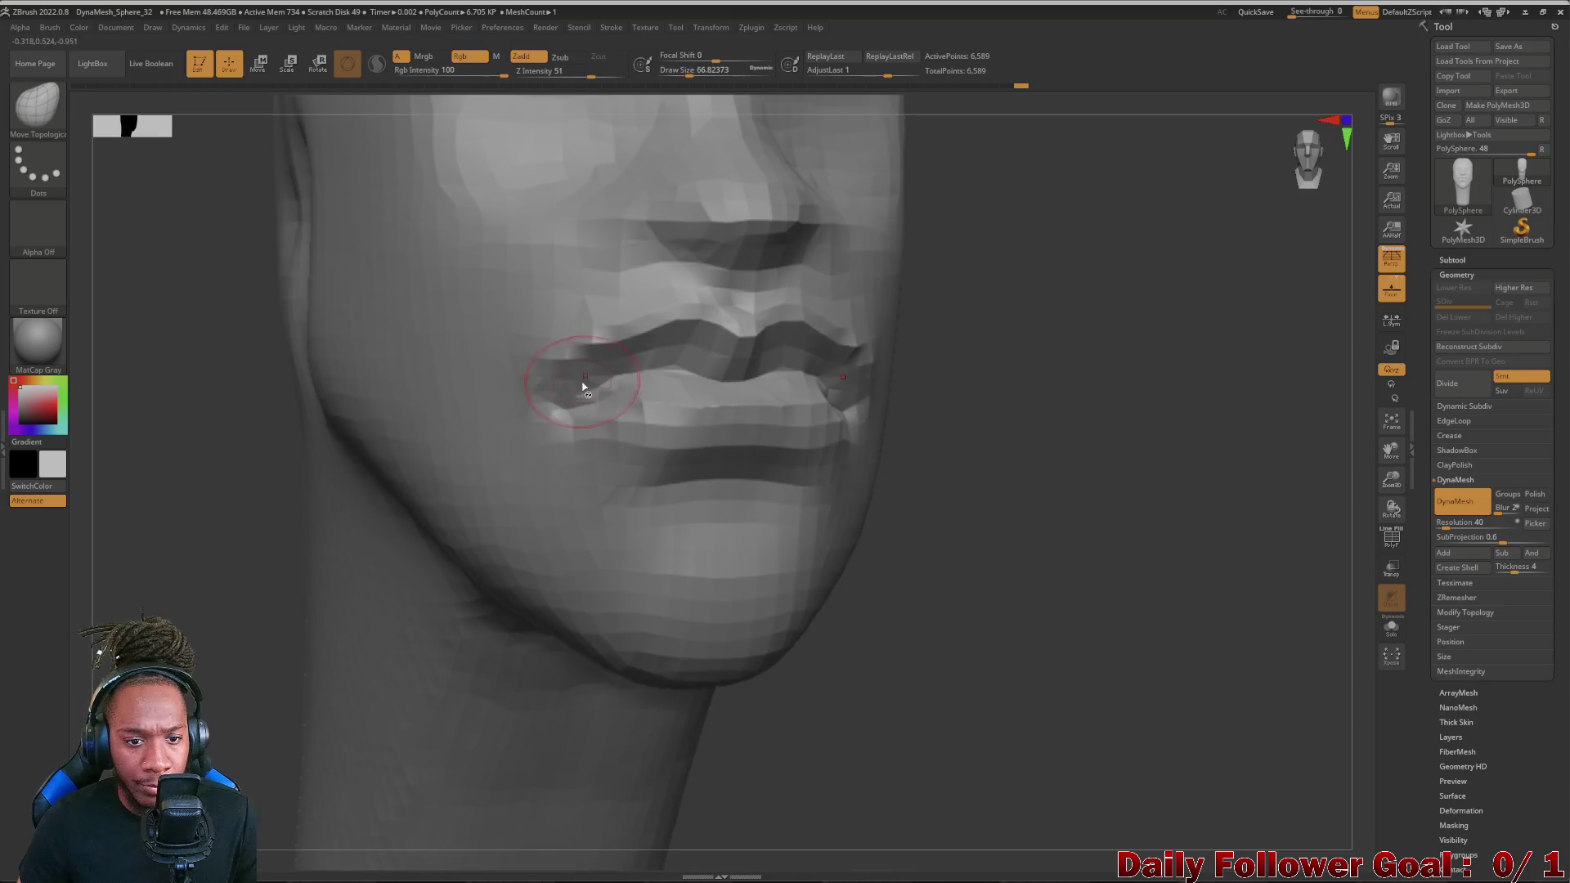
pyautogui.moveTo(554, 379)
pyautogui.mouseDown()
pyautogui.moveTo(577, 399)
pyautogui.moveTo(545, 393)
pyautogui.mouseUp()
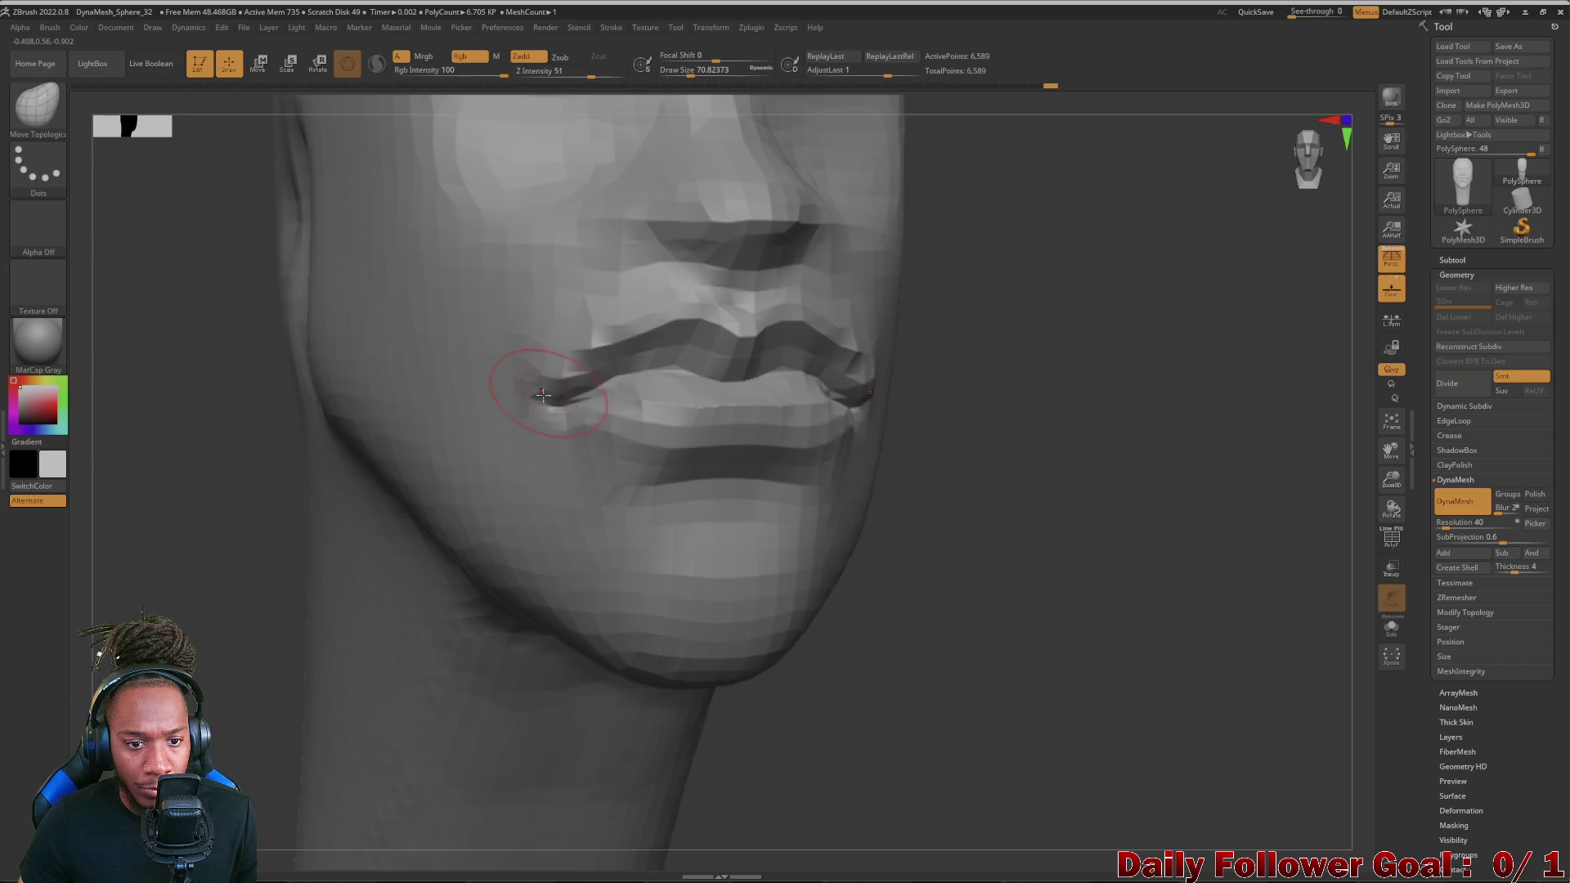
pyautogui.moveTo(258, 579); pyautogui.dragTo(132, 178, button='right')
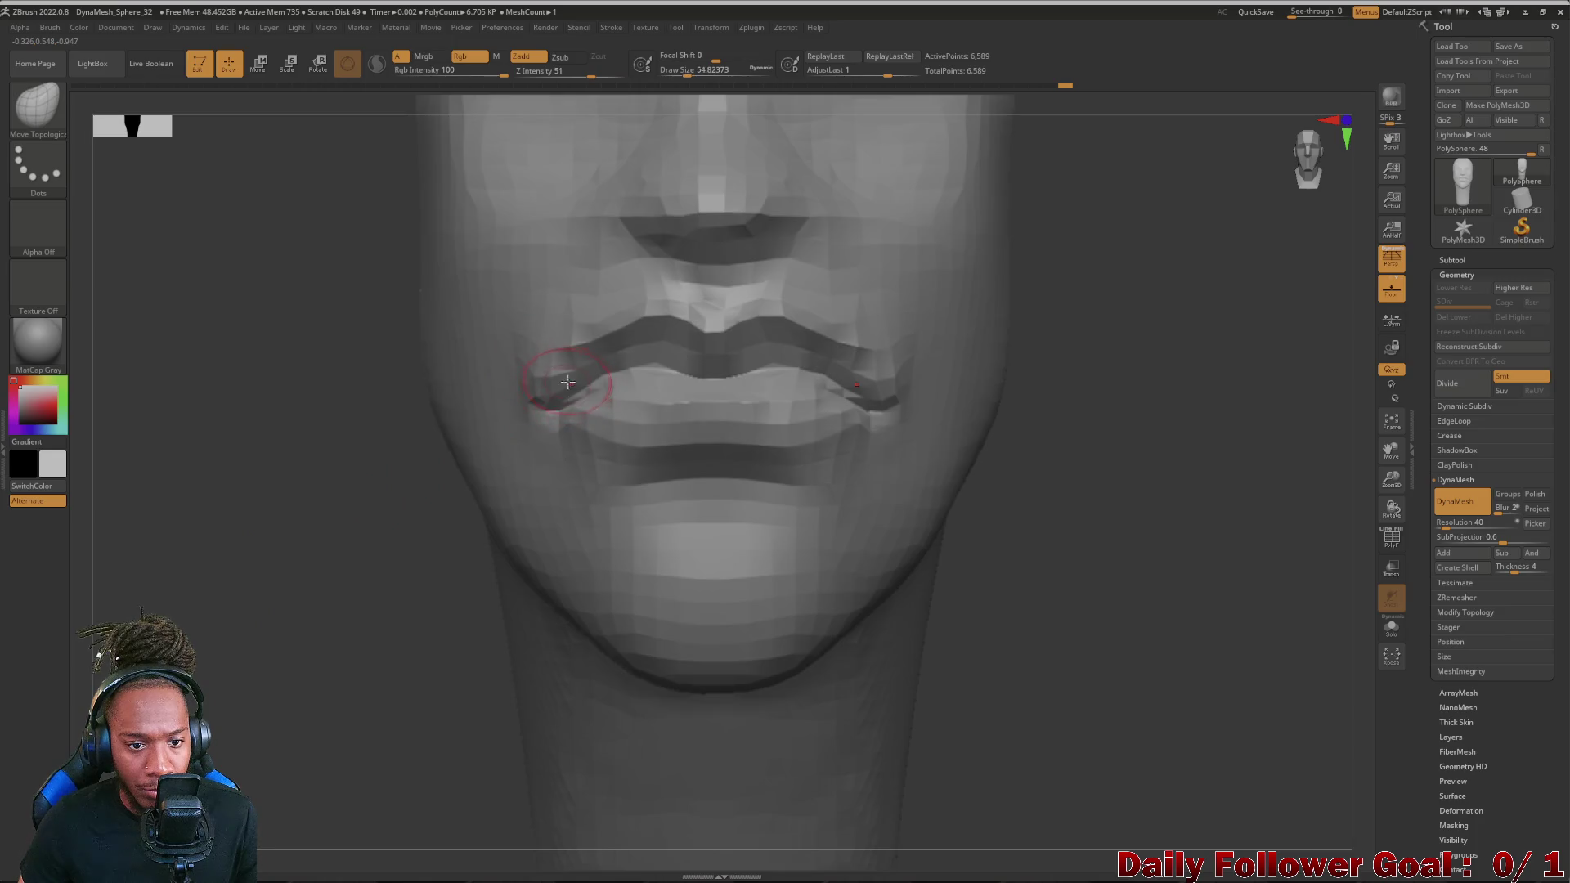
# - Browse the P and S brush lists, dismissing a masking notice, and settle on the Pinch brush
pyautogui.click(37, 108)
pyautogui.press('p')
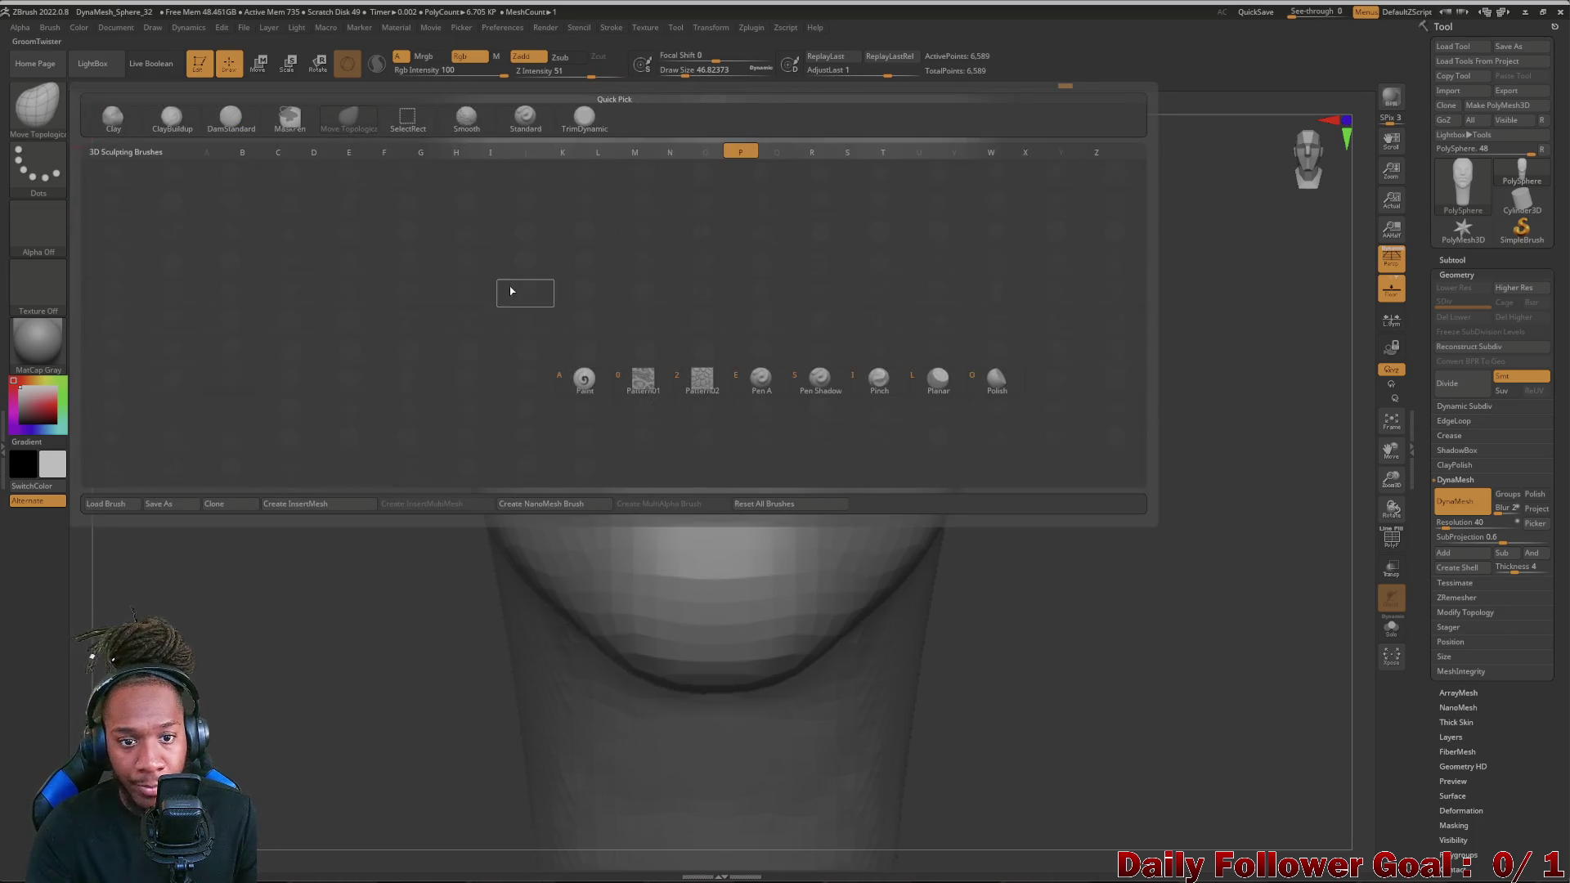
pyautogui.click(938, 380)
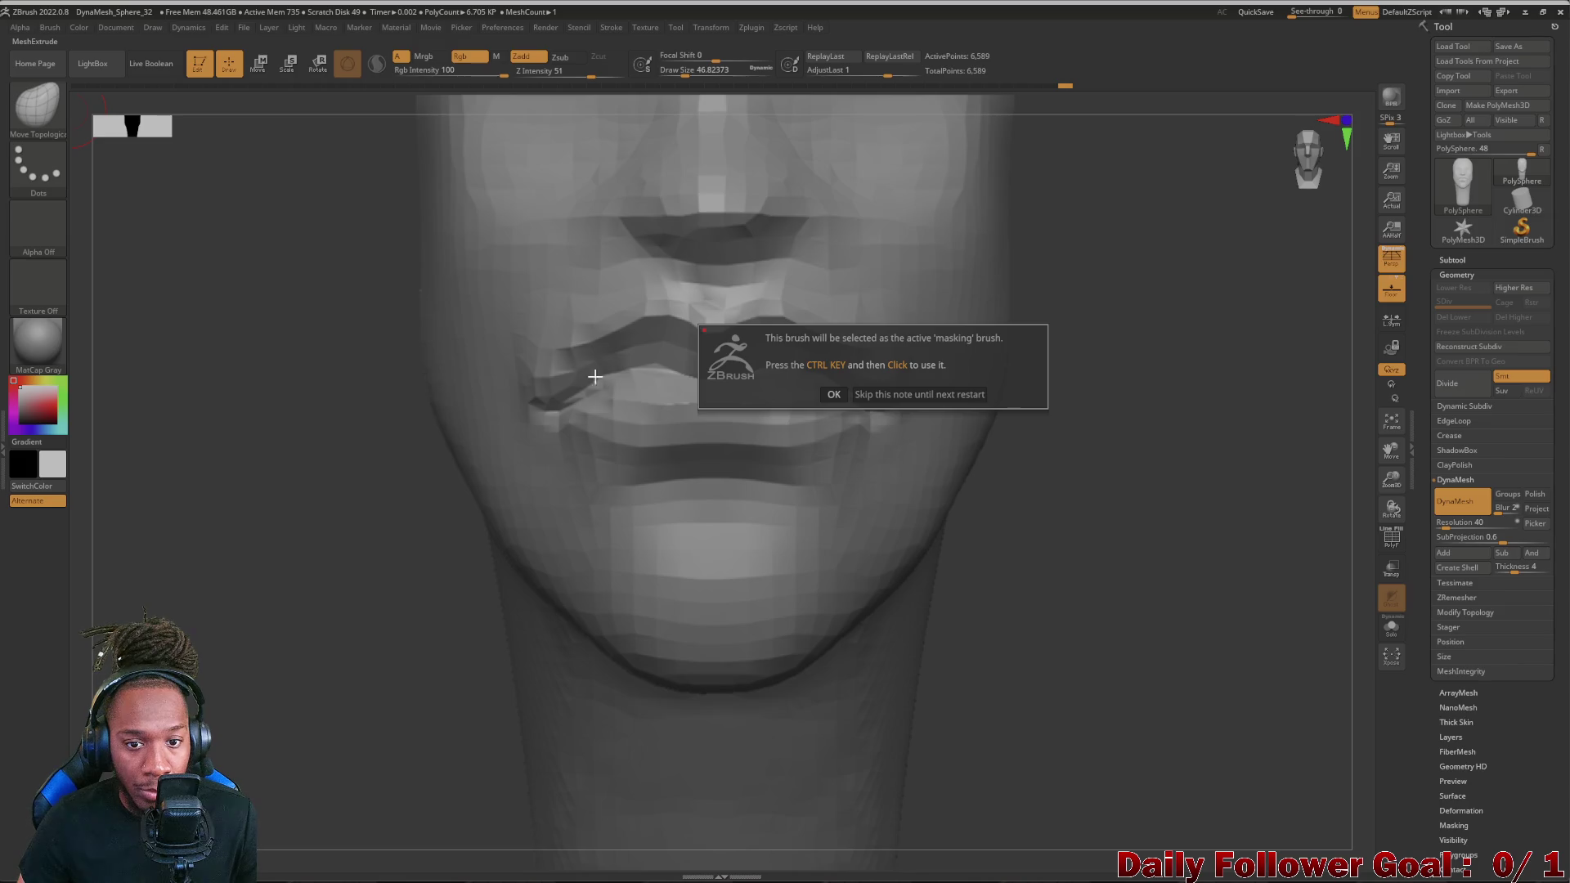
pyautogui.click(836, 394)
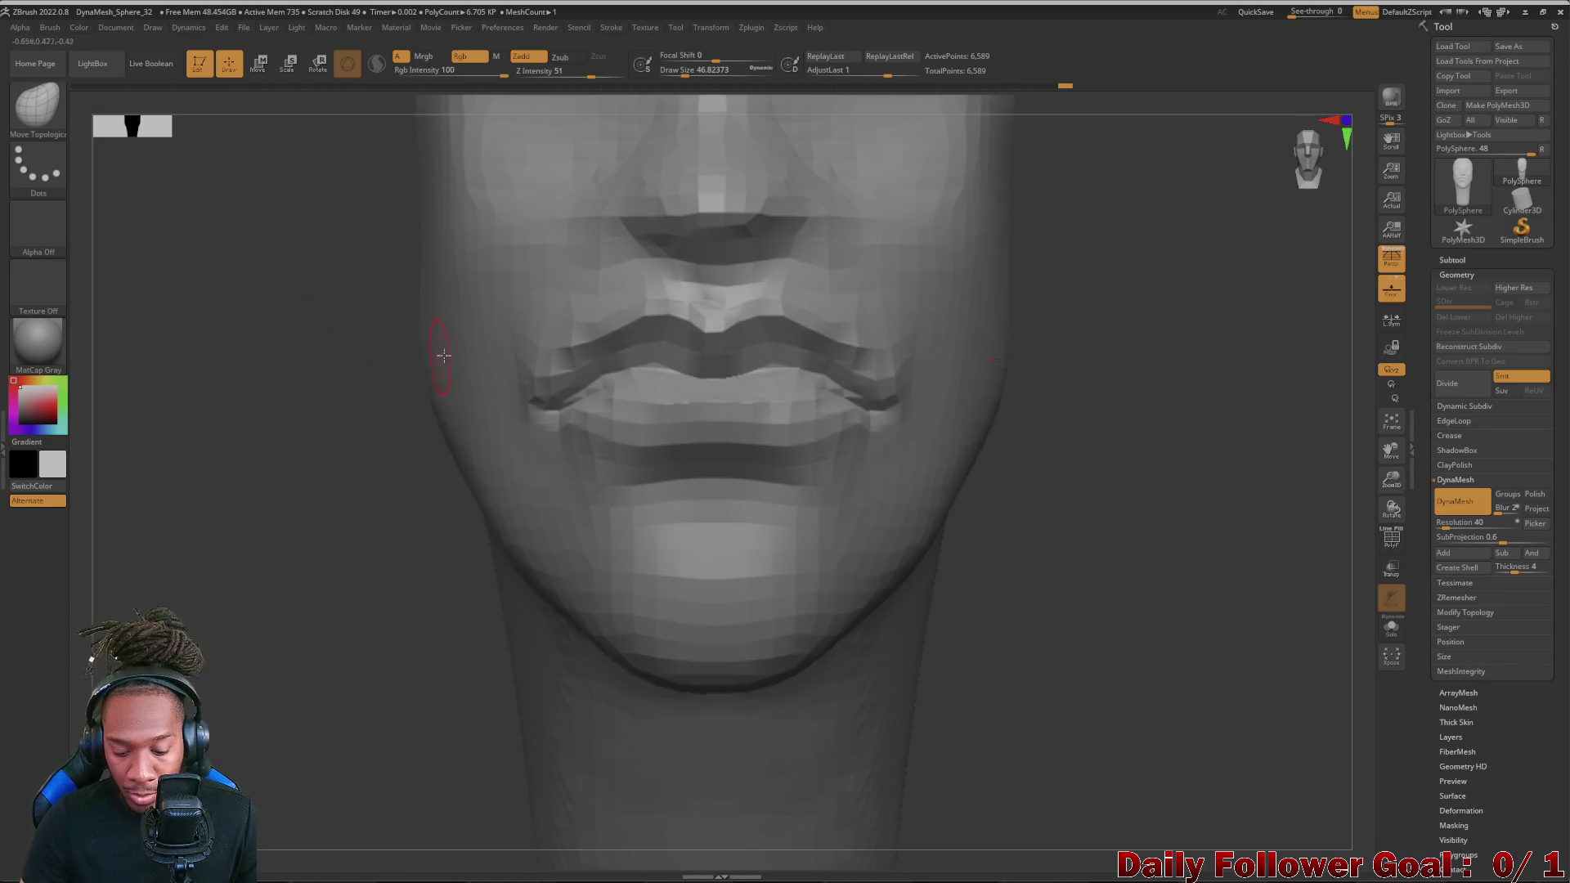
pyautogui.press('space')
pyautogui.click(410, 399)
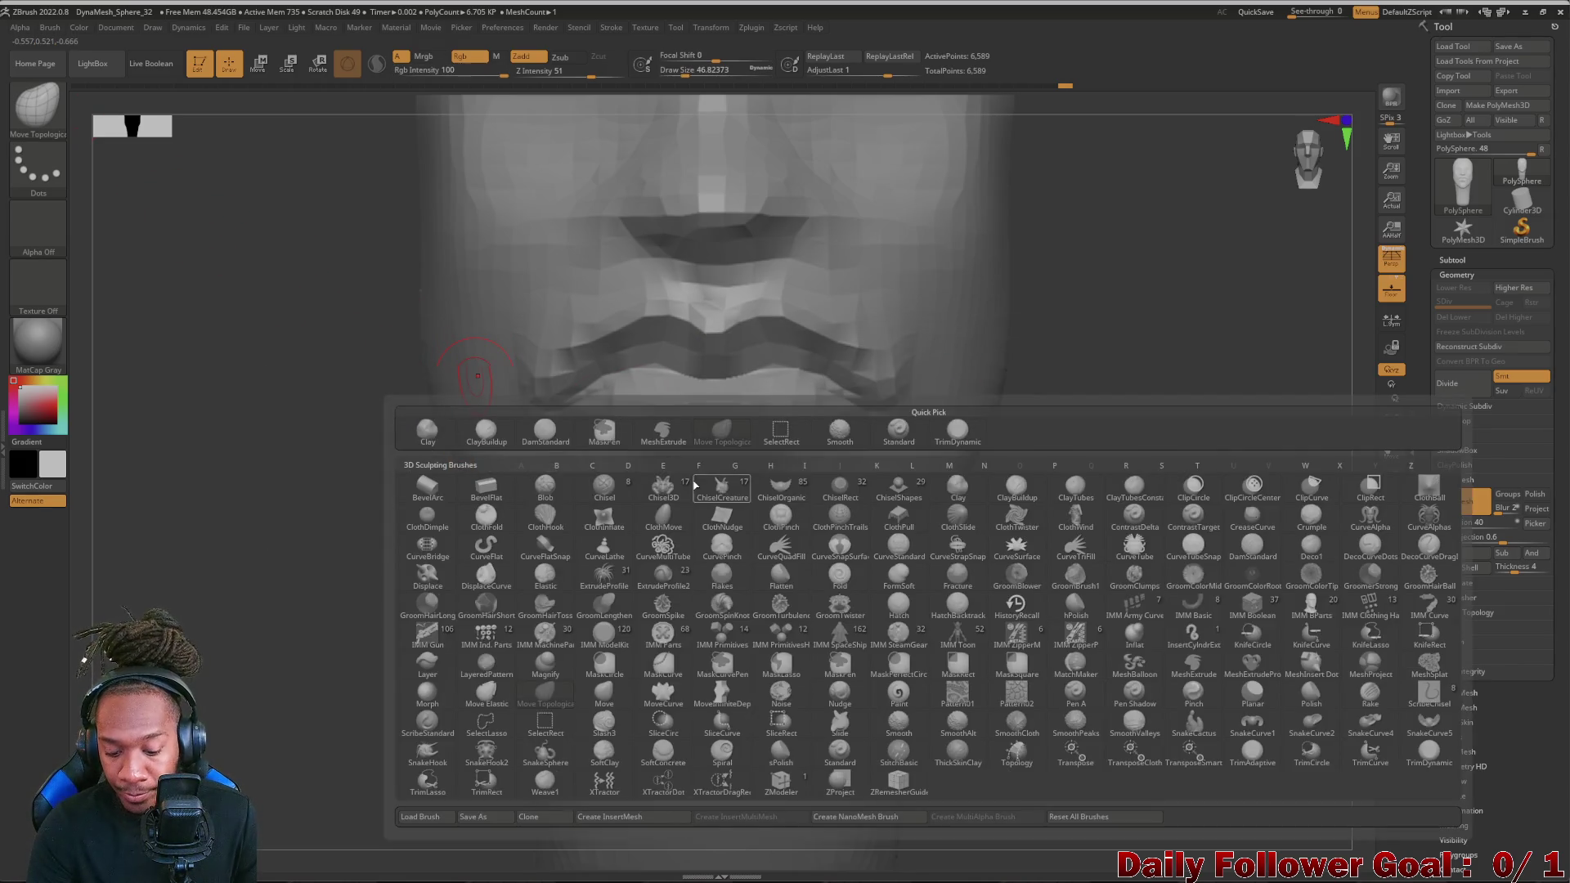
pyautogui.press('s')
pyautogui.click(1197, 694)
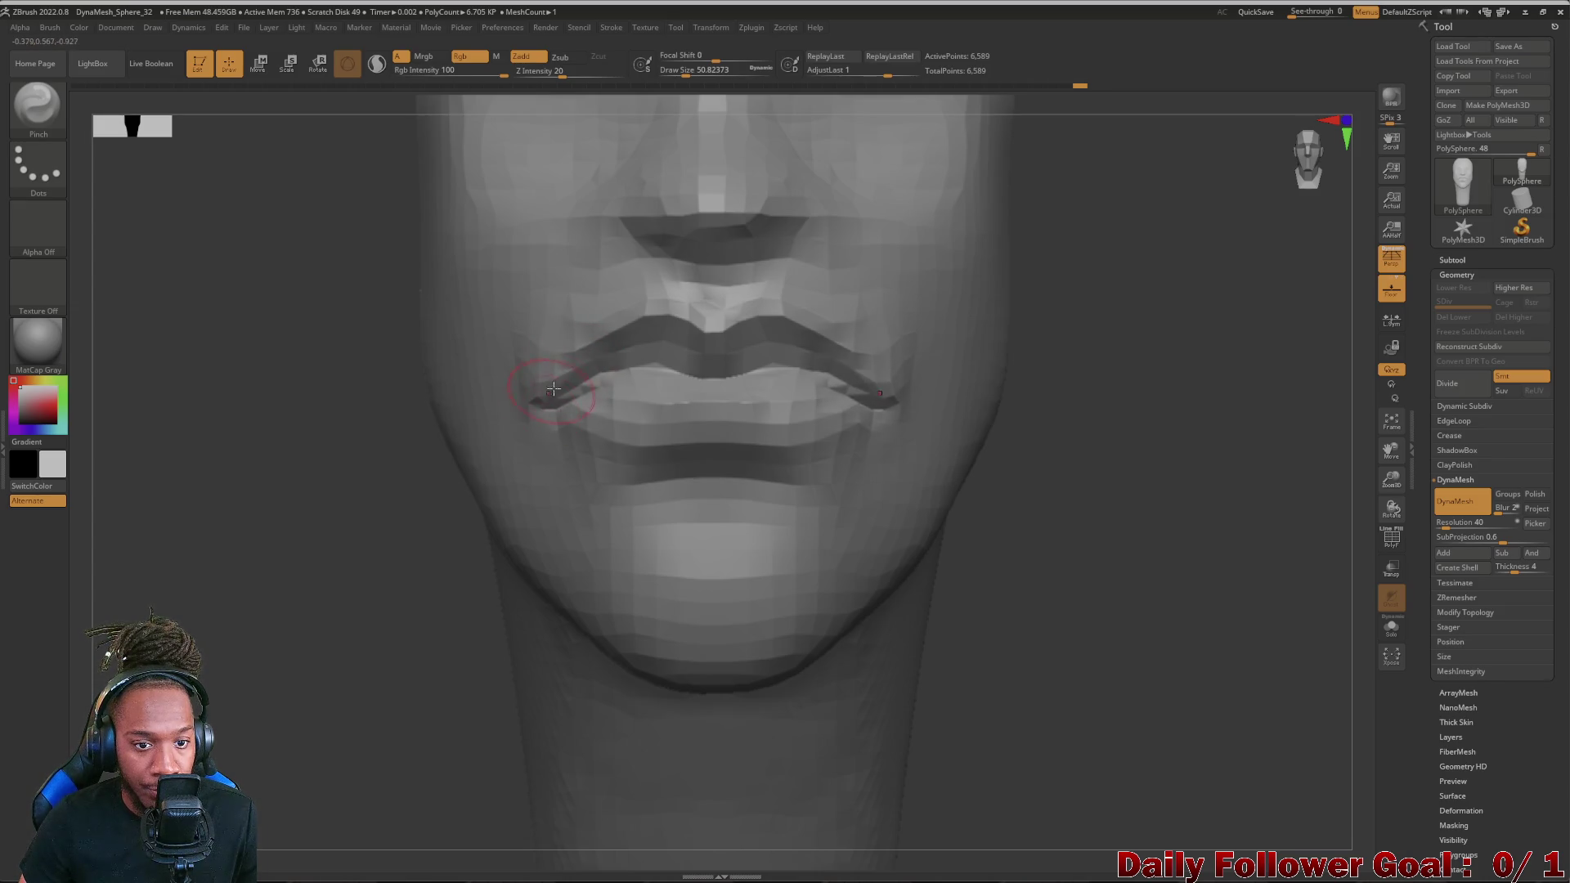
# - Pinch the mouth-corner creases tighter and check the whole face
pyautogui.moveTo(513, 444)
pyautogui.mouseDown(button='right')
pyautogui.moveTo(246, 527)
pyautogui.moveTo(295, 554)
pyautogui.moveTo(209, 515)
pyautogui.moveTo(136, 521)
pyautogui.mouseUp(button='right')
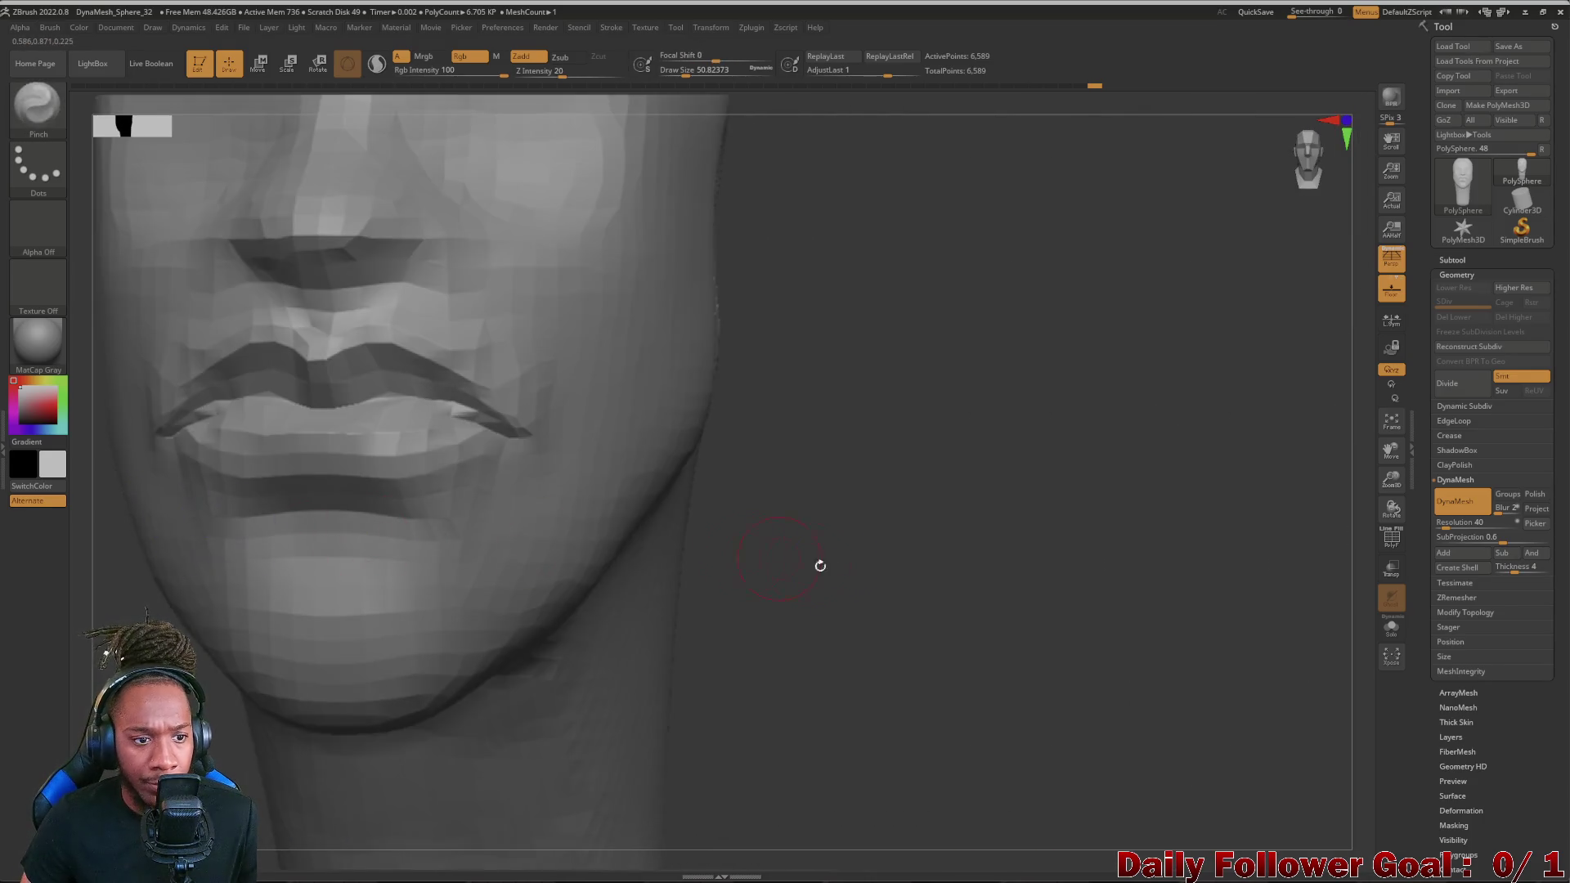
pyautogui.moveTo(797, 528); pyautogui.dragTo(847, 590, button='right')
pyautogui.moveTo(847, 492)
pyautogui.mouseDown(button='right')
pyautogui.moveTo(1066, 522)
pyautogui.moveTo(577, 687)
pyautogui.moveTo(540, 675)
pyautogui.moveTo(553, 614)
pyautogui.moveTo(540, 705)
pyautogui.moveTo(515, 712)
pyautogui.moveTo(756, 698)
pyautogui.moveTo(798, 718)
pyautogui.moveTo(810, 687)
pyautogui.moveTo(736, 638)
pyautogui.mouseUp(button='right')
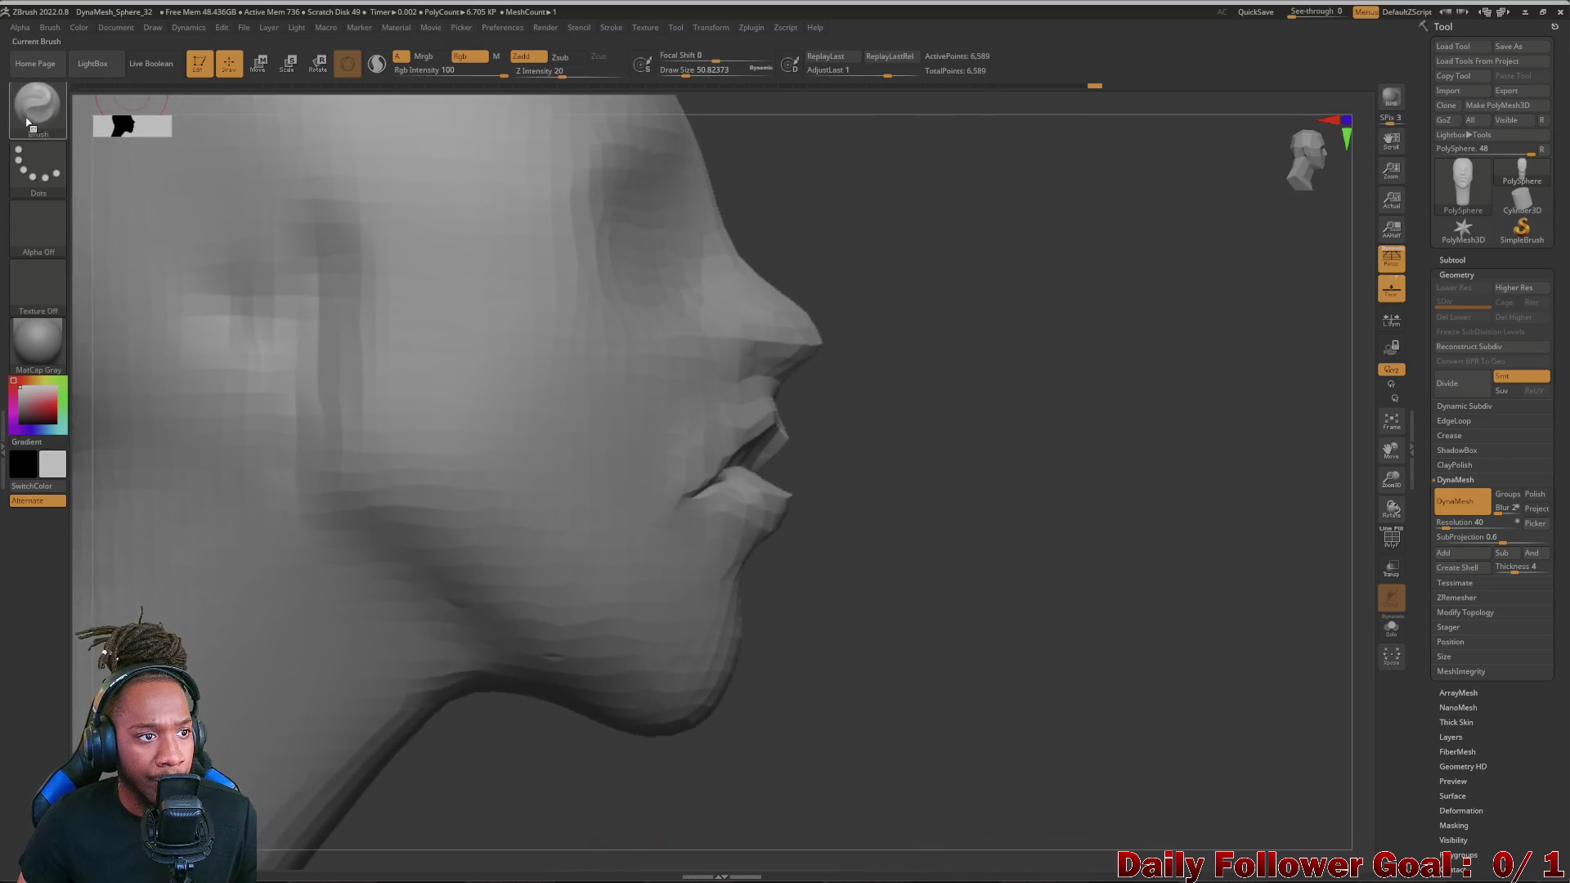
# - Select Move Topological and inspect the head from side to side in profile
pyautogui.click(37, 108)
pyautogui.click(512, 242)
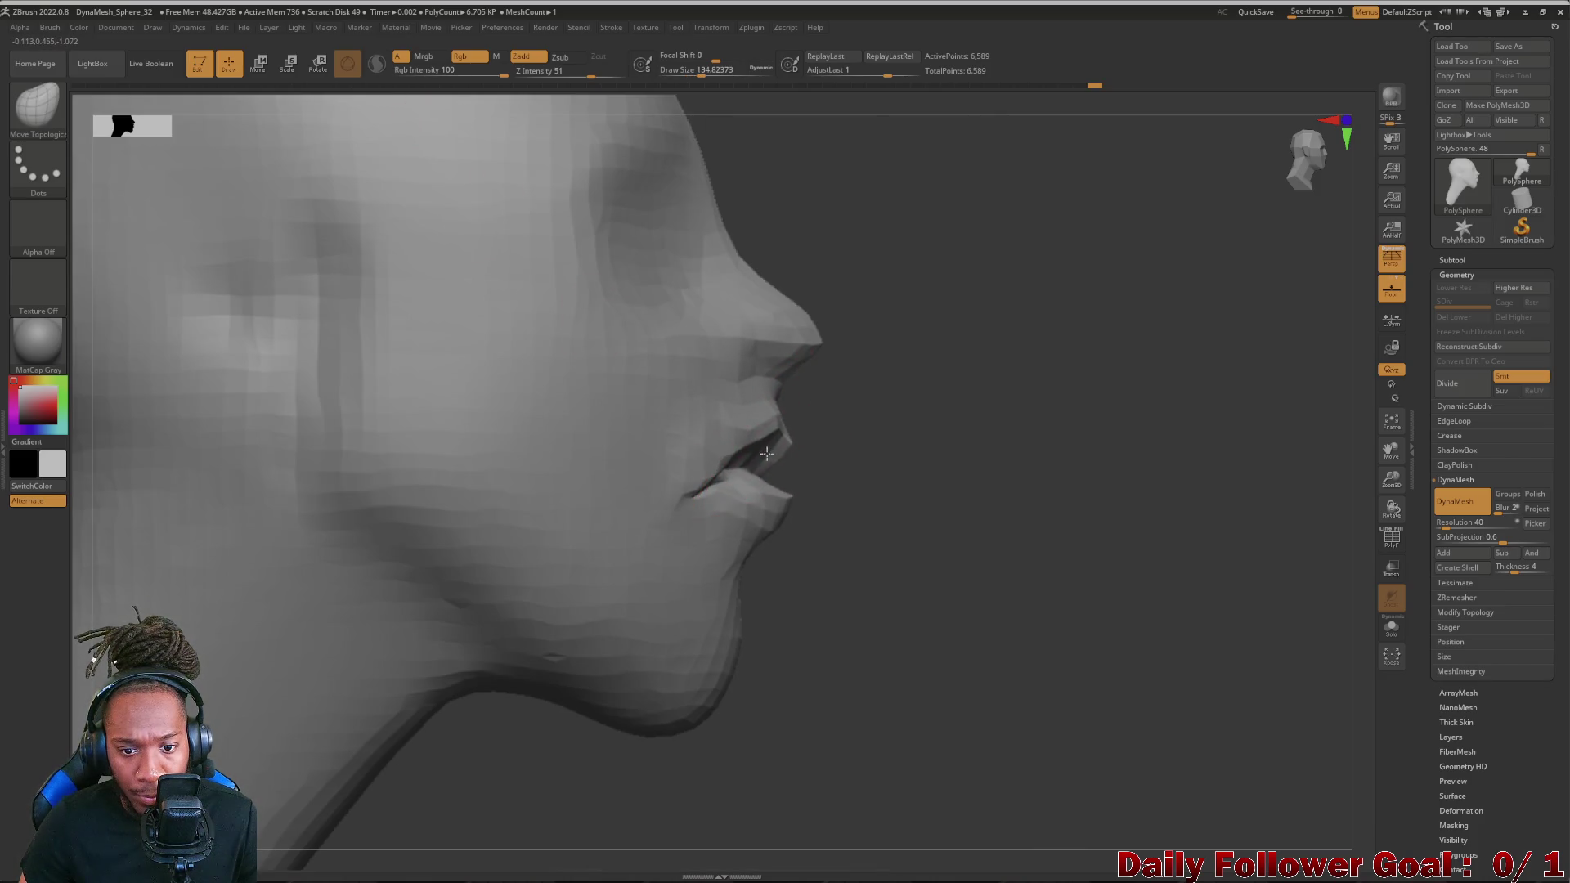
pyautogui.moveTo(852, 483)
pyautogui.mouseDown(button='right')
pyautogui.moveTo(271, 553)
pyautogui.moveTo(224, 602)
pyautogui.moveTo(282, 577)
pyautogui.moveTo(258, 589)
pyautogui.moveTo(265, 617)
pyautogui.mouseUp(button='right')
pyautogui.moveTo(259, 659)
pyautogui.mouseDown()
pyautogui.moveTo(514, 755)
pyautogui.moveTo(184, 614)
pyautogui.mouseUp()
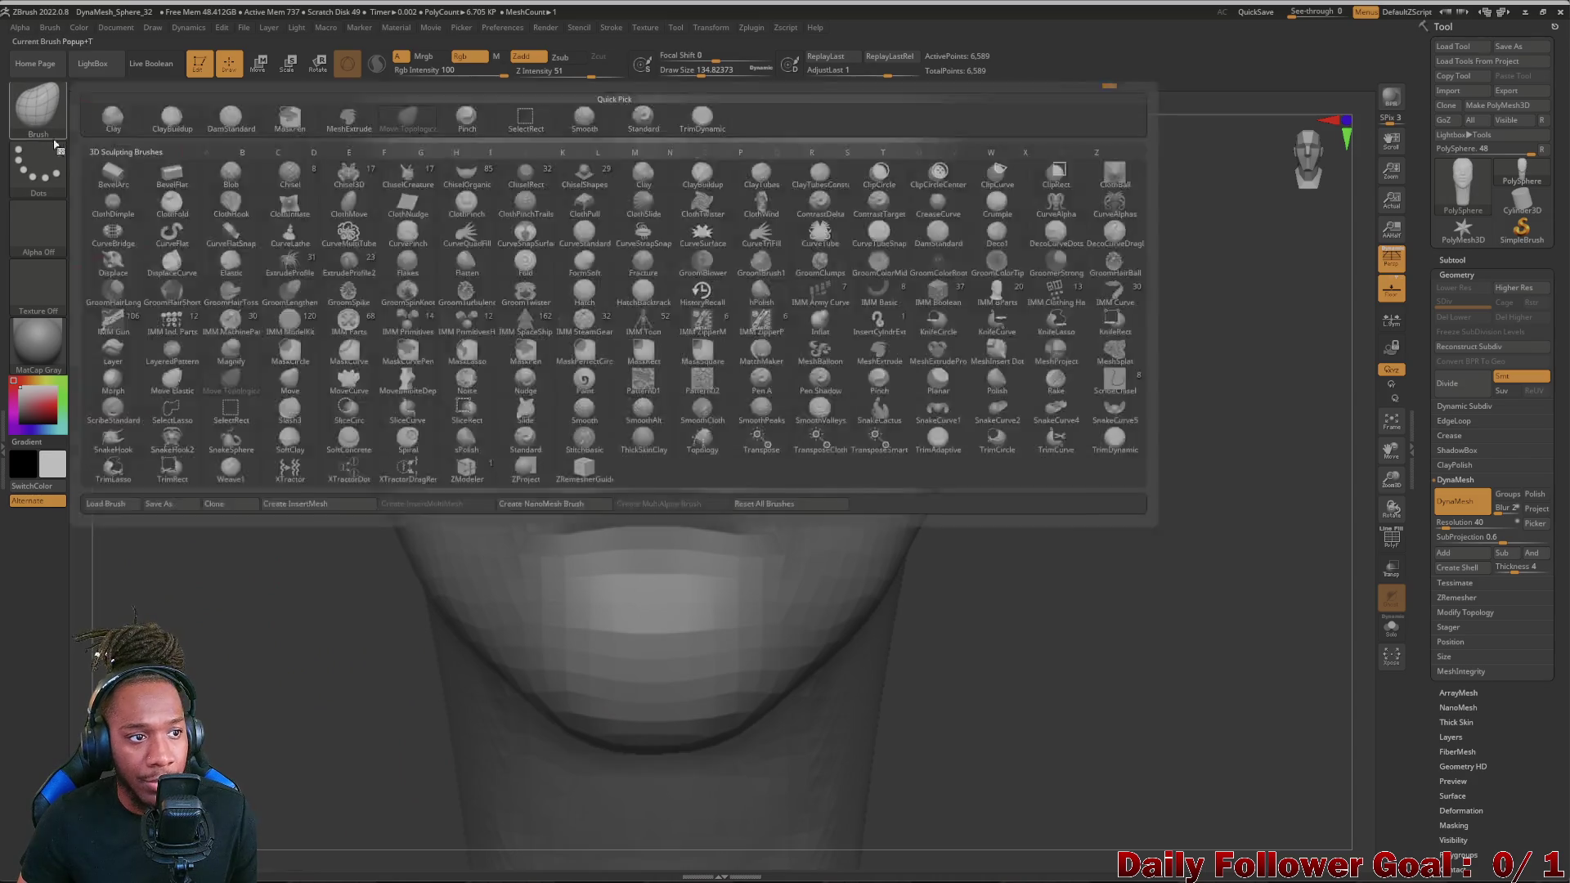
# - Browse the masking brushes, pass over MaskPen, choose MaskLasso and accept the masking notice
pyautogui.press('b')
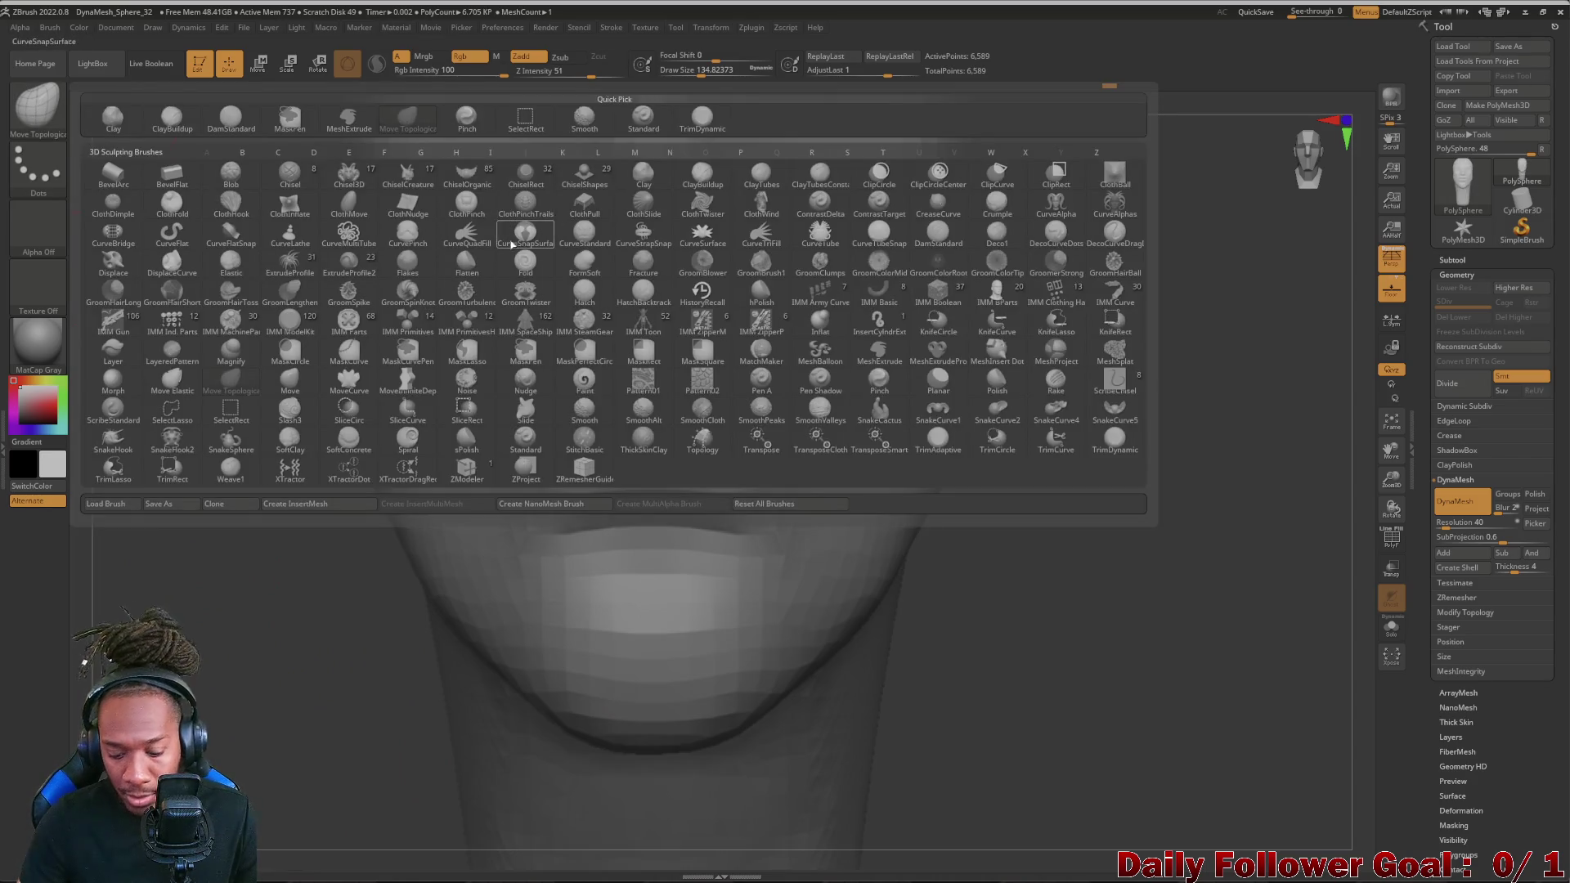
pyautogui.press('m')
pyautogui.click(290, 120)
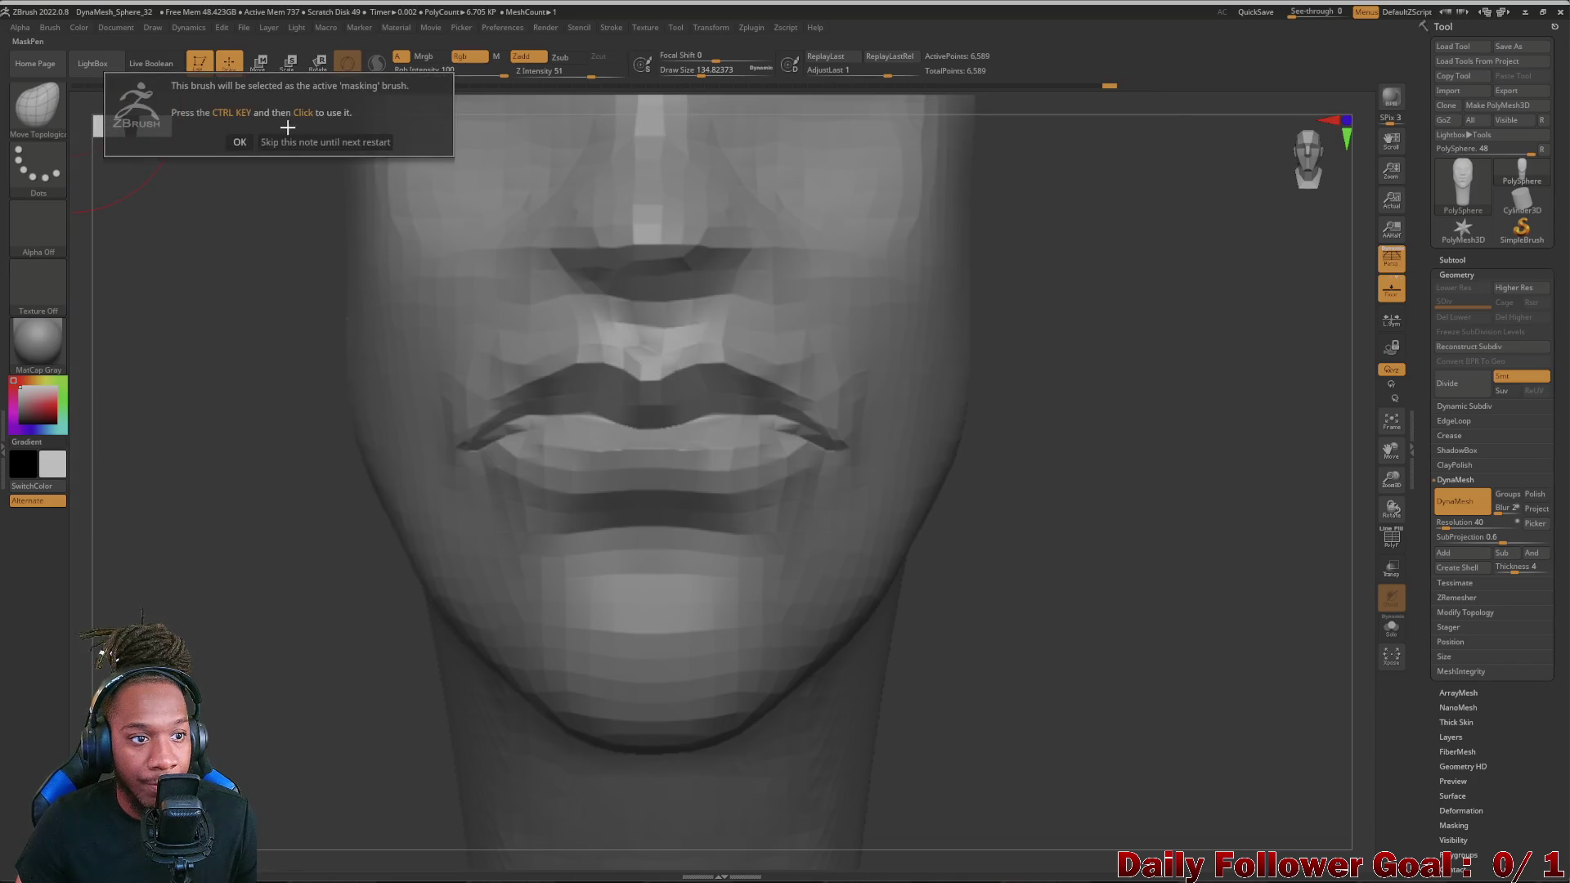
pyautogui.click(238, 143)
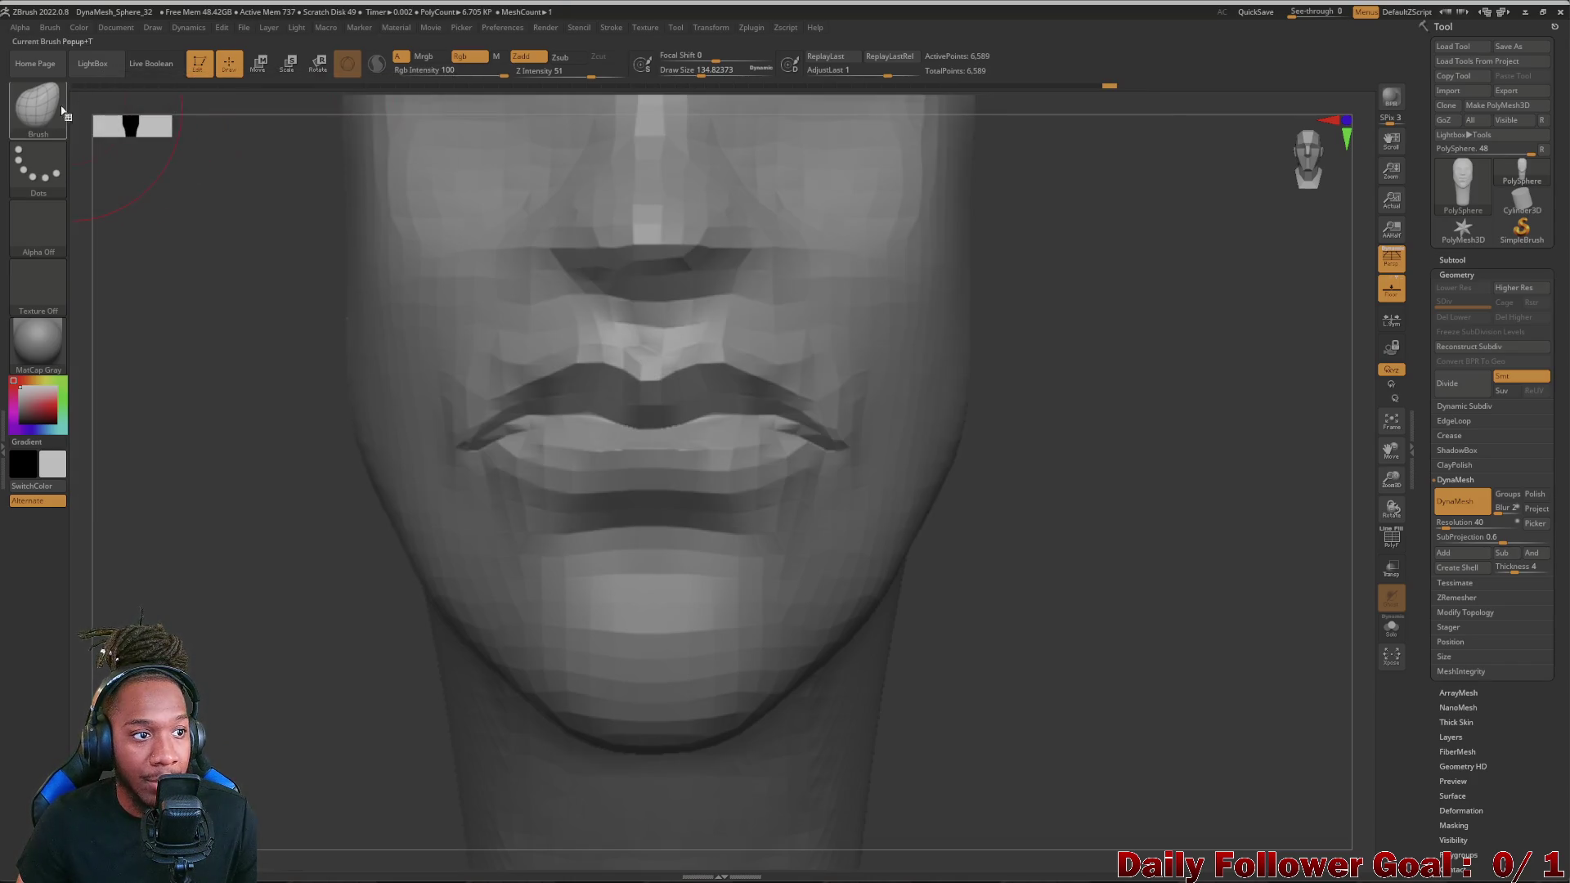
pyautogui.press('b')
pyautogui.press('l')
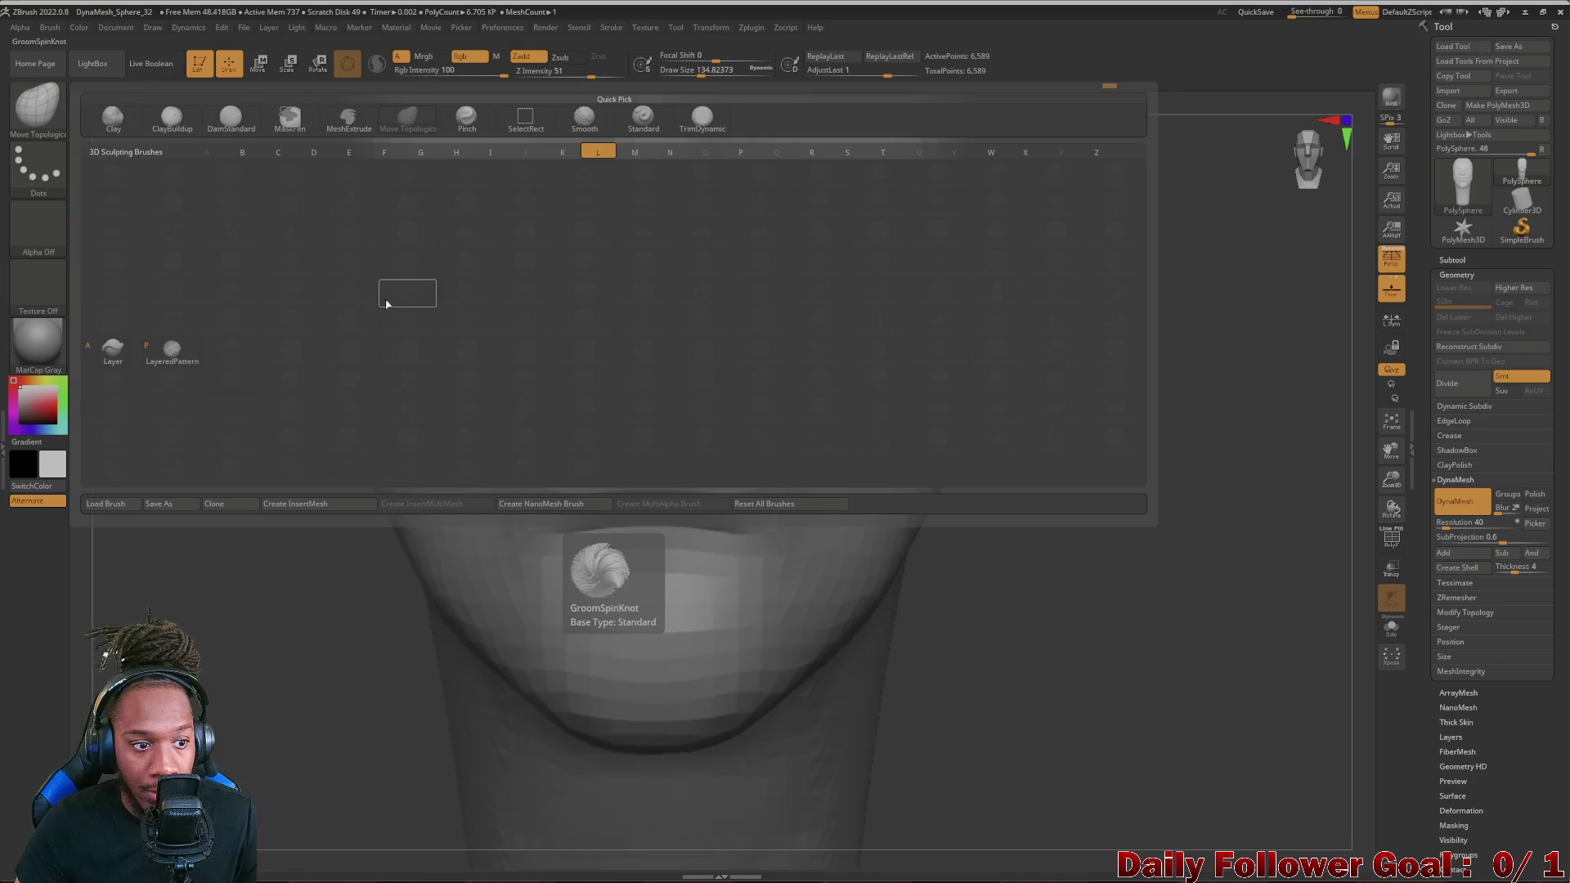
pyautogui.press('m')
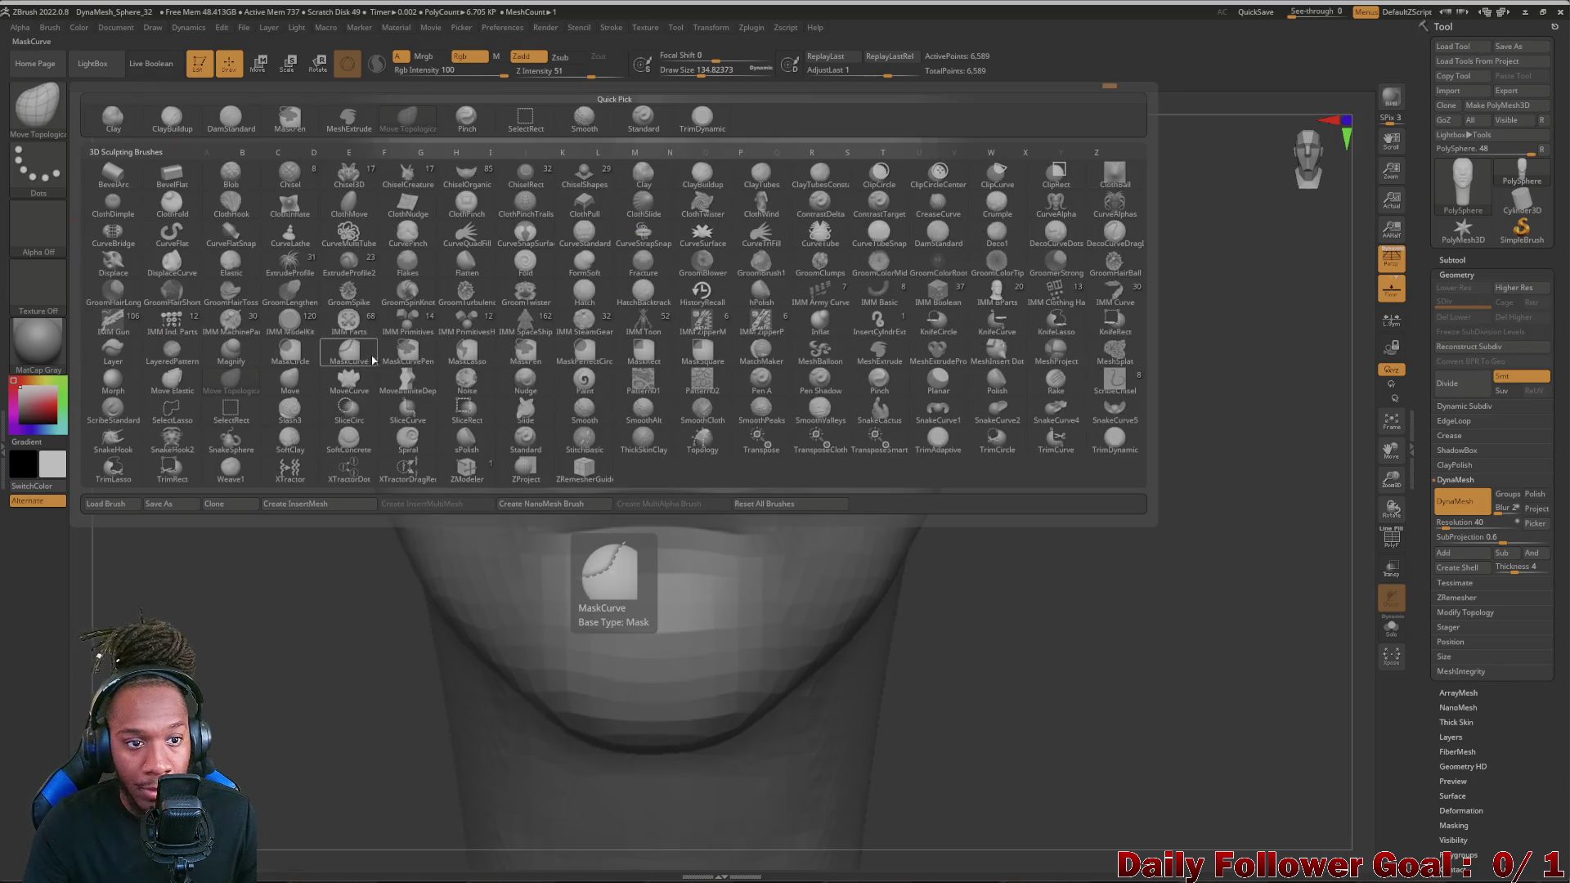
pyautogui.press('m')
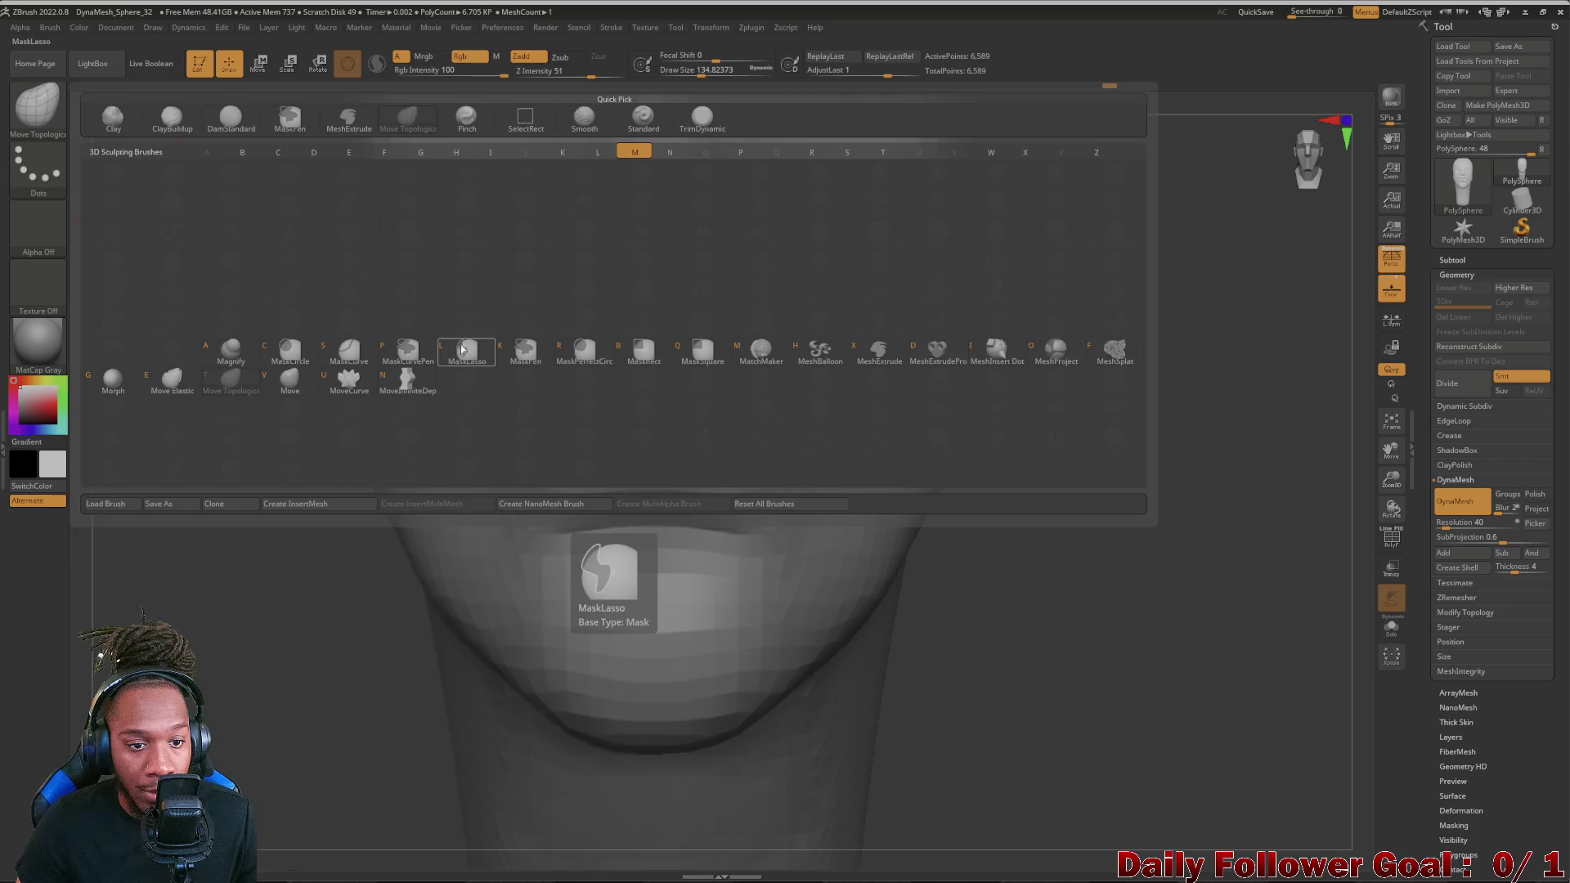
pyautogui.press('l')
pyautogui.click(422, 369)
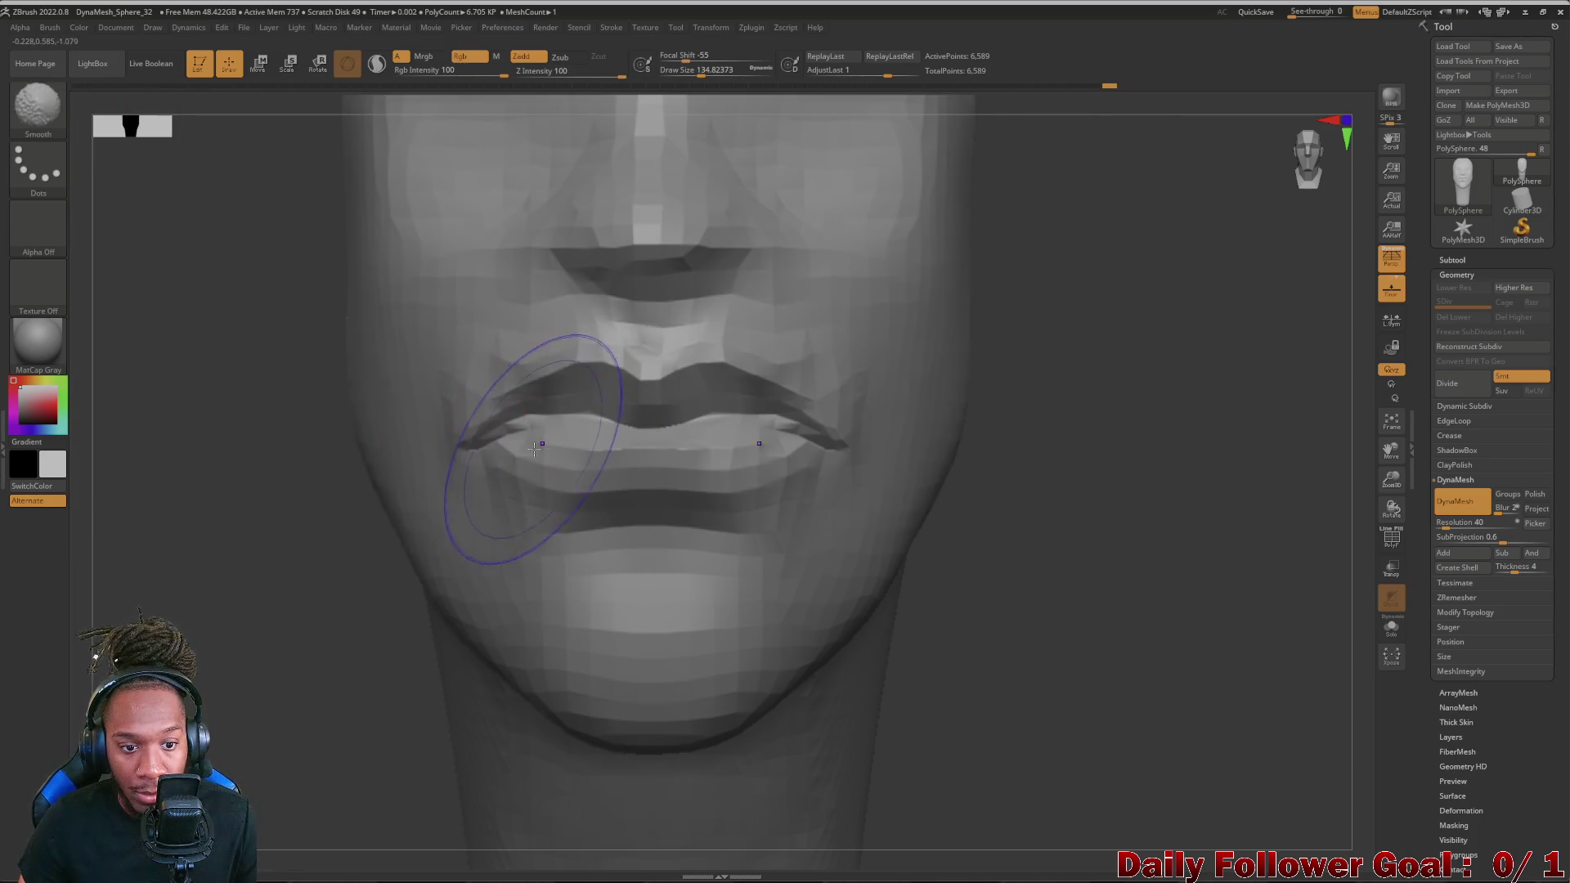
# - Lasso-mask the mouth corners and the lower lip, then view the profile
pyautogui.moveTo(552, 503)
pyautogui.keyDown('ctrl'); pyautogui.mouseDown()
pyautogui.moveTo(492, 444)
pyautogui.moveTo(677, 437)
pyautogui.mouseUp(); pyautogui.keyUp('ctrl')
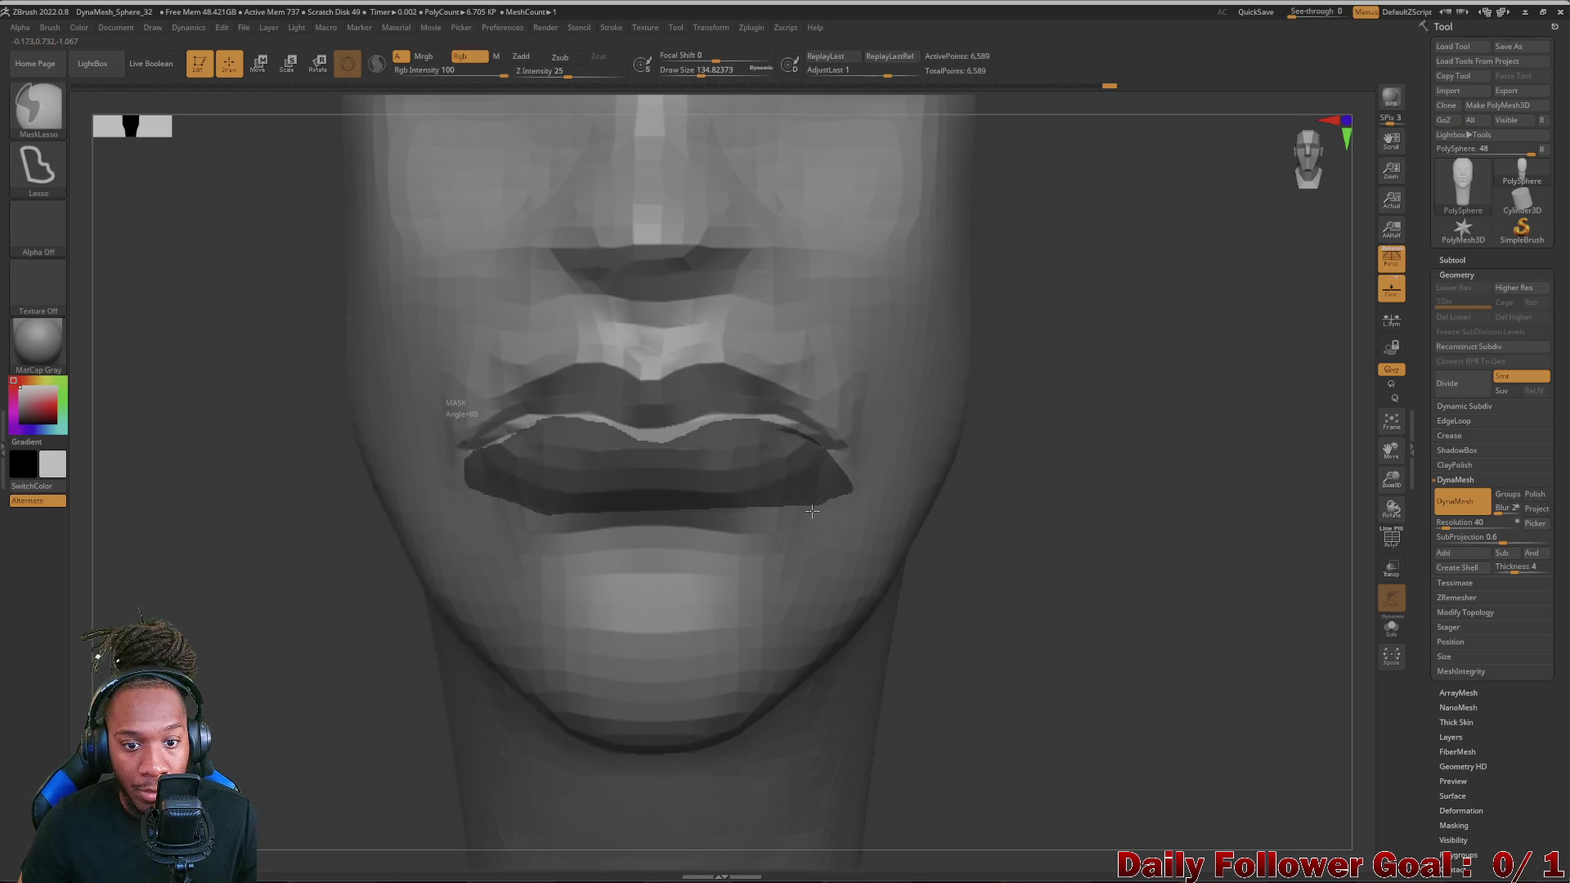
pyautogui.keyDown('ctrl'); pyautogui.moveTo(742, 419); pyautogui.dragTo(848, 510); pyautogui.keyUp('ctrl')
pyautogui.moveTo(485, 483)
pyautogui.keyDown('ctrl'); pyautogui.mouseDown()
pyautogui.moveTo(525, 421)
pyautogui.moveTo(824, 432)
pyautogui.moveTo(859, 516)
pyautogui.mouseUp(); pyautogui.keyUp('ctrl')
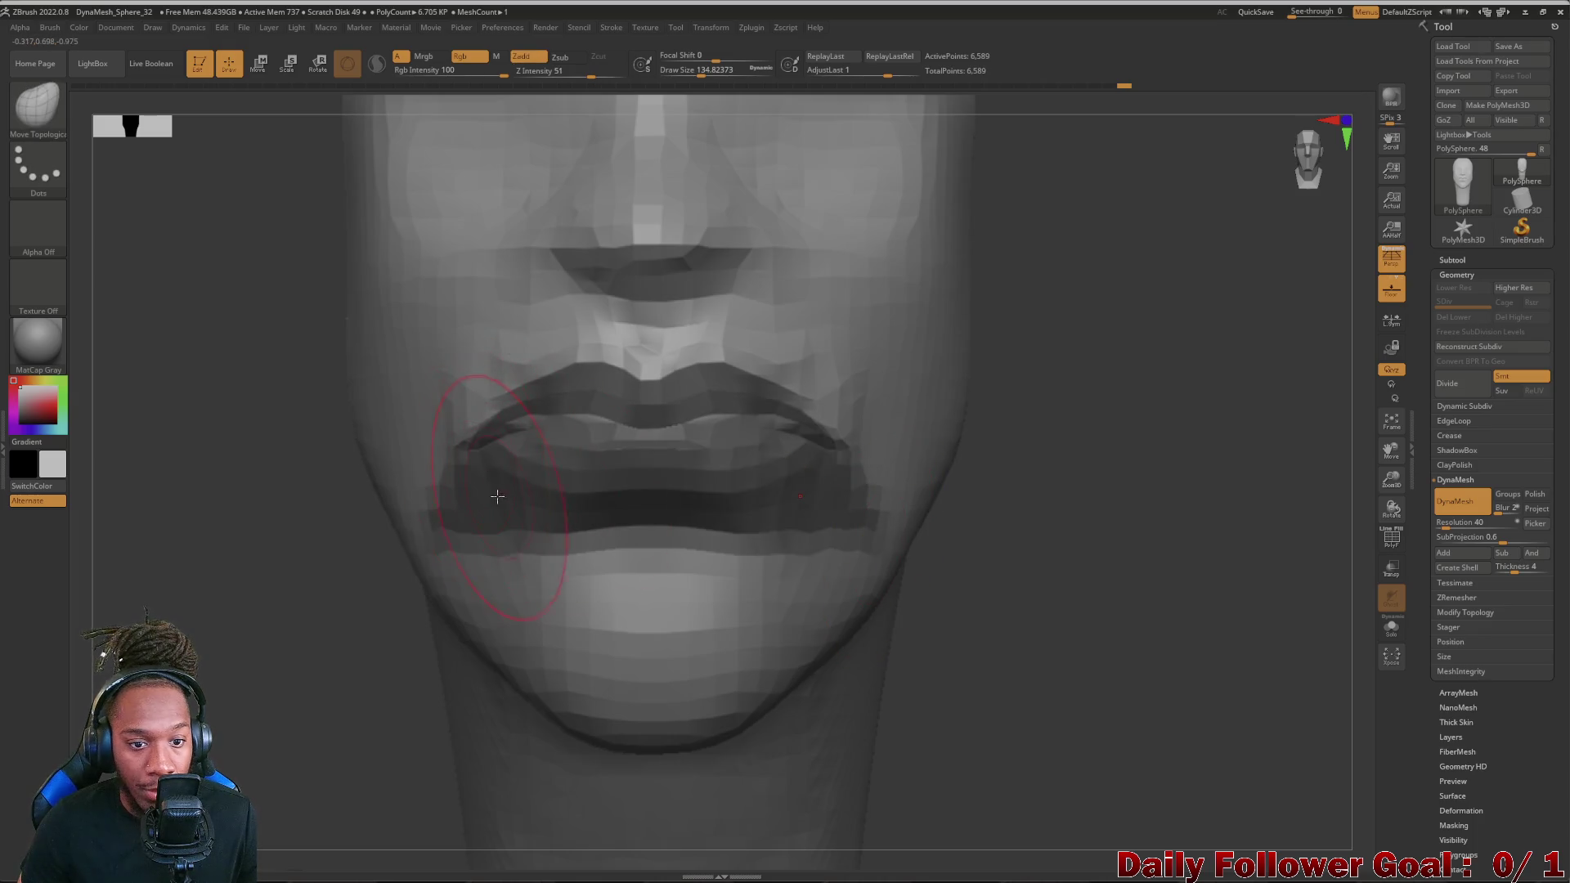
pyautogui.moveTo(522, 501)
pyautogui.keyDown('ctrl'); pyautogui.mouseDown()
pyautogui.moveTo(585, 415)
pyautogui.moveTo(698, 428)
pyautogui.moveTo(847, 479)
pyautogui.mouseUp(); pyautogui.keyUp('ctrl')
pyautogui.moveTo(577, 528)
pyautogui.keyDown('ctrl'); pyautogui.mouseDown()
pyautogui.moveTo(527, 460)
pyautogui.moveTo(578, 417)
pyautogui.moveTo(718, 419)
pyautogui.moveTo(810, 492)
pyautogui.mouseUp(); pyautogui.keyUp('ctrl')
pyautogui.moveTo(614, 576)
pyautogui.mouseDown(button='right')
pyautogui.moveTo(199, 539)
pyautogui.moveTo(352, 400)
pyautogui.mouseUp(button='right')
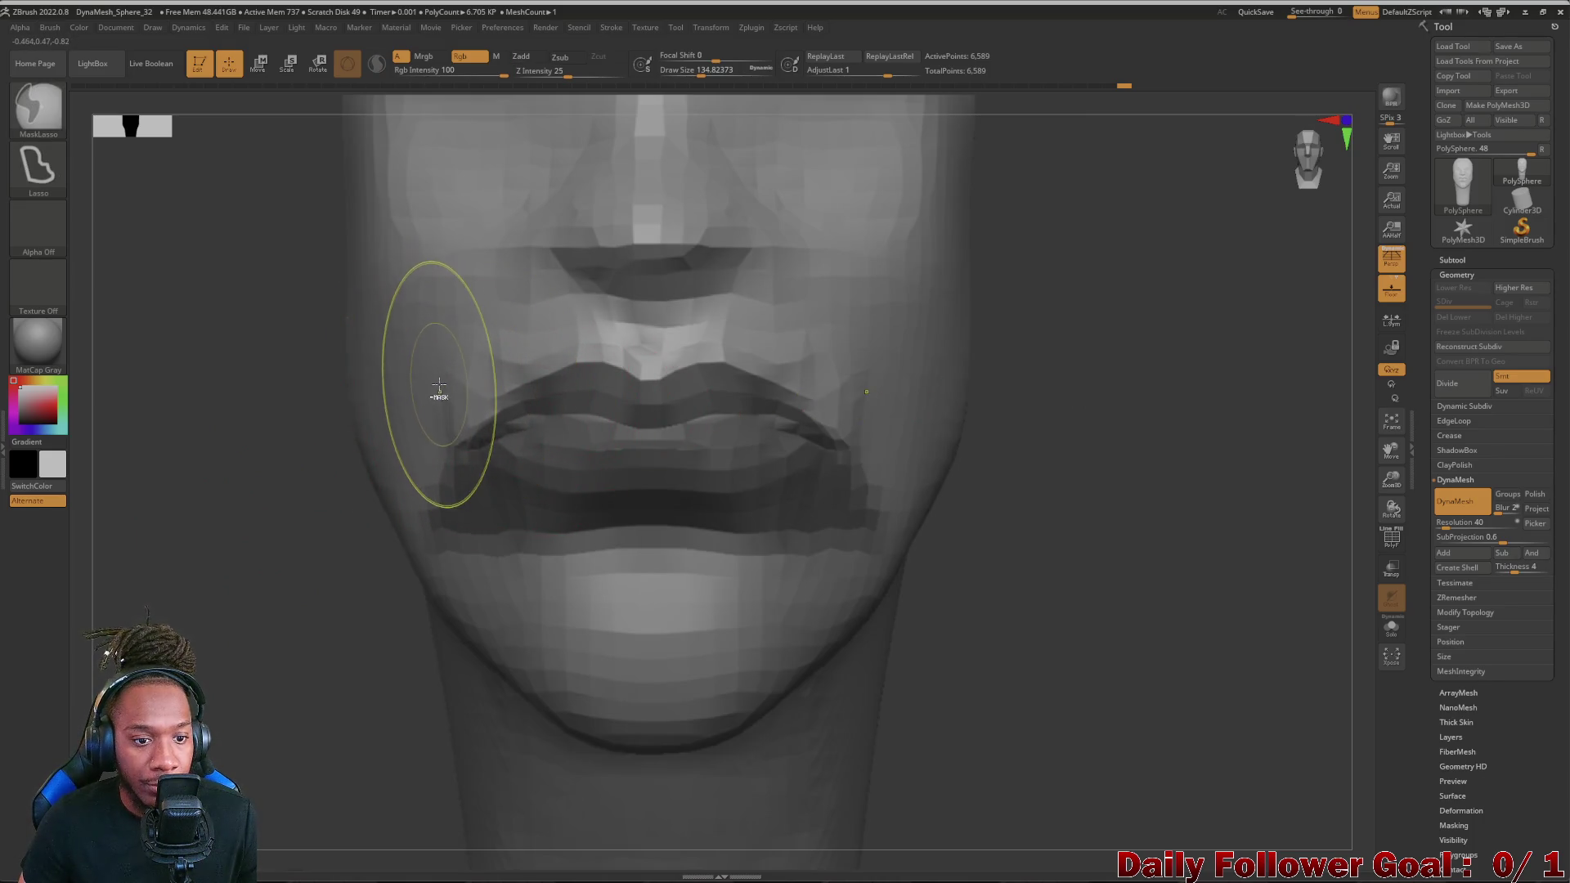
# - Lasso-mask a band across the upper lip from the cheek
pyautogui.keyDown('ctrl'); pyautogui.moveTo(450, 399); pyautogui.dragTo(429, 395); pyautogui.keyUp('ctrl')
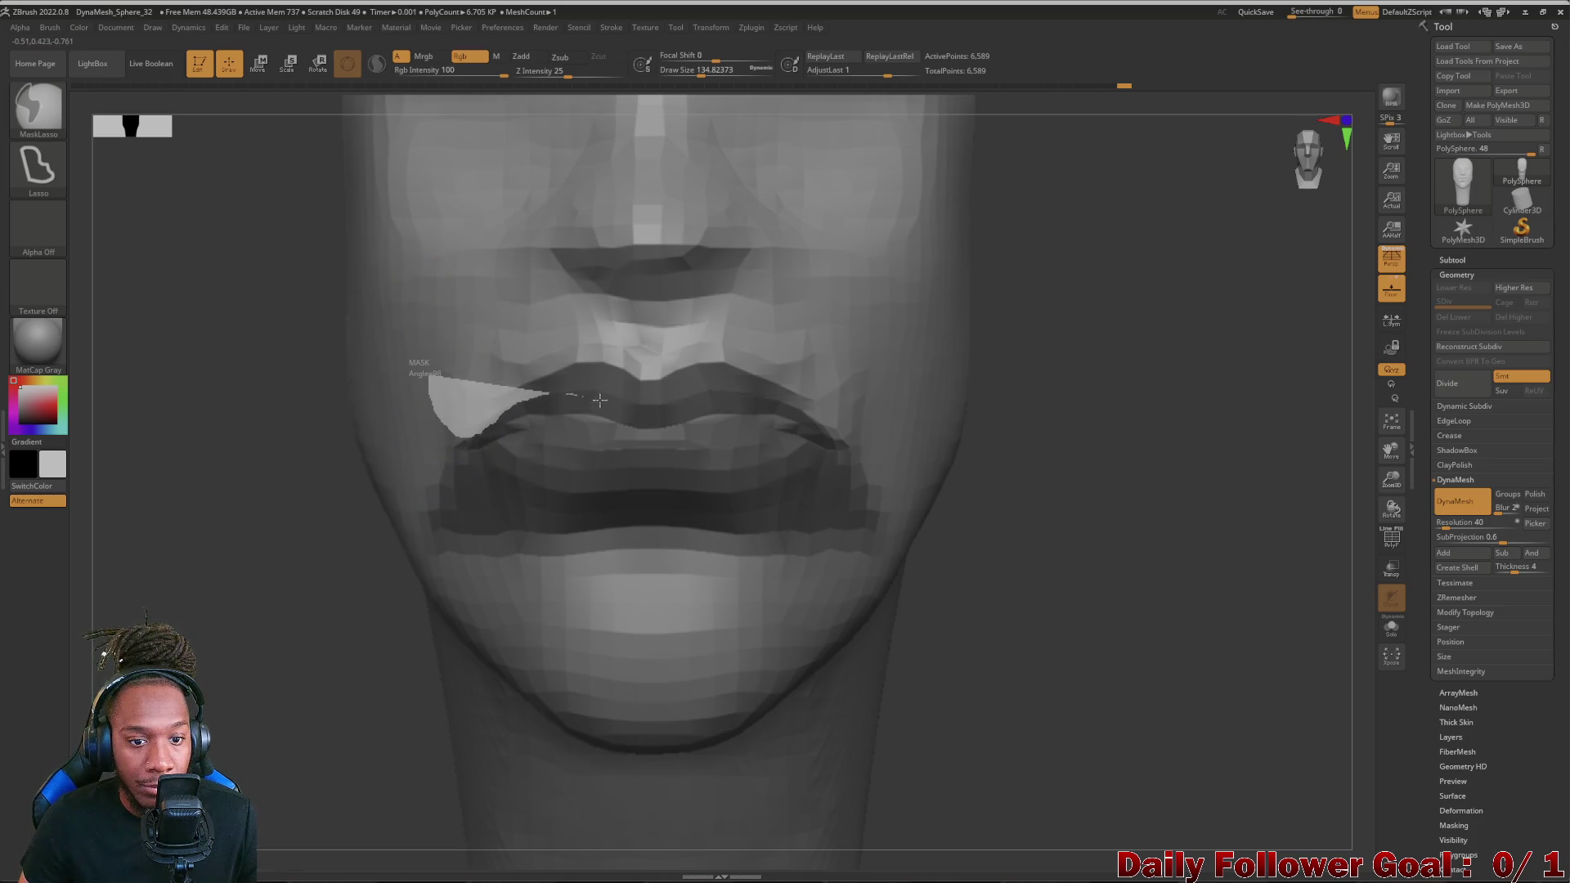
pyautogui.keyDown('ctrl'); pyautogui.moveTo(666, 415); pyautogui.dragTo(933, 405); pyautogui.keyUp('ctrl')
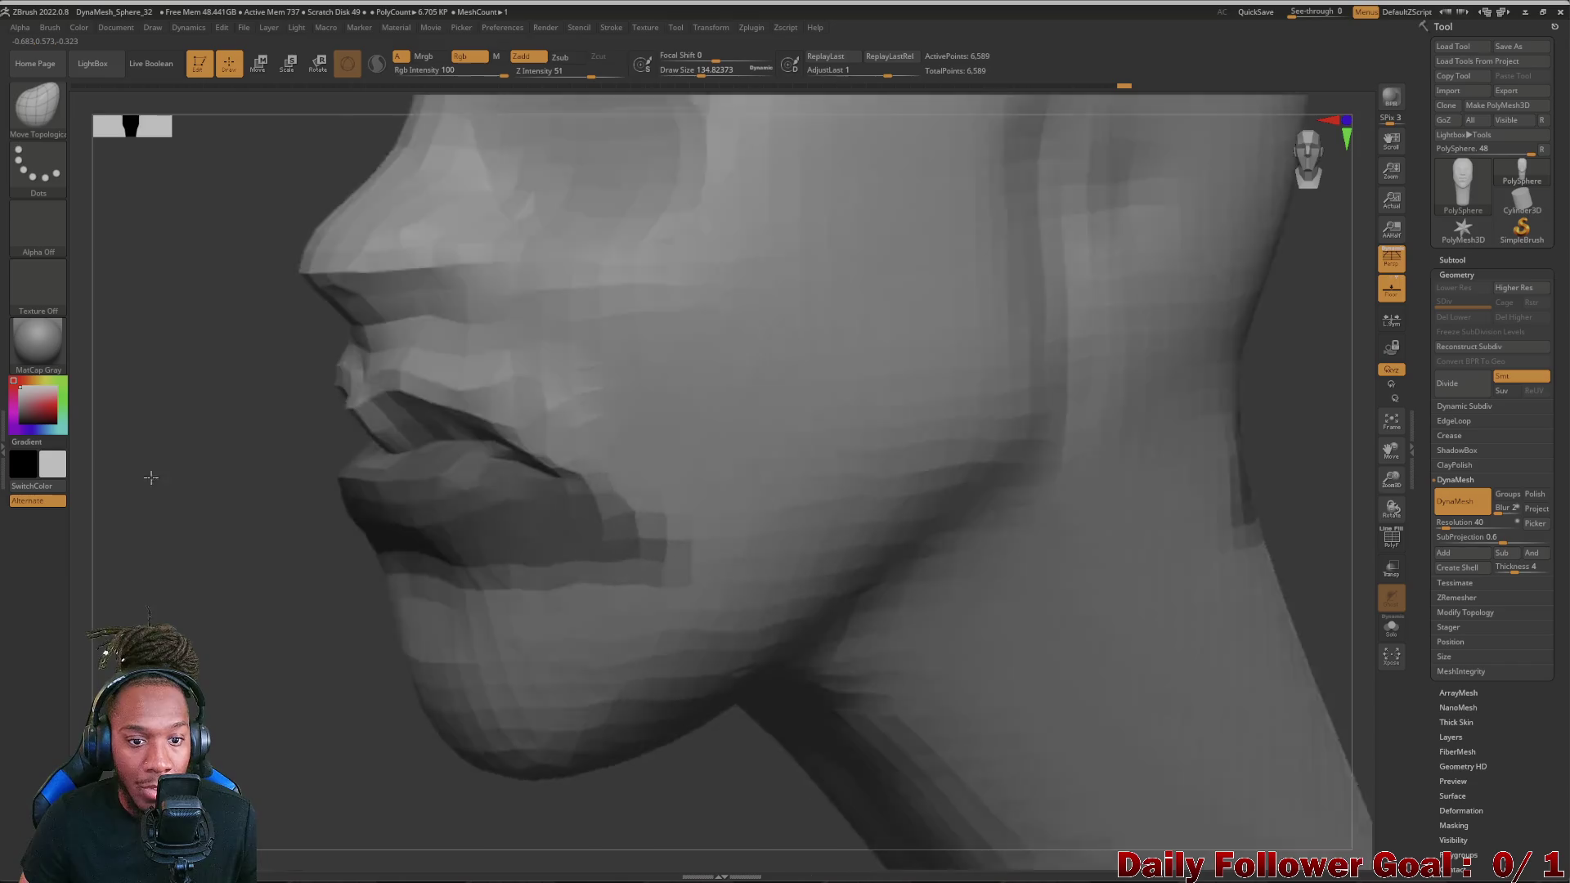
pyautogui.moveTo(1104, 491); pyautogui.dragTo(172, 498, button='right')
# - Switch to Move Topological via B-M-T and pull the unmasked lip geometry outward in side view
pyautogui.press('b')
pyautogui.press('m')
pyautogui.press('t')
pyautogui.moveTo(172, 598); pyautogui.dragTo(368, 491, button='right')
pyautogui.moveTo(541, 369)
pyautogui.mouseDown()
pyautogui.moveTo(613, 402)
pyautogui.moveTo(577, 405)
pyautogui.mouseUp()
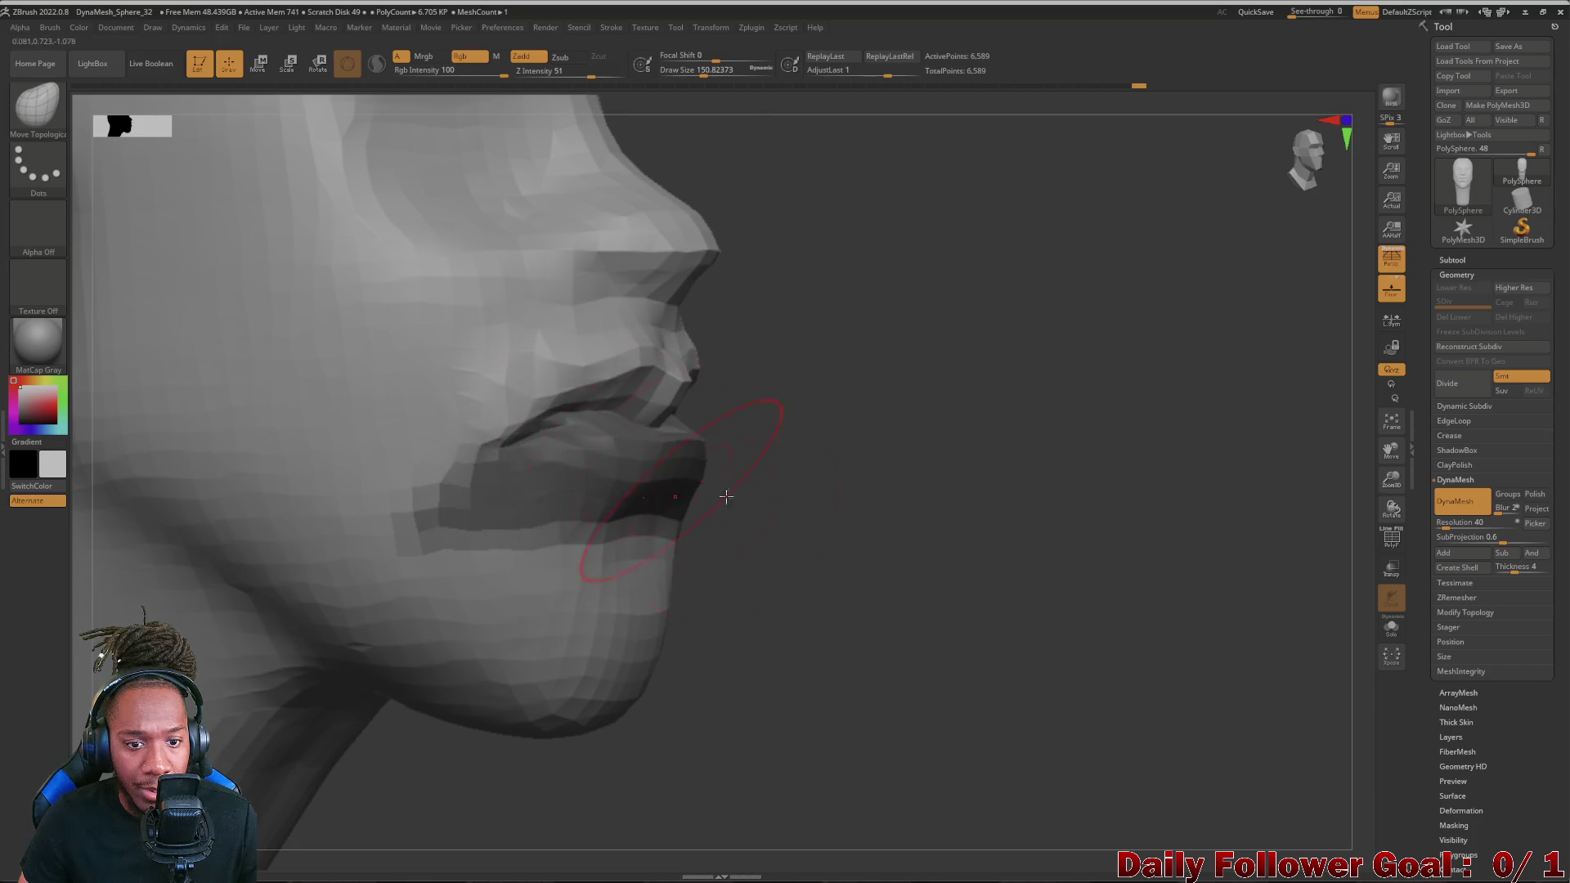
# - Nudge the lip shape and reshape the upper lip and philtrum, checking from several angles
pyautogui.moveTo(860, 552); pyautogui.dragTo(369, 552, button='right')
pyautogui.keyDown('alt'); pyautogui.moveTo(368, 638); pyautogui.dragTo(344, 662, button='right'); pyautogui.keyUp('alt')
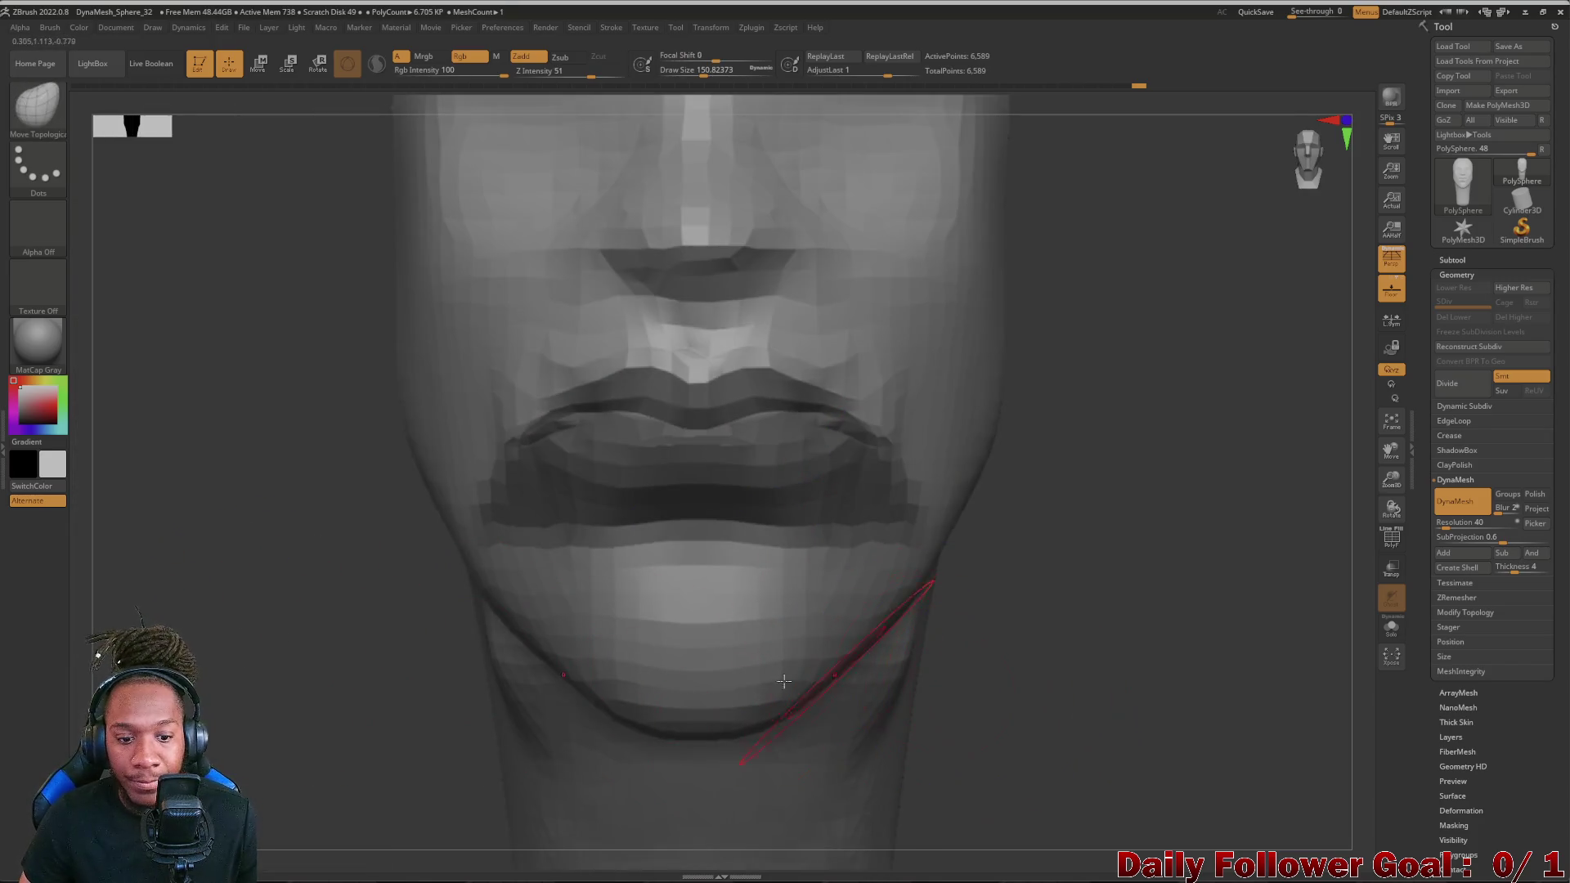
pyautogui.moveTo(634, 536)
pyautogui.mouseDown(button='right')
pyautogui.moveTo(1079, 688)
pyautogui.moveTo(968, 770)
pyautogui.moveTo(1006, 687)
pyautogui.mouseUp(button='right')
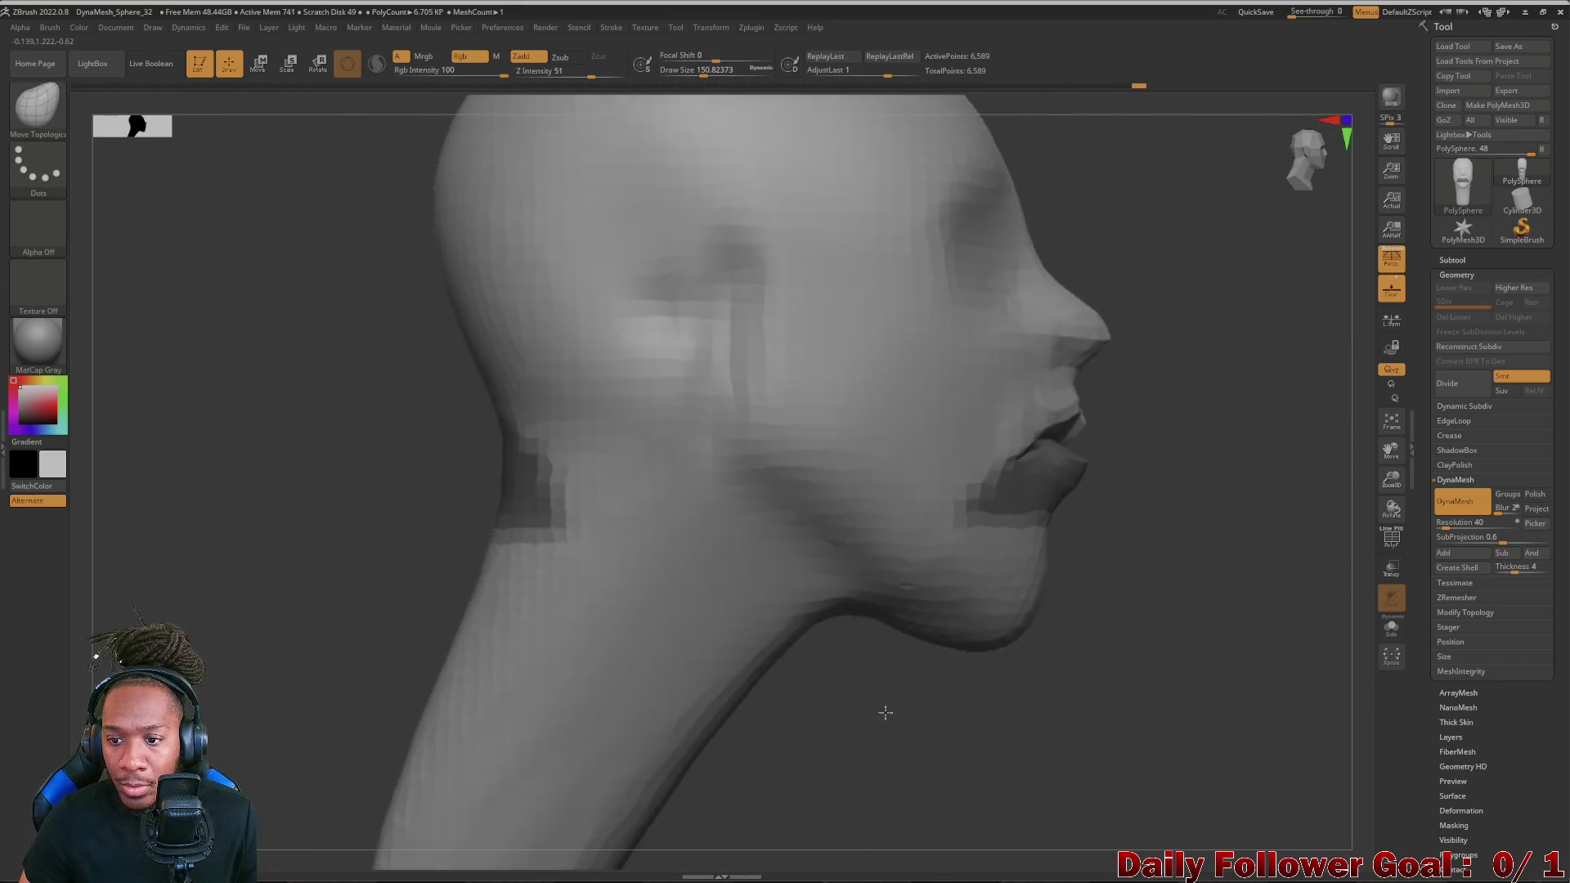
pyautogui.moveTo(1080, 450); pyautogui.dragTo(989, 419, button='right')
pyautogui.moveTo(1001, 404); pyautogui.dragTo(1007, 414)
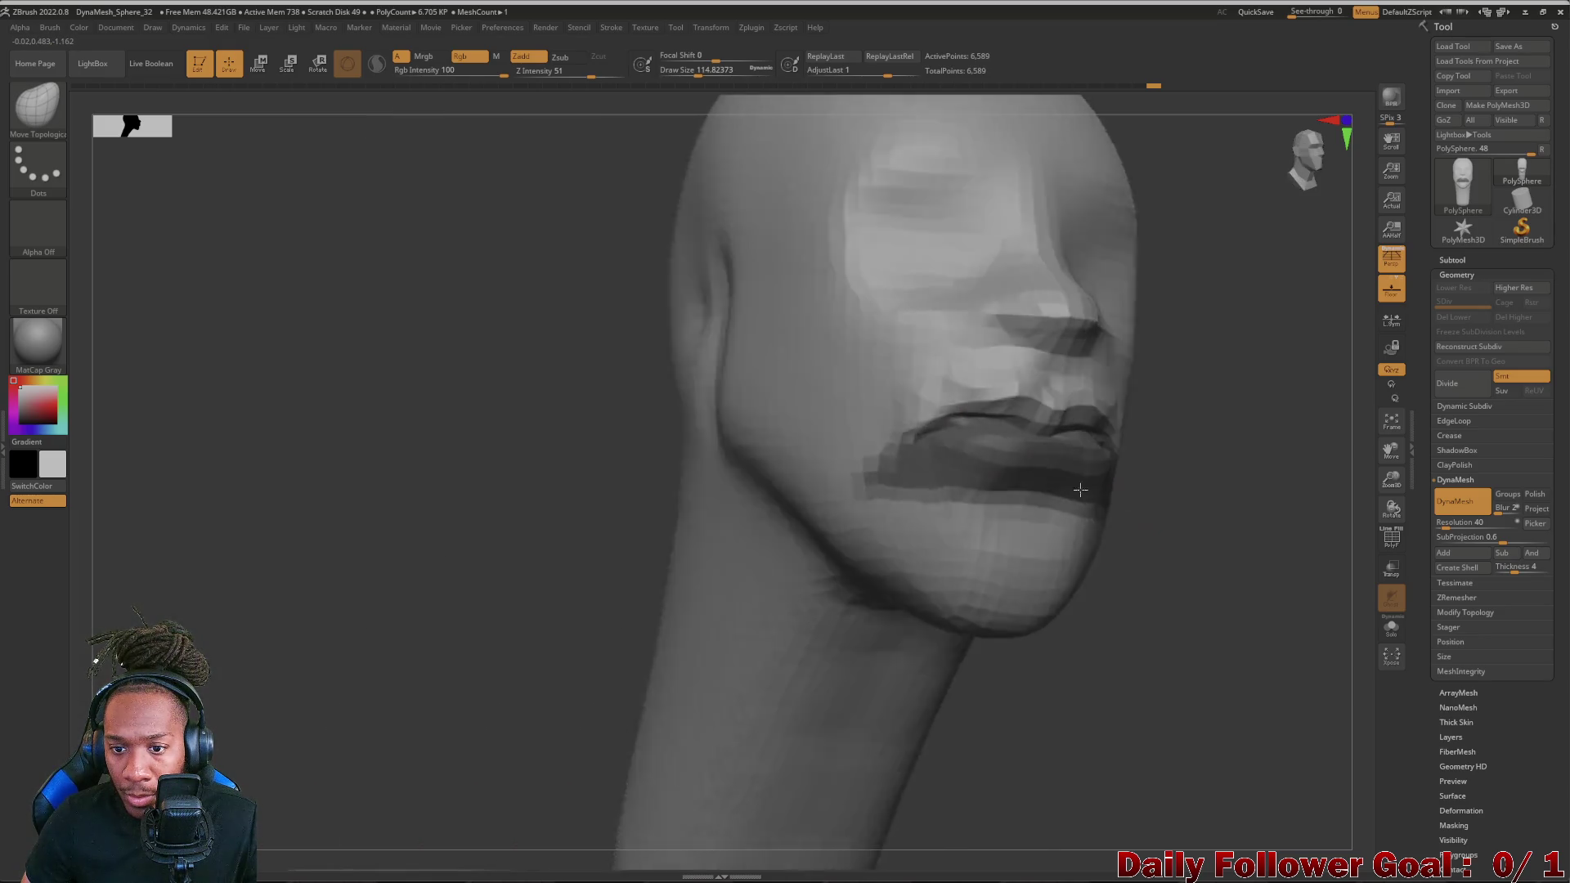
pyautogui.moveTo(1007, 402); pyautogui.dragTo(1014, 409, button='right')
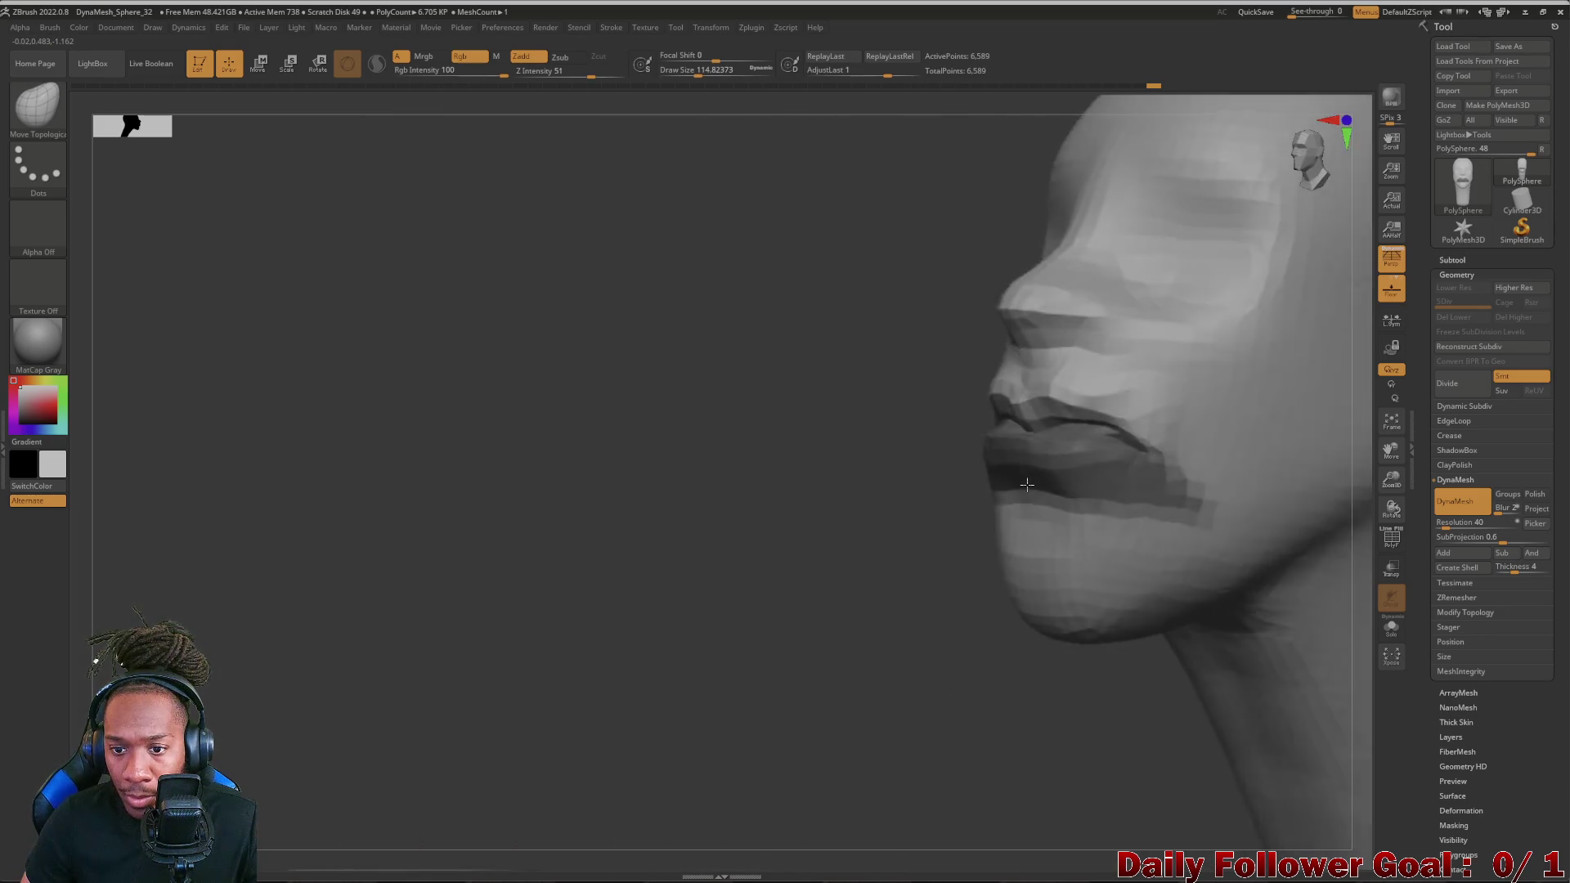
# - Shape the upper lip ridge along the lip line in profile and undo the heavy lower-lip stroke
pyautogui.moveTo(798, 429)
pyautogui.mouseDown(button='right')
pyautogui.moveTo(1105, 622)
pyautogui.moveTo(761, 810)
pyautogui.mouseUp(button='right')
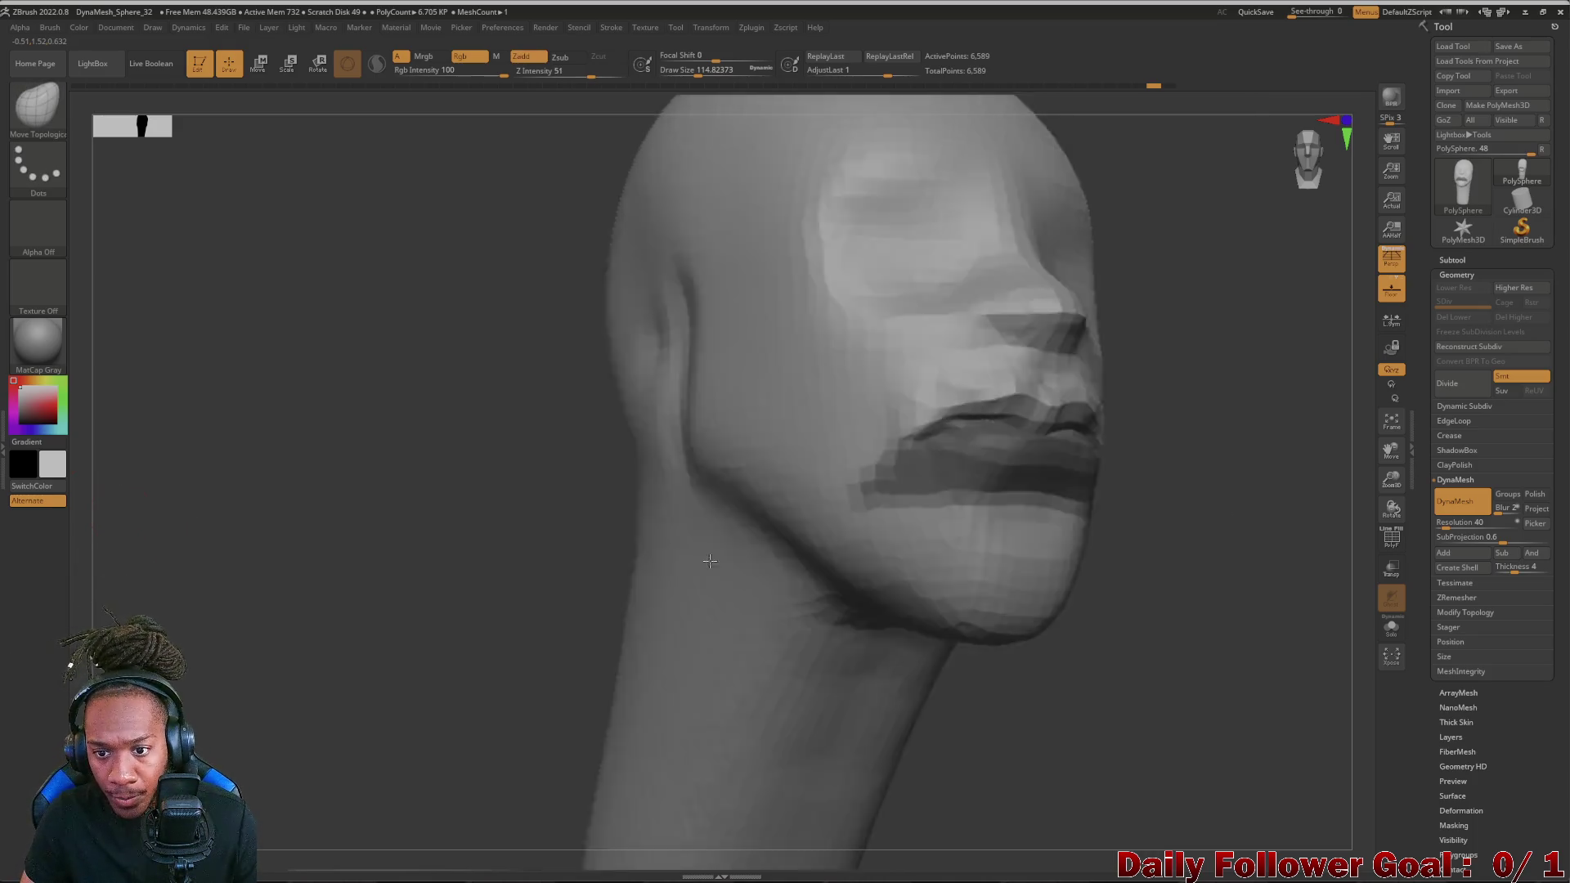
pyautogui.moveTo(121, 512)
pyautogui.mouseDown(button='right')
pyautogui.moveTo(859, 613)
pyautogui.moveTo(1105, 677)
pyautogui.moveTo(924, 555)
pyautogui.mouseUp(button='right')
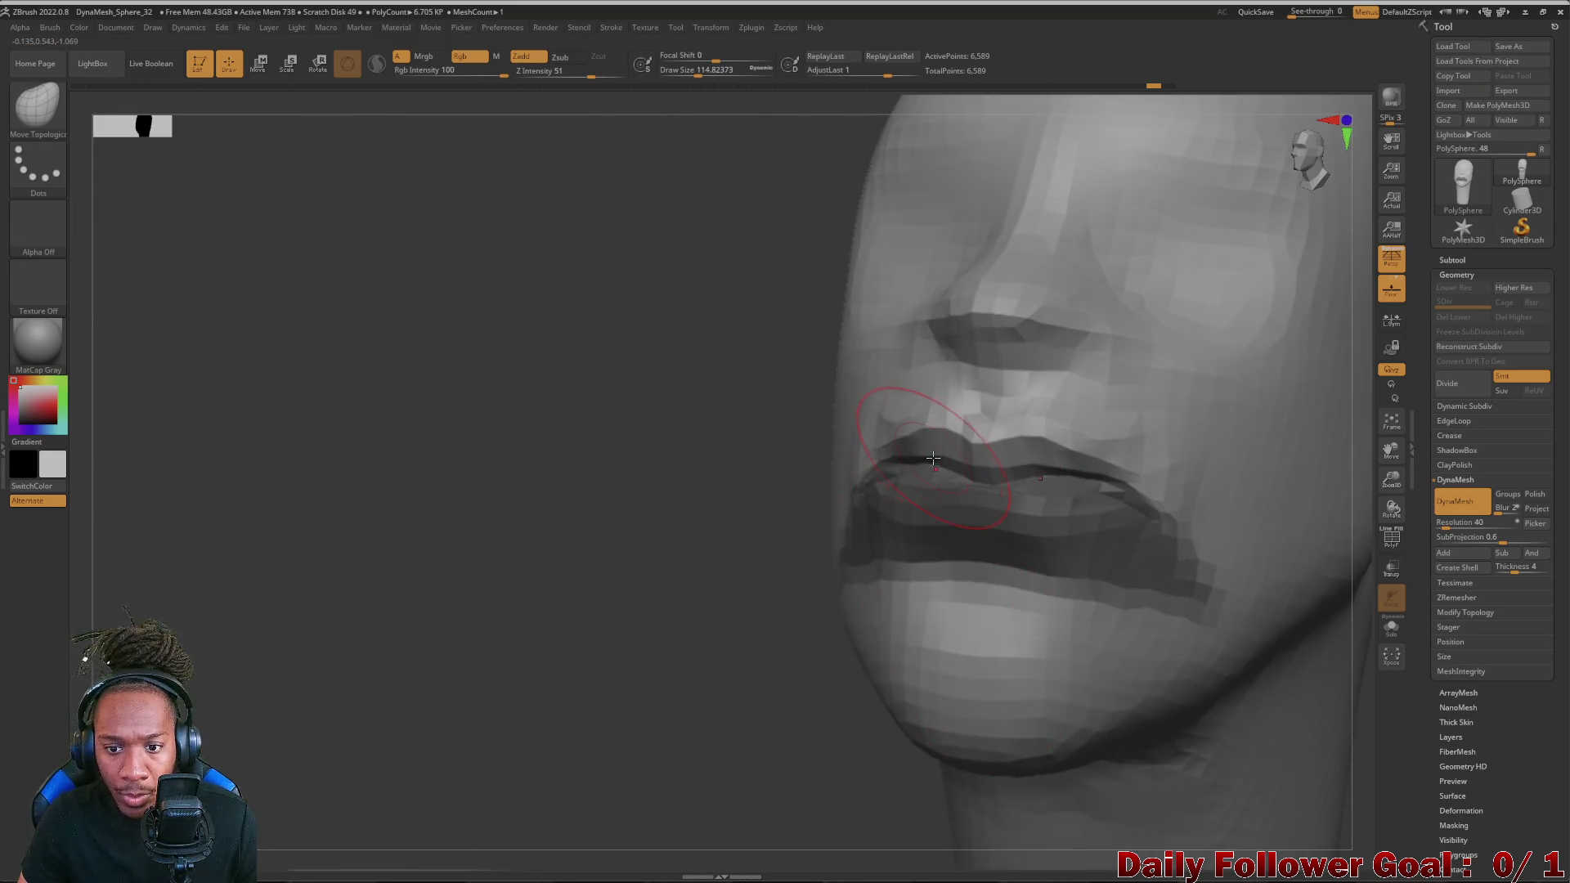
pyautogui.moveTo(933, 460); pyautogui.dragTo(1092, 461)
pyautogui.moveTo(970, 441); pyautogui.dragTo(1091, 442)
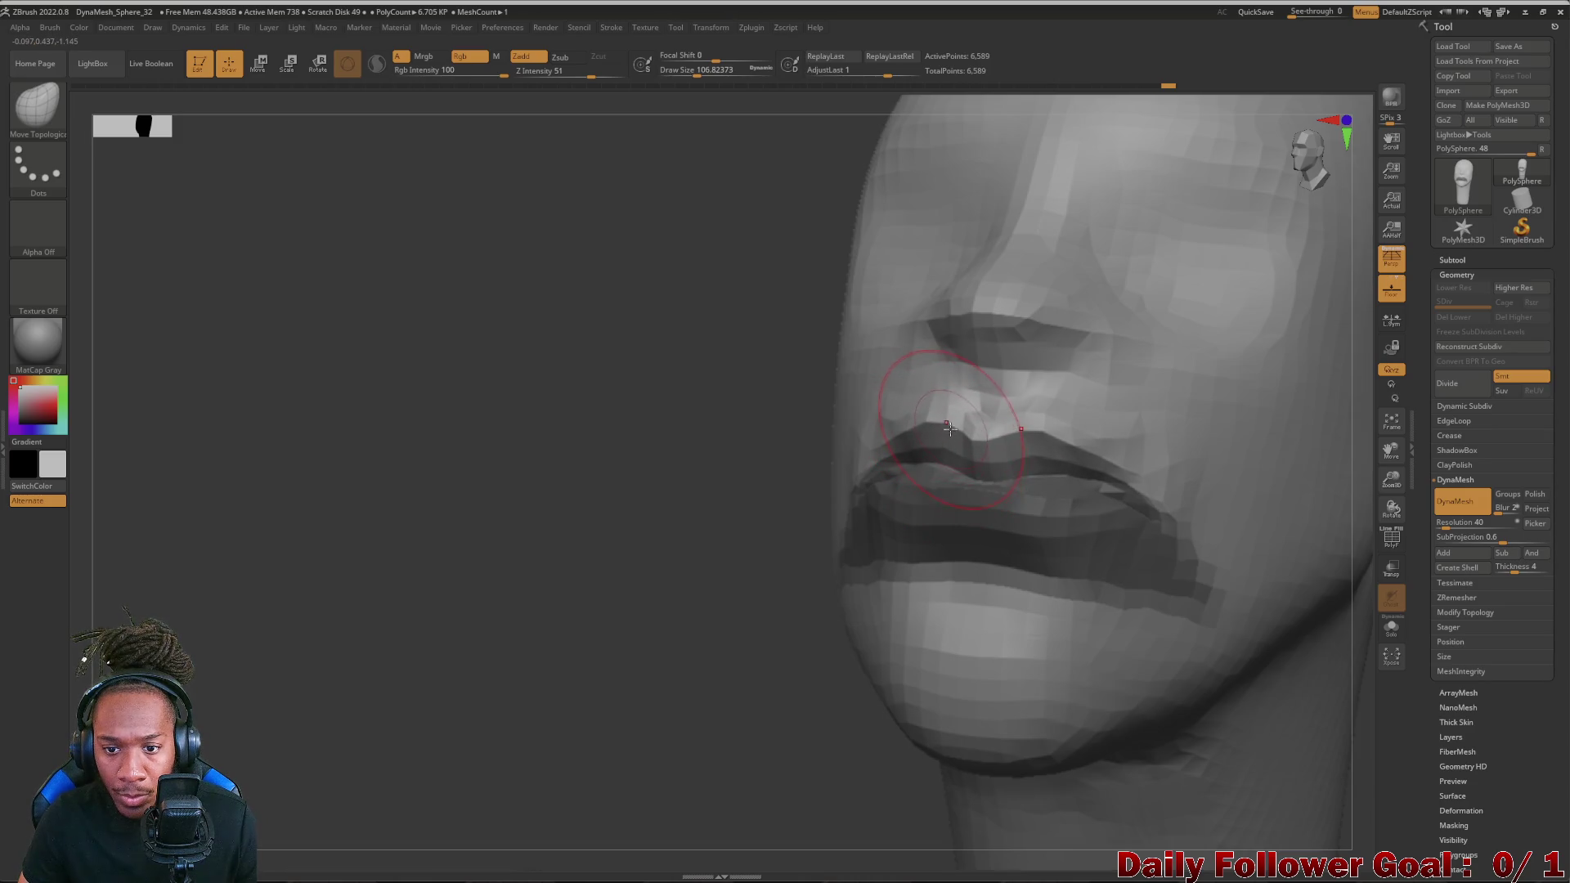
pyautogui.moveTo(626, 496); pyautogui.dragTo(673, 507)
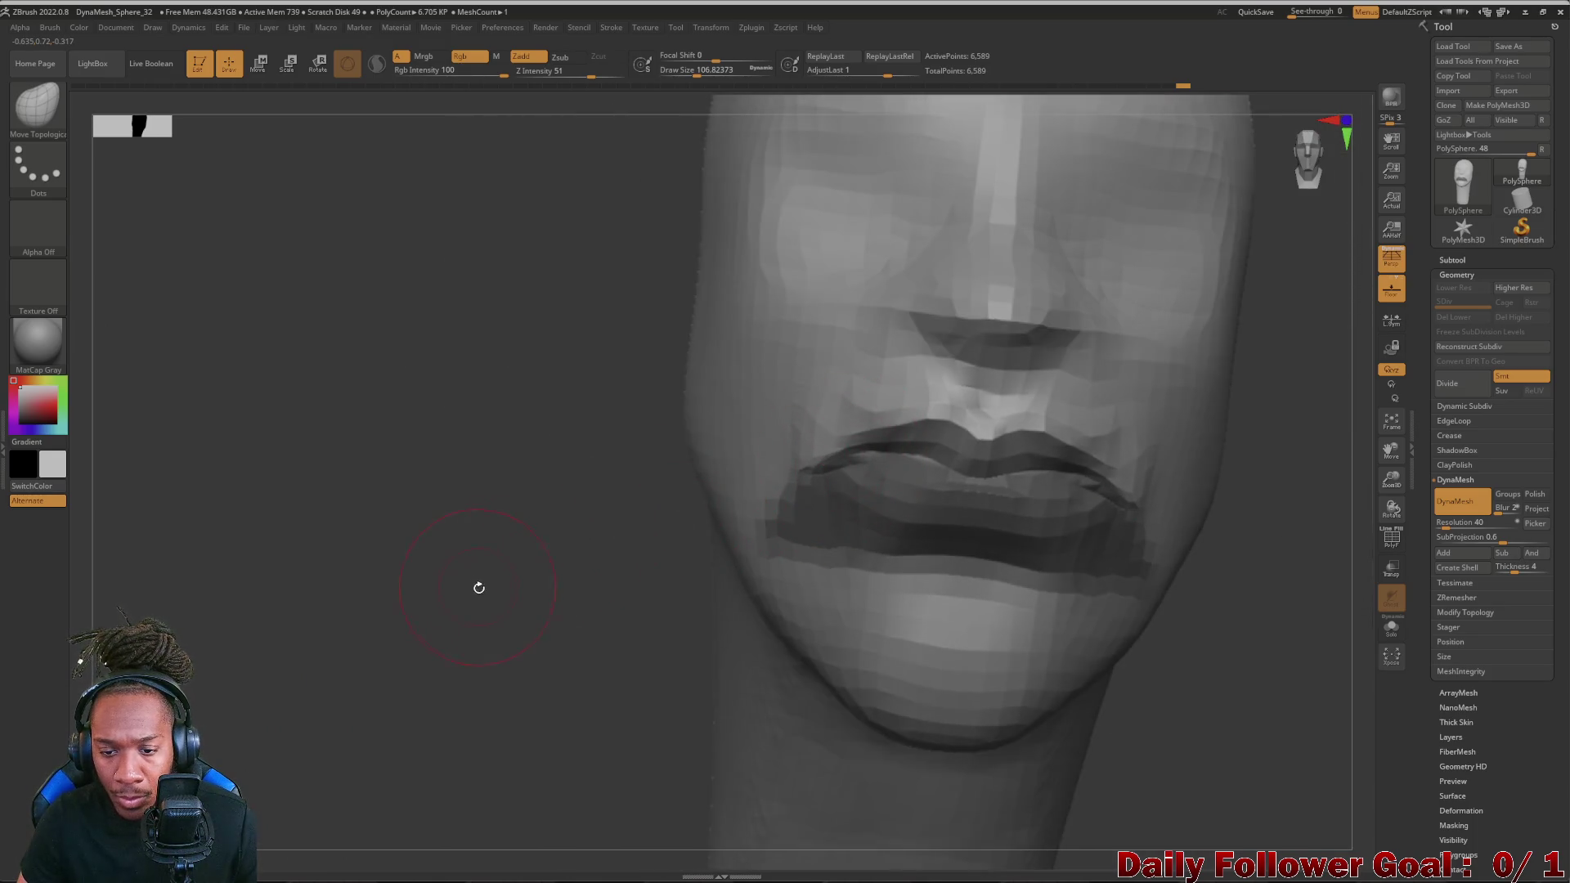
pyautogui.hotkey('ctrl', 'z')
# - Refine the upper lip near its left corner from the front and bring up the brush library
pyautogui.moveTo(590, 491)
pyautogui.mouseDown()
pyautogui.moveTo(737, 736)
pyautogui.moveTo(830, 676)
pyautogui.moveTo(526, 639)
pyautogui.mouseUp()
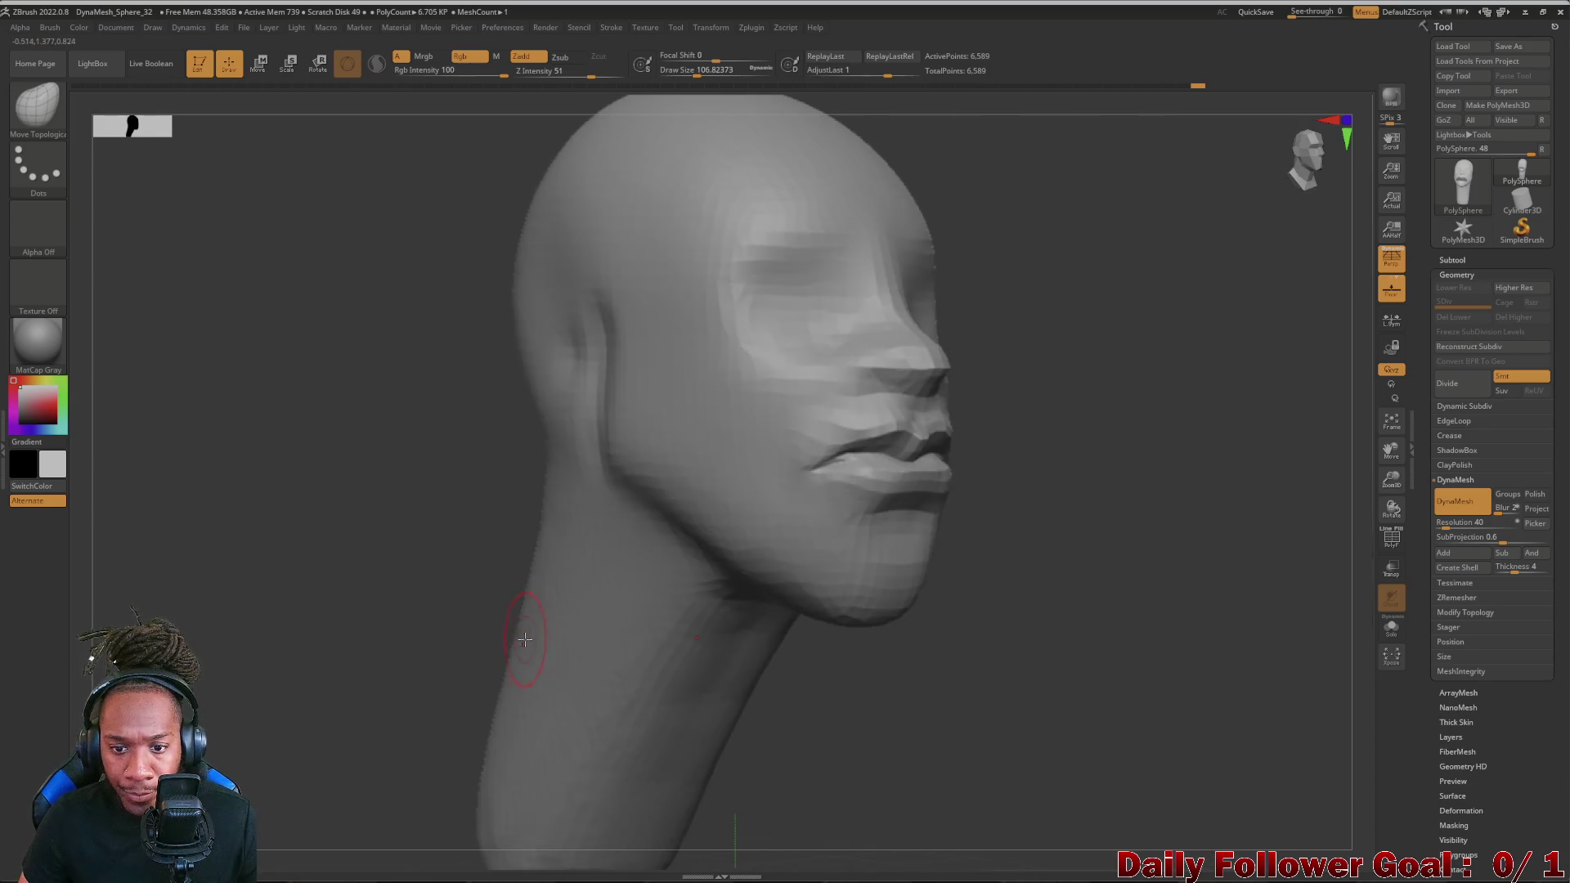
pyautogui.moveTo(864, 766)
pyautogui.mouseDown()
pyautogui.moveTo(515, 639)
pyautogui.moveTo(489, 695)
pyautogui.mouseUp()
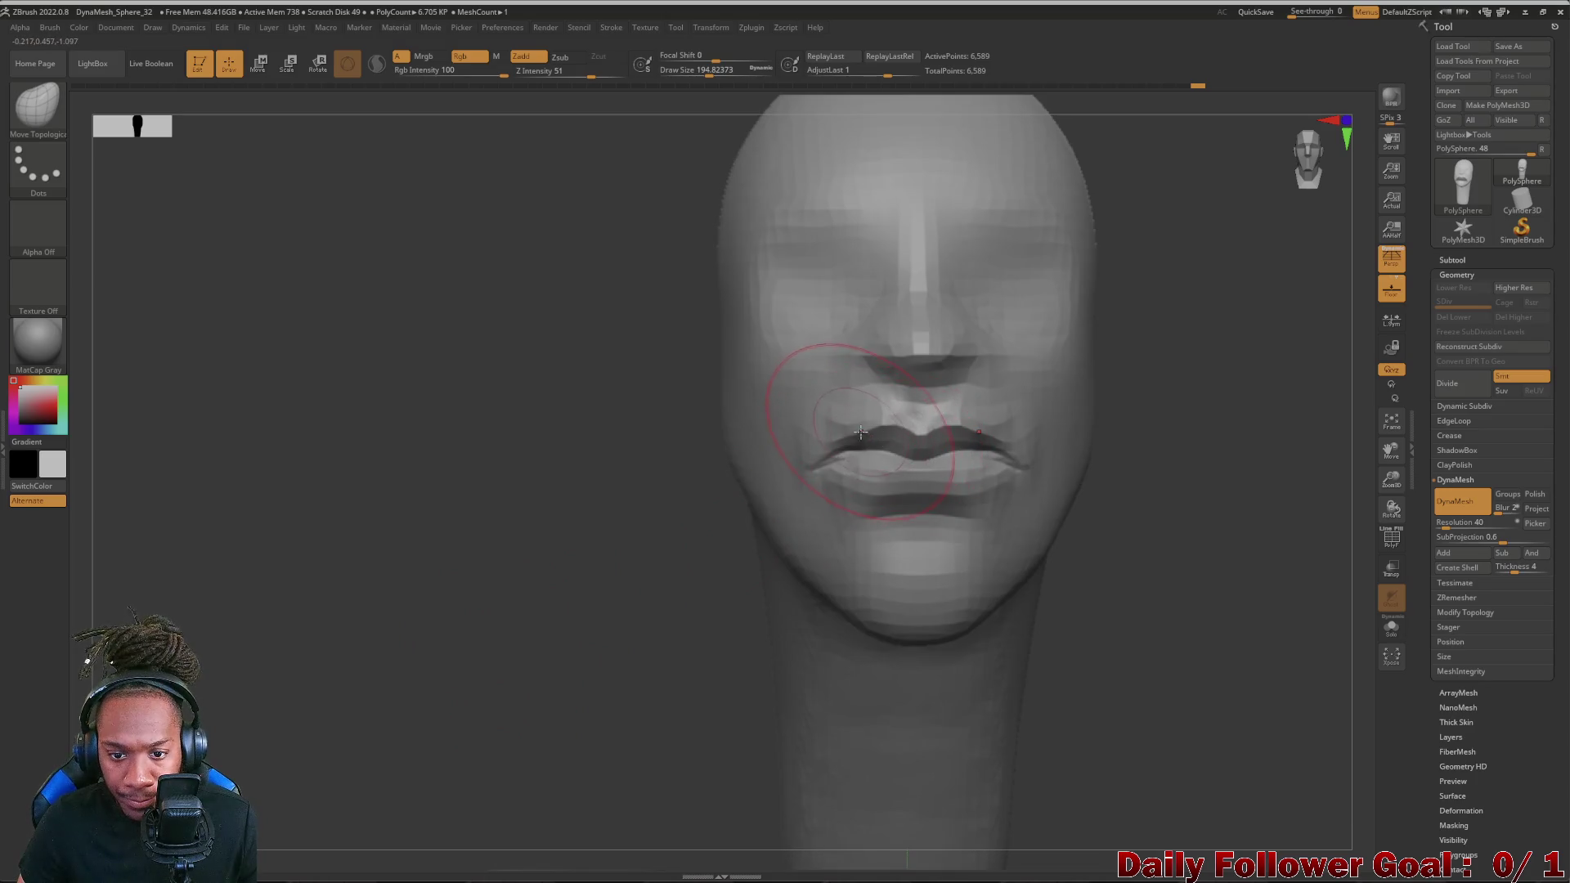
pyautogui.moveTo(865, 434); pyautogui.dragTo(820, 450)
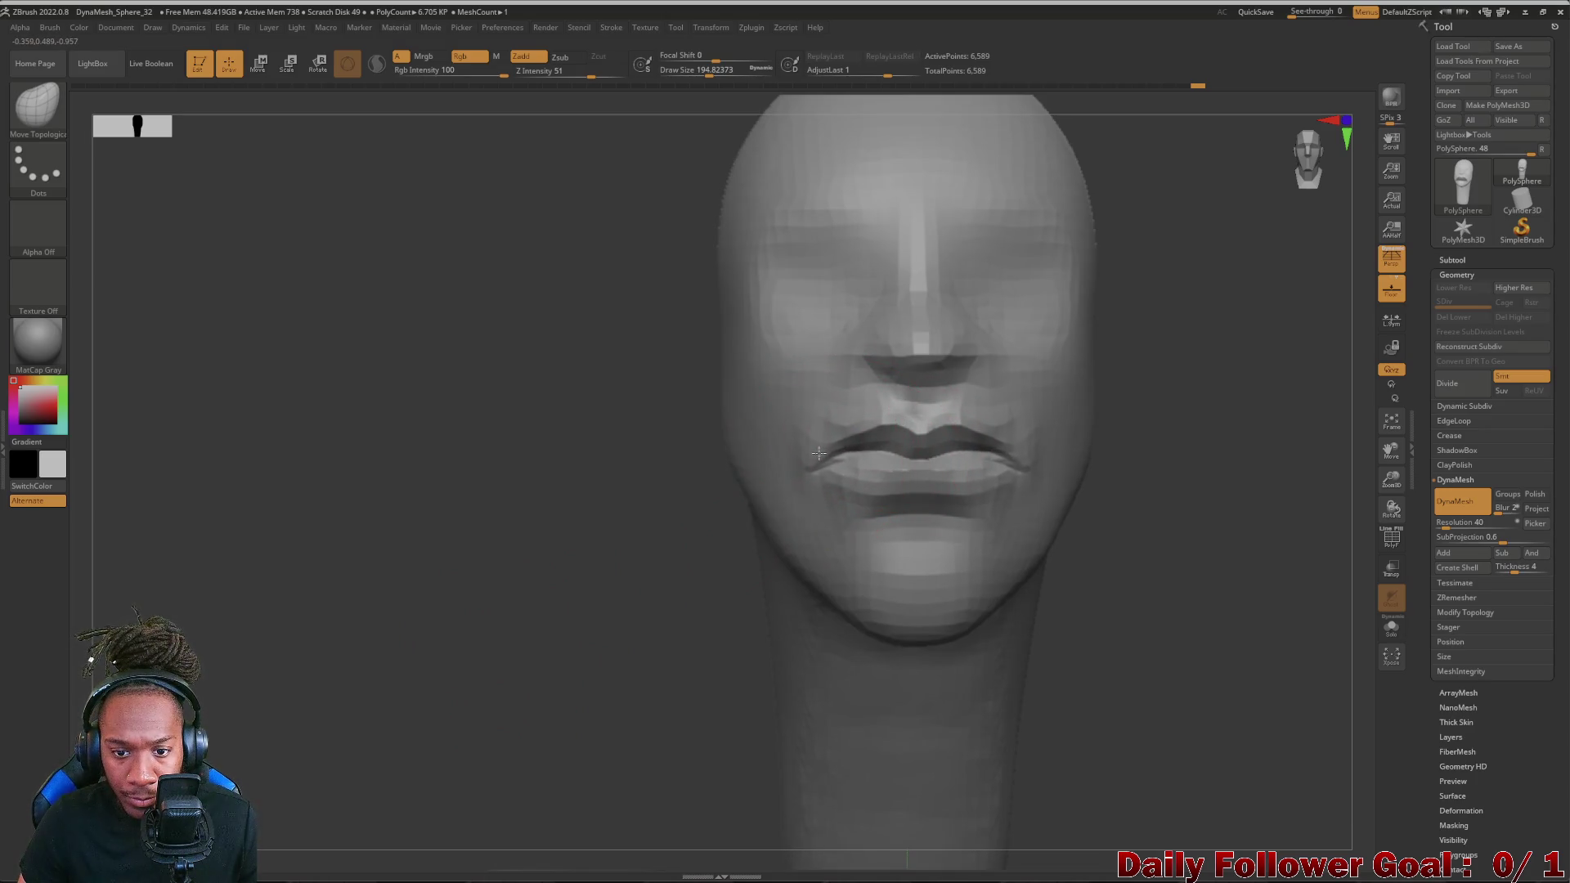
pyautogui.click(49, 110)
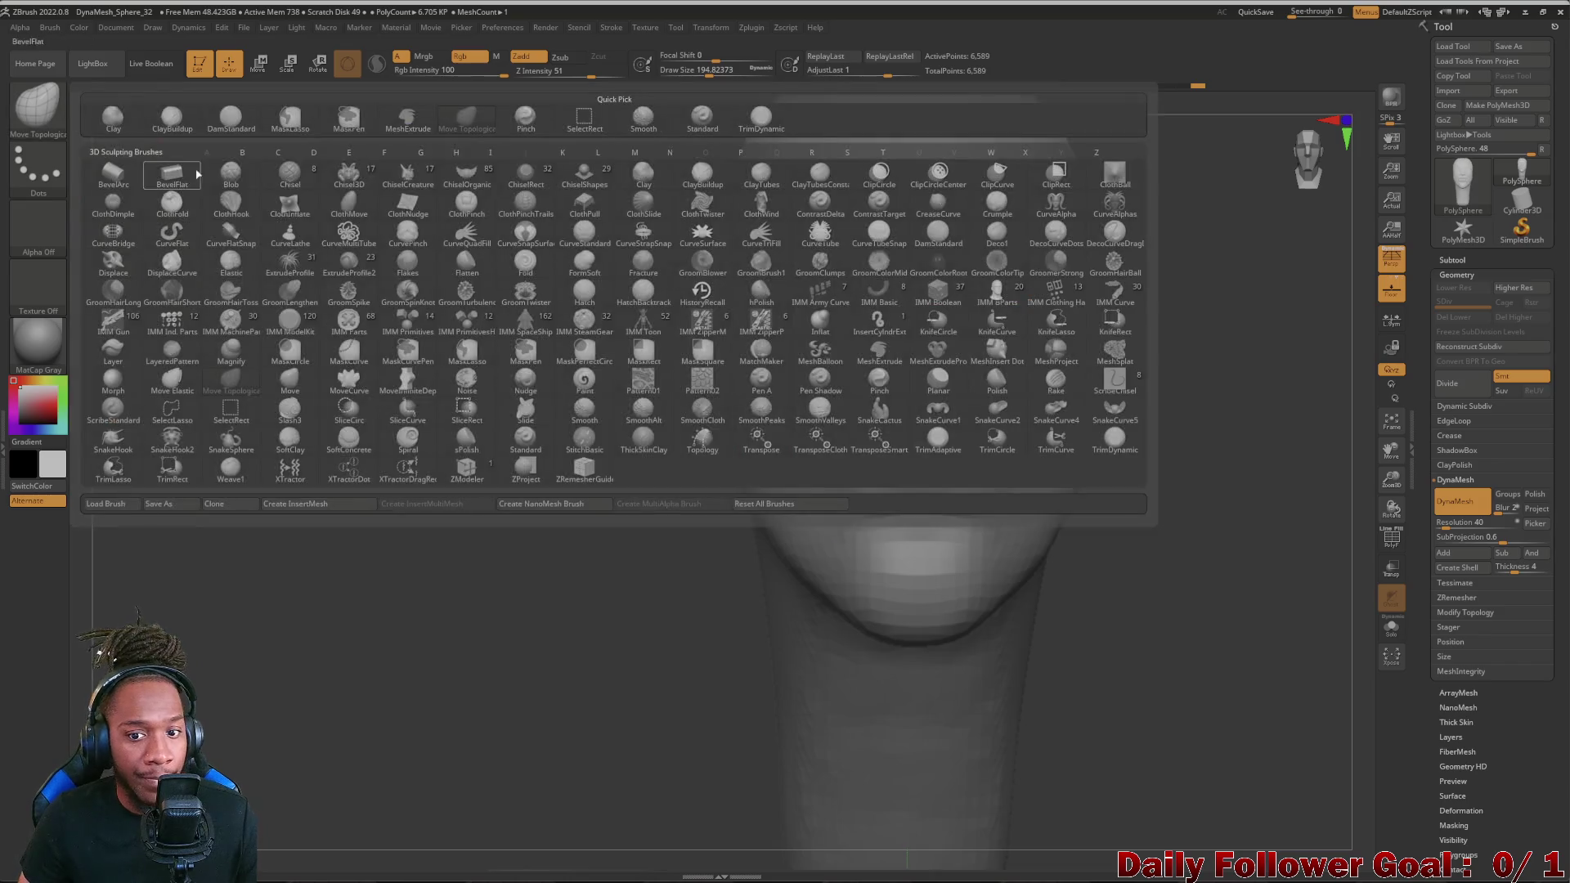
# - Browse the brush palette and settle on DamStandard for carving
pyautogui.click(528, 382)
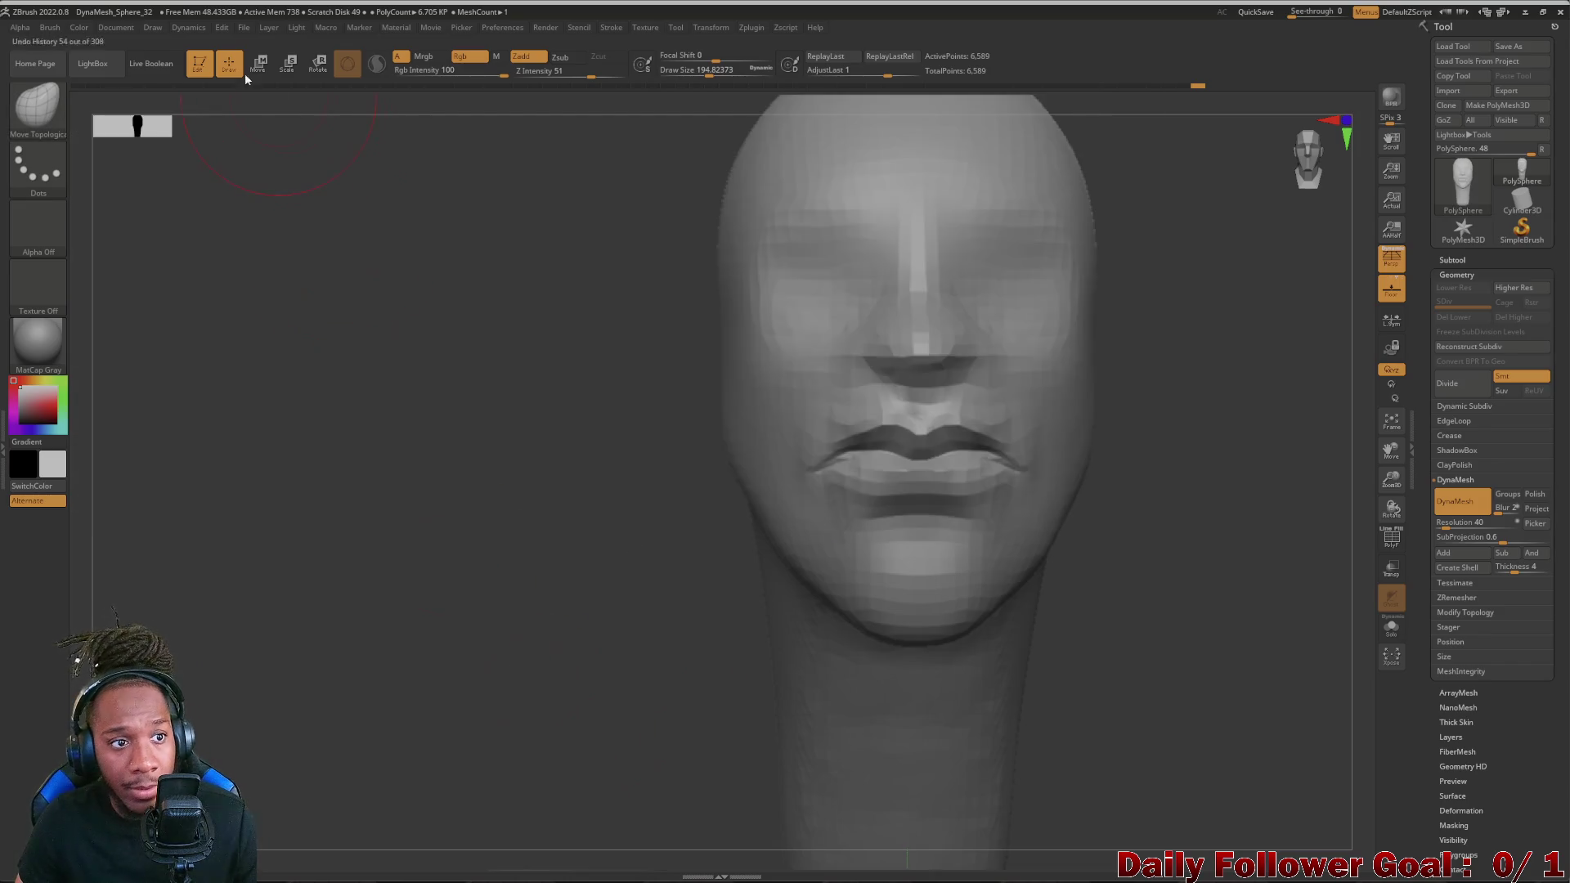
pyautogui.click(36, 112)
pyautogui.click(405, 176)
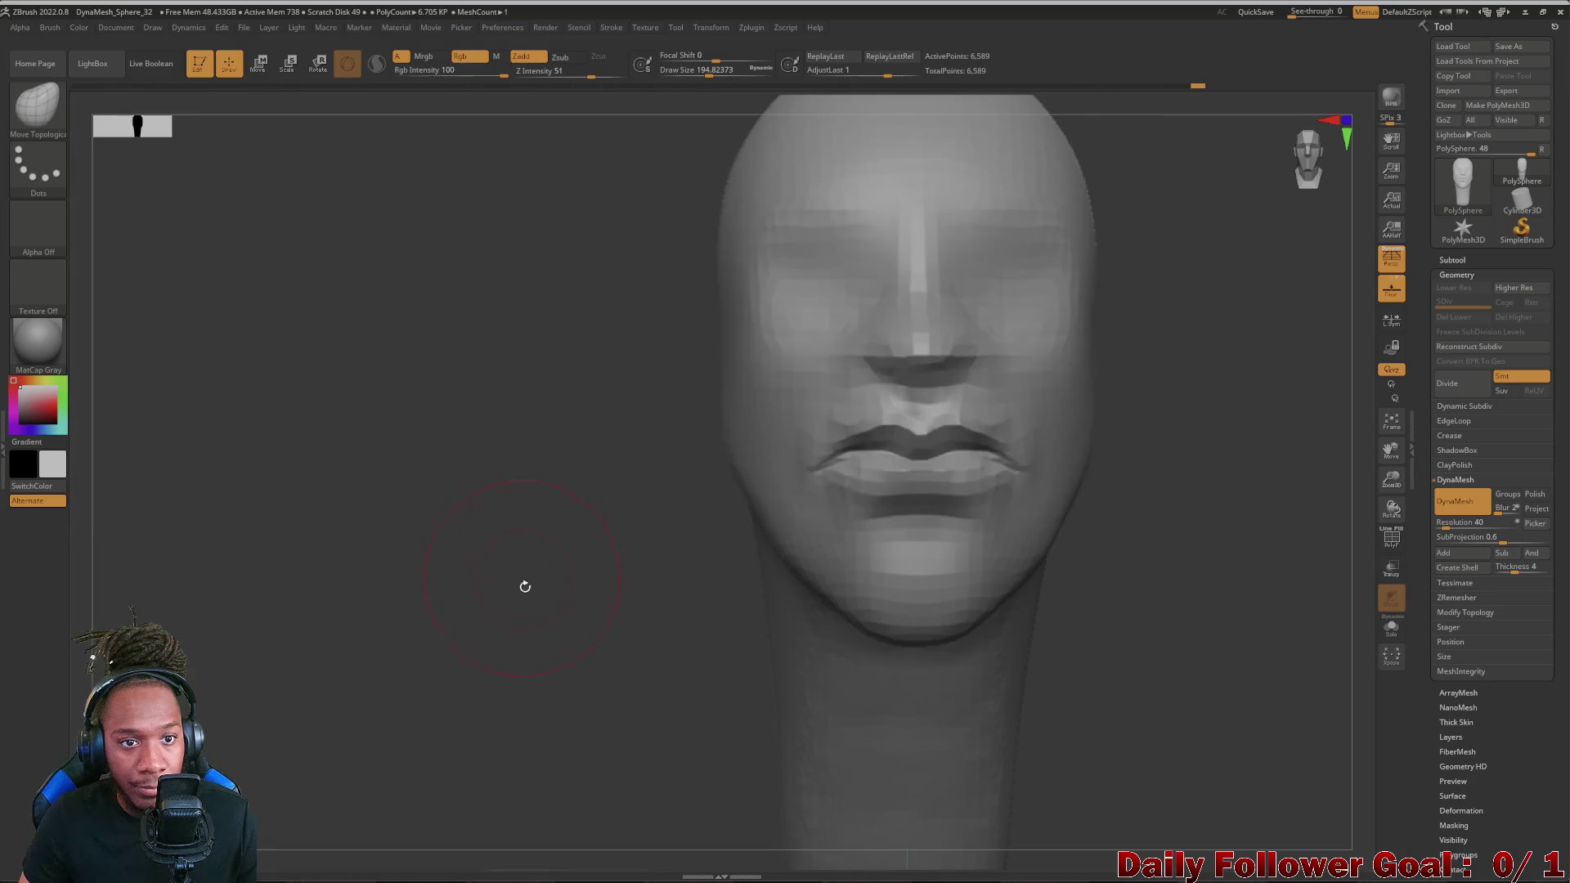
pyautogui.moveTo(468, 359); pyautogui.dragTo(404, 368)
pyautogui.press('space')
pyautogui.click(542, 391)
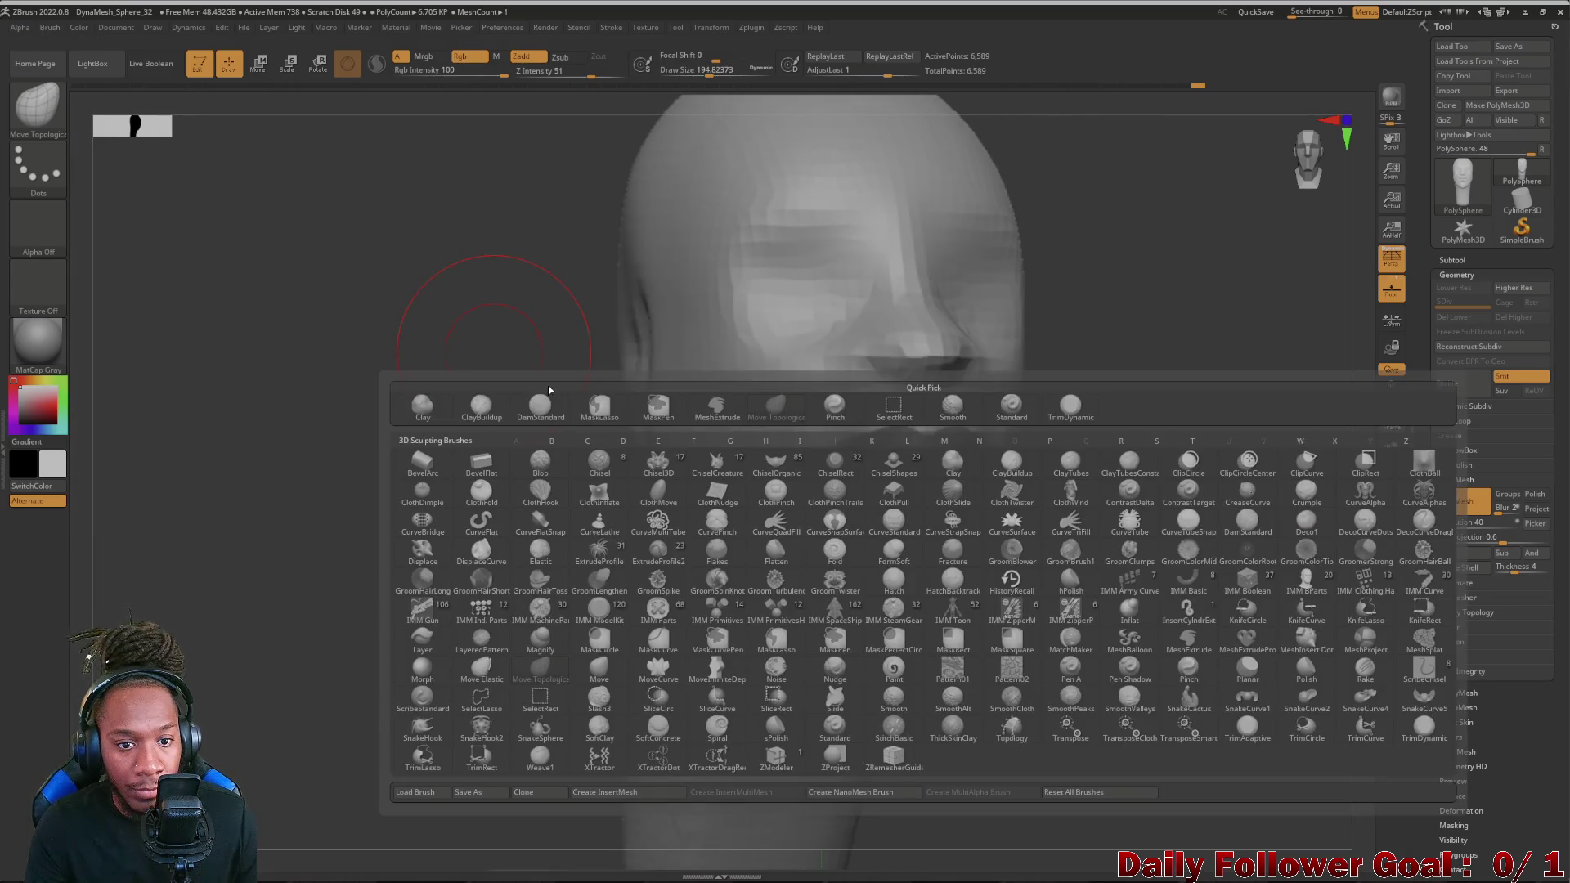
pyautogui.click(536, 407)
# - With a smaller Draw Size, carve smile-line creases from beside the nose around both mouth corners
pyautogui.moveTo(429, 515)
pyautogui.mouseDown()
pyautogui.moveTo(504, 470)
pyautogui.moveTo(552, 472)
pyautogui.mouseUp()
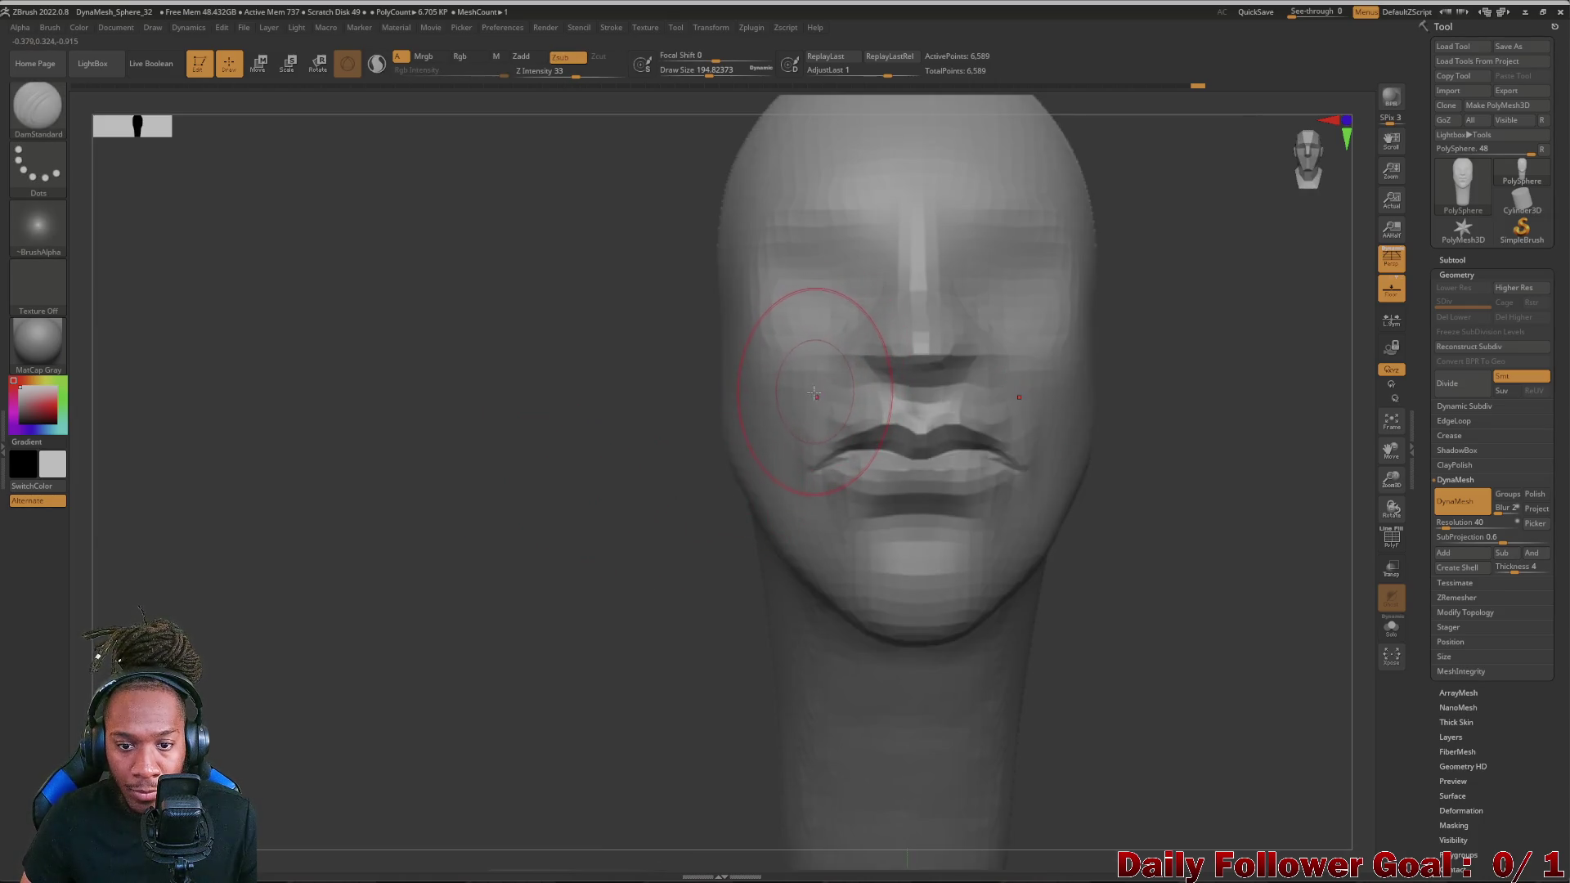
pyautogui.press('[')
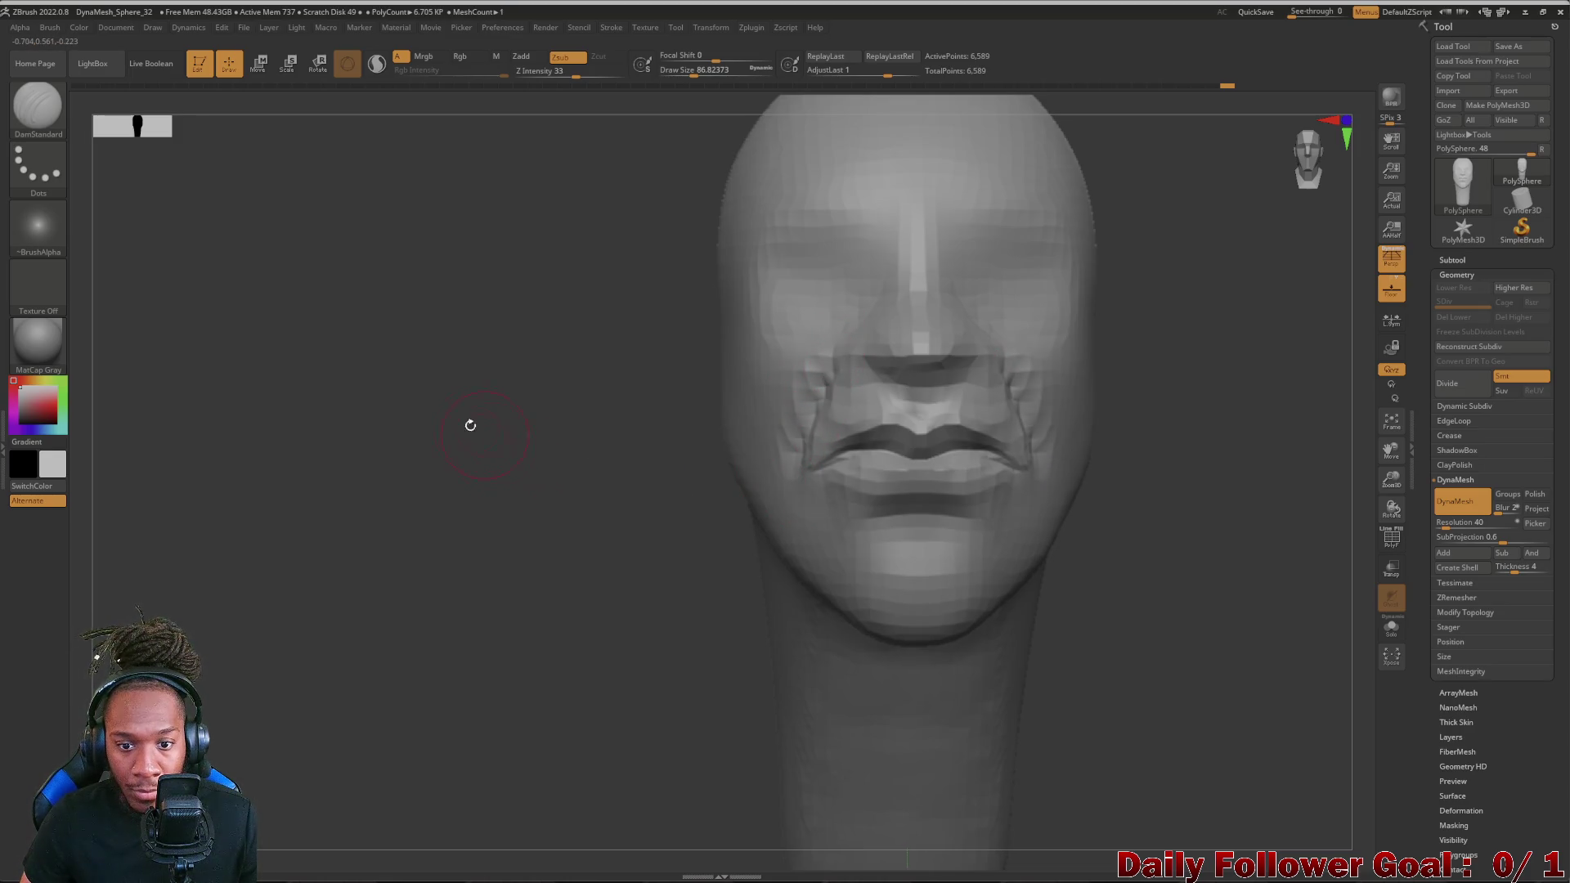
pyautogui.click(44, 118)
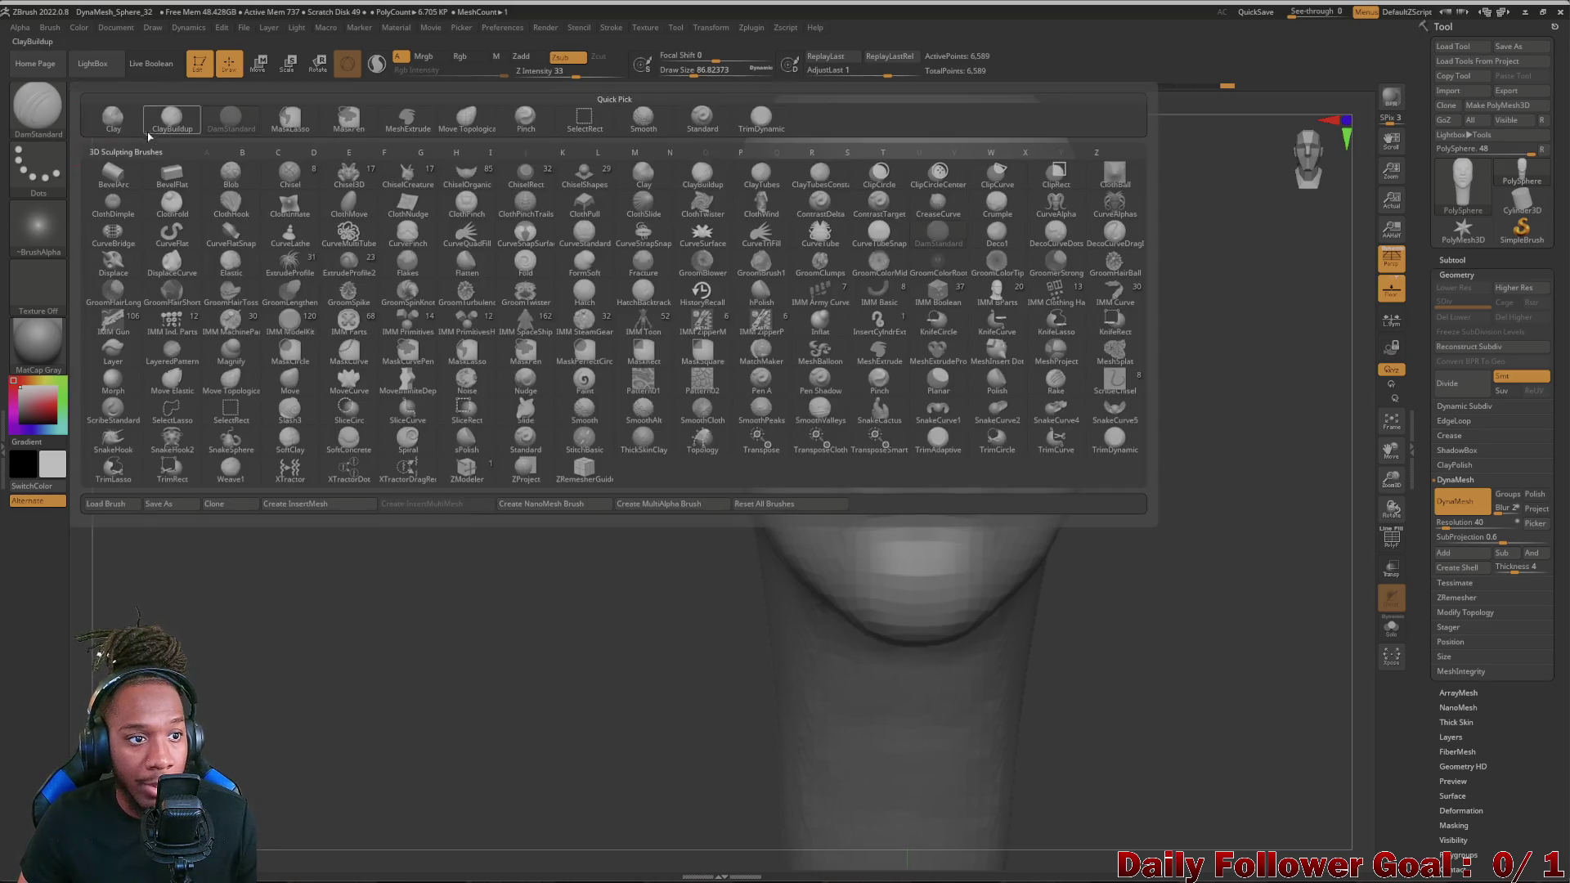
# - Switch the active brush to ClayBuildup from the library
pyautogui.click(172, 120)
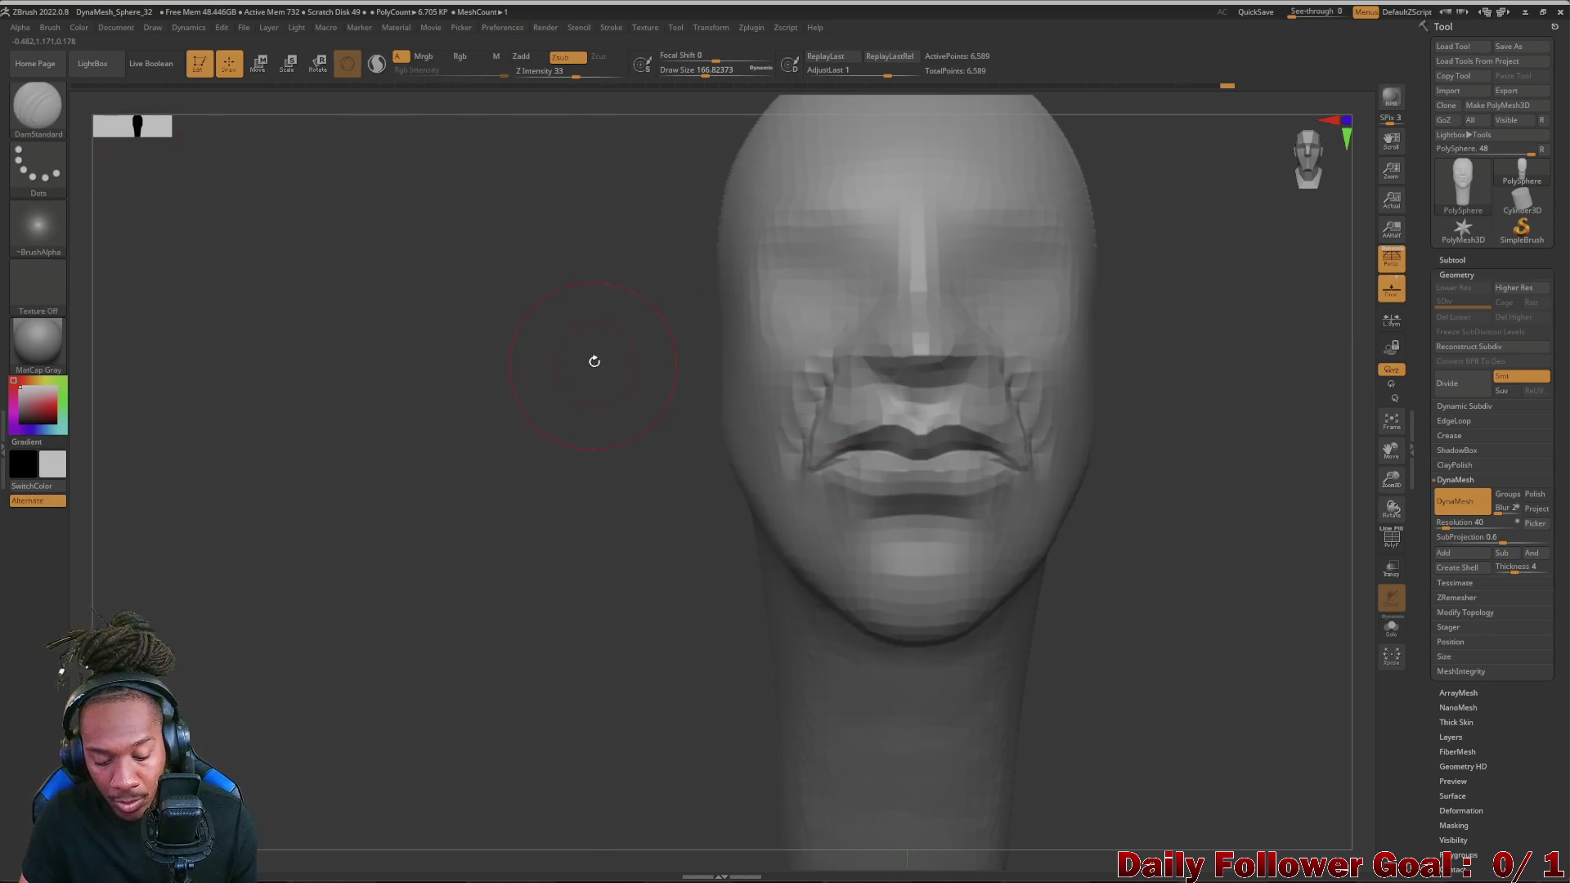
pyautogui.press('space')
pyautogui.click(529, 369)
pyautogui.click(629, 461)
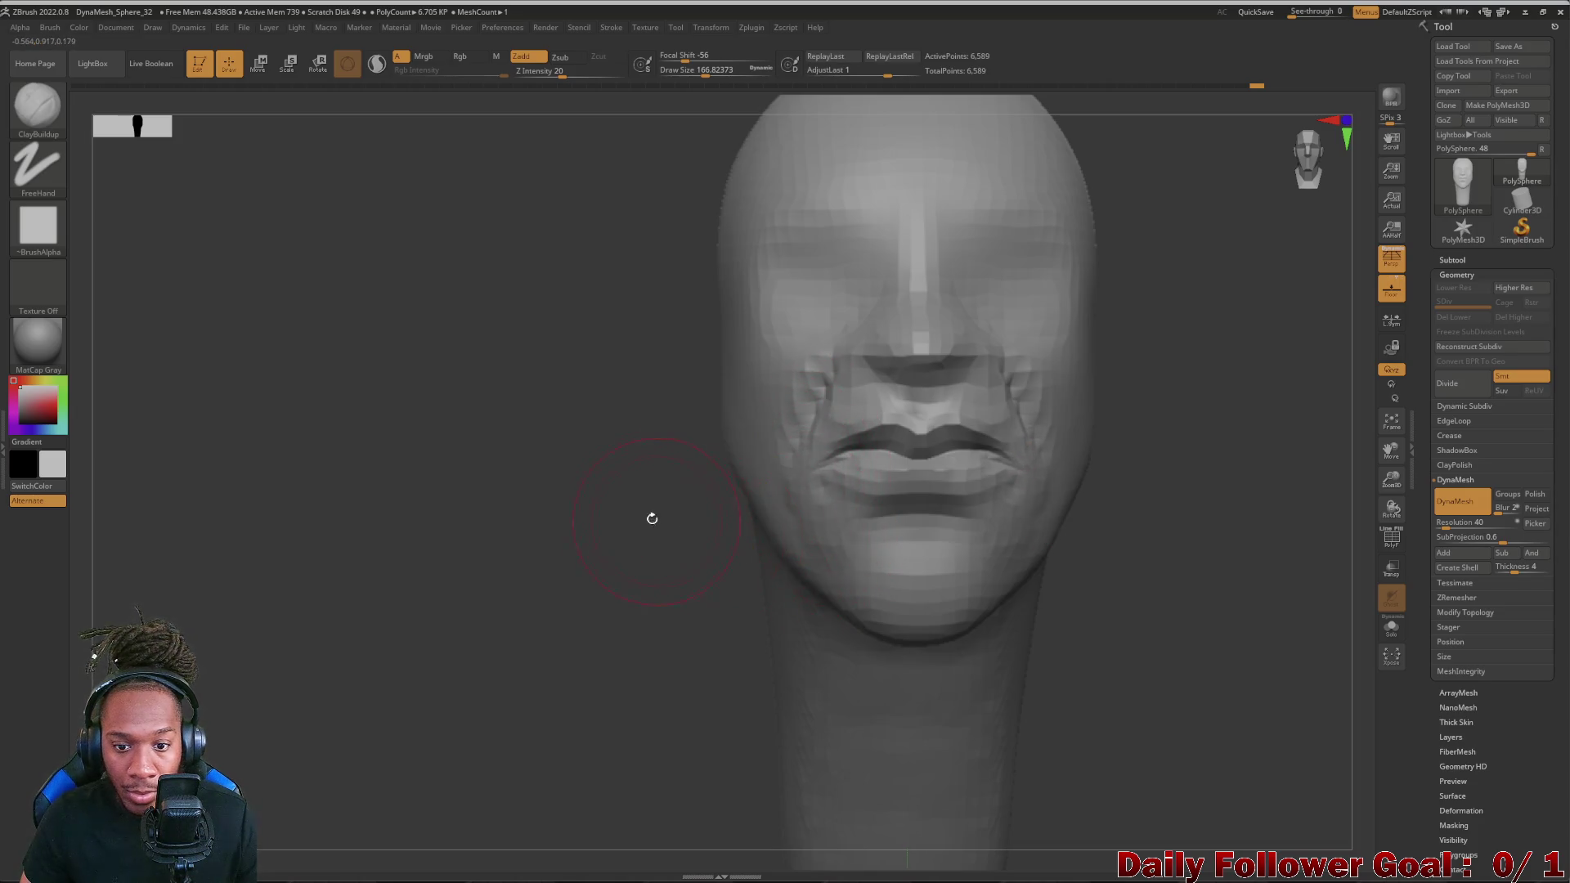
# - Shift-smooth the cheeks beside the mouth corners, the area around the nose and the lip corners
pyautogui.moveTo(654, 520); pyautogui.dragTo(760, 515)
pyautogui.moveTo(785, 368)
pyautogui.keyDown('shift'); pyautogui.mouseDown()
pyautogui.moveTo(811, 519)
pyautogui.moveTo(733, 434)
pyautogui.mouseUp(); pyautogui.keyUp('shift')
pyautogui.moveTo(573, 70); pyautogui.dragTo(528, 70)
pyautogui.moveTo(565, 406); pyautogui.dragTo(676, 444)
pyautogui.moveTo(785, 368)
pyautogui.keyDown('shift'); pyautogui.mouseDown()
pyautogui.moveTo(810, 411)
pyautogui.moveTo(811, 507)
pyautogui.mouseUp(); pyautogui.keyUp('shift')
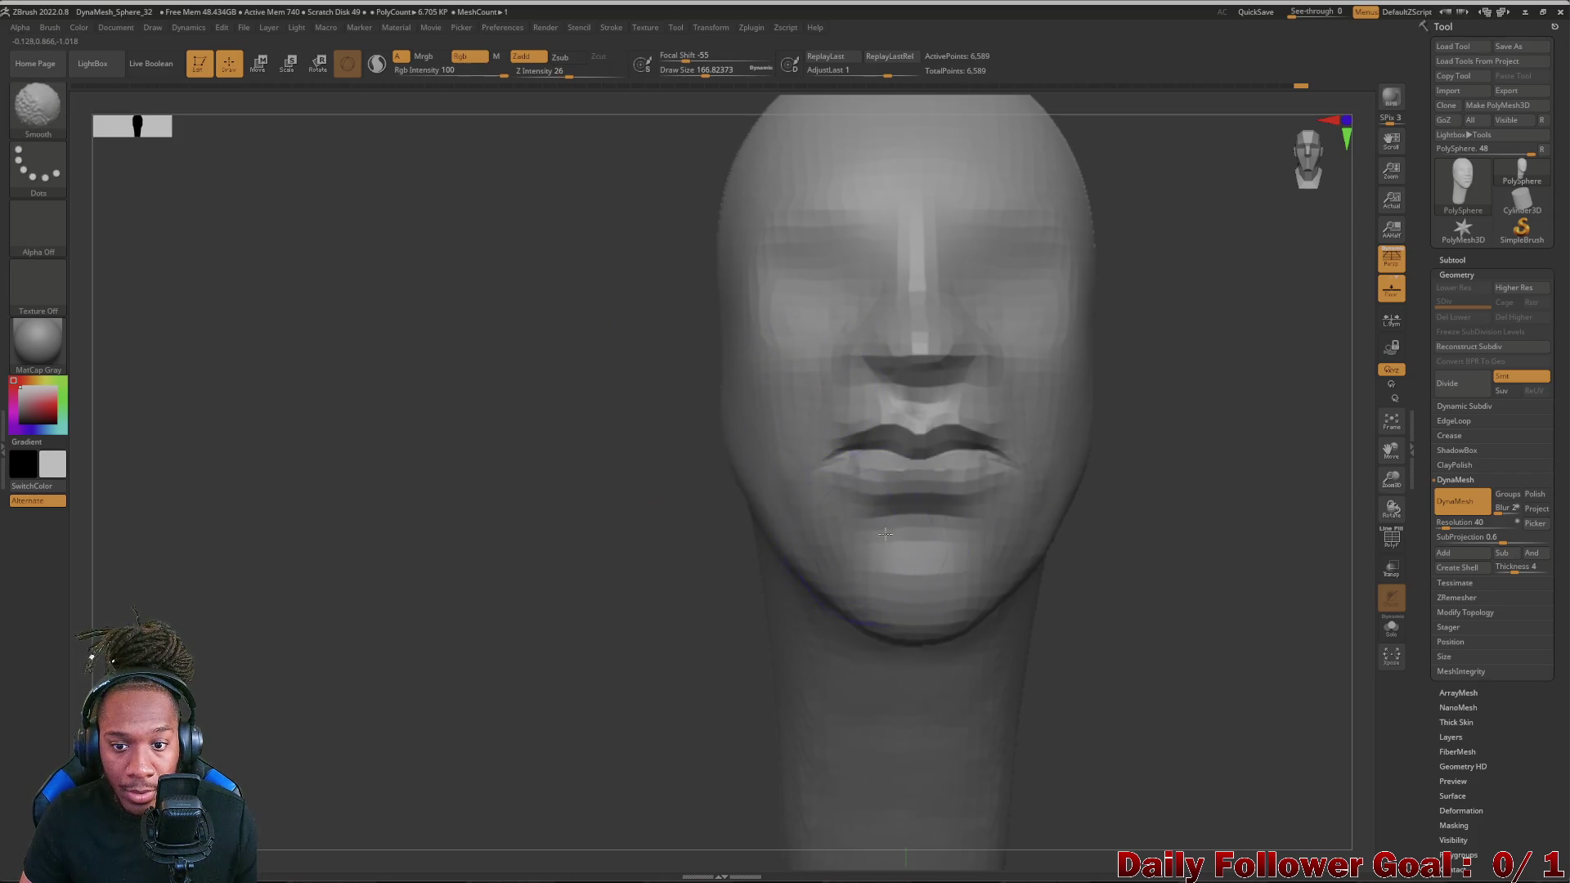
pyautogui.moveTo(614, 466)
pyautogui.mouseDown()
pyautogui.moveTo(491, 484)
pyautogui.moveTo(563, 523)
pyautogui.moveTo(497, 528)
pyautogui.moveTo(687, 602)
pyautogui.mouseUp()
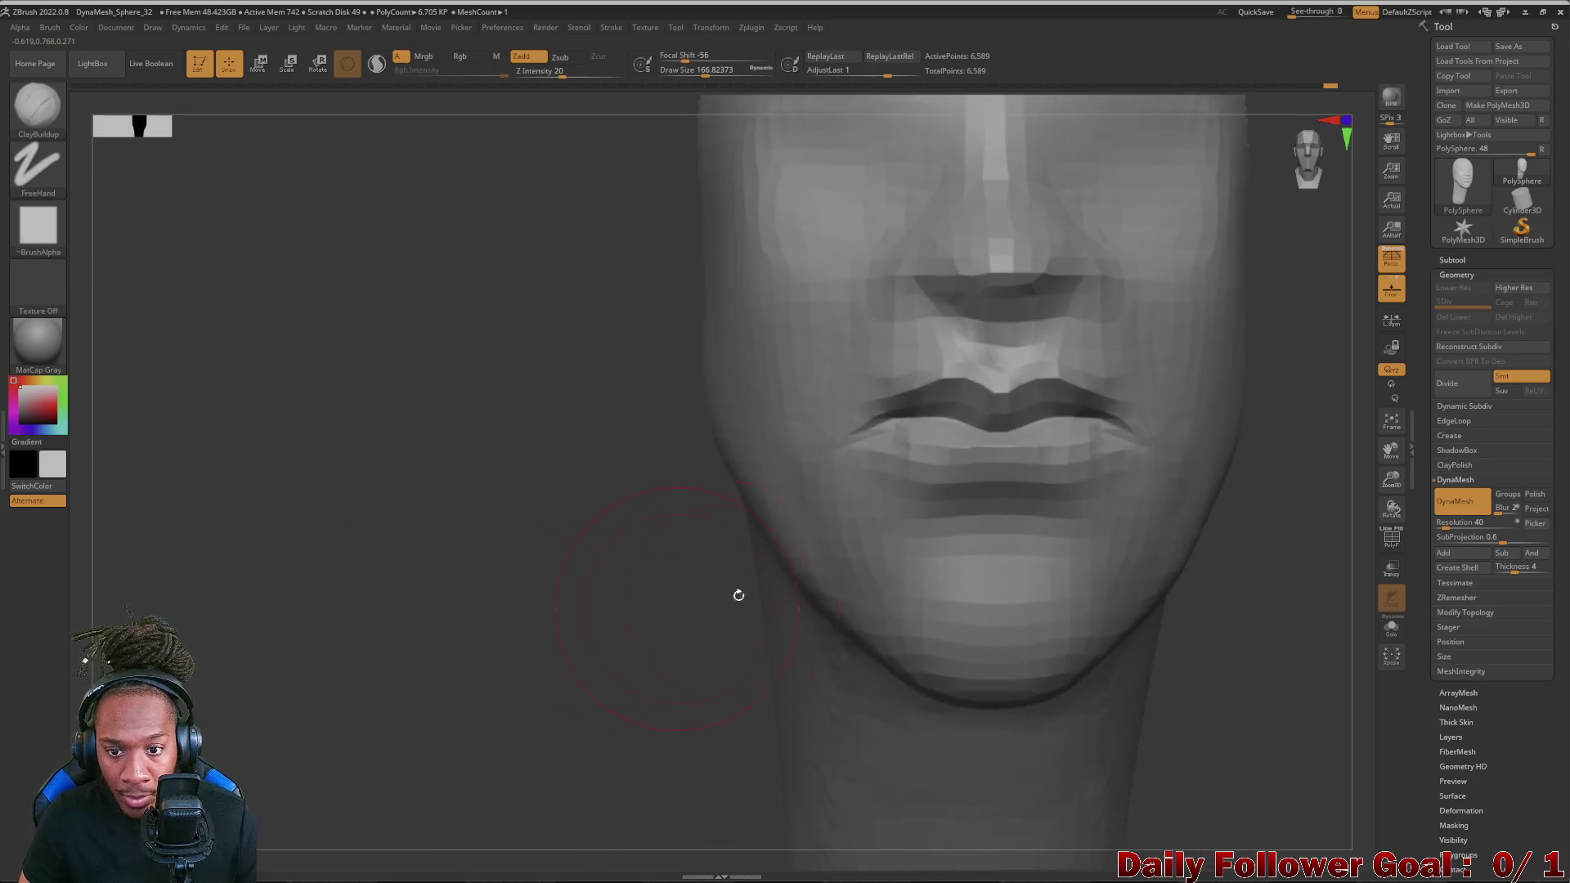
pyautogui.keyDown('shift'); pyautogui.moveTo(1051, 458); pyautogui.dragTo(982, 441); pyautogui.keyUp('shift')
pyautogui.moveTo(491, 527); pyautogui.dragTo(368, 527)
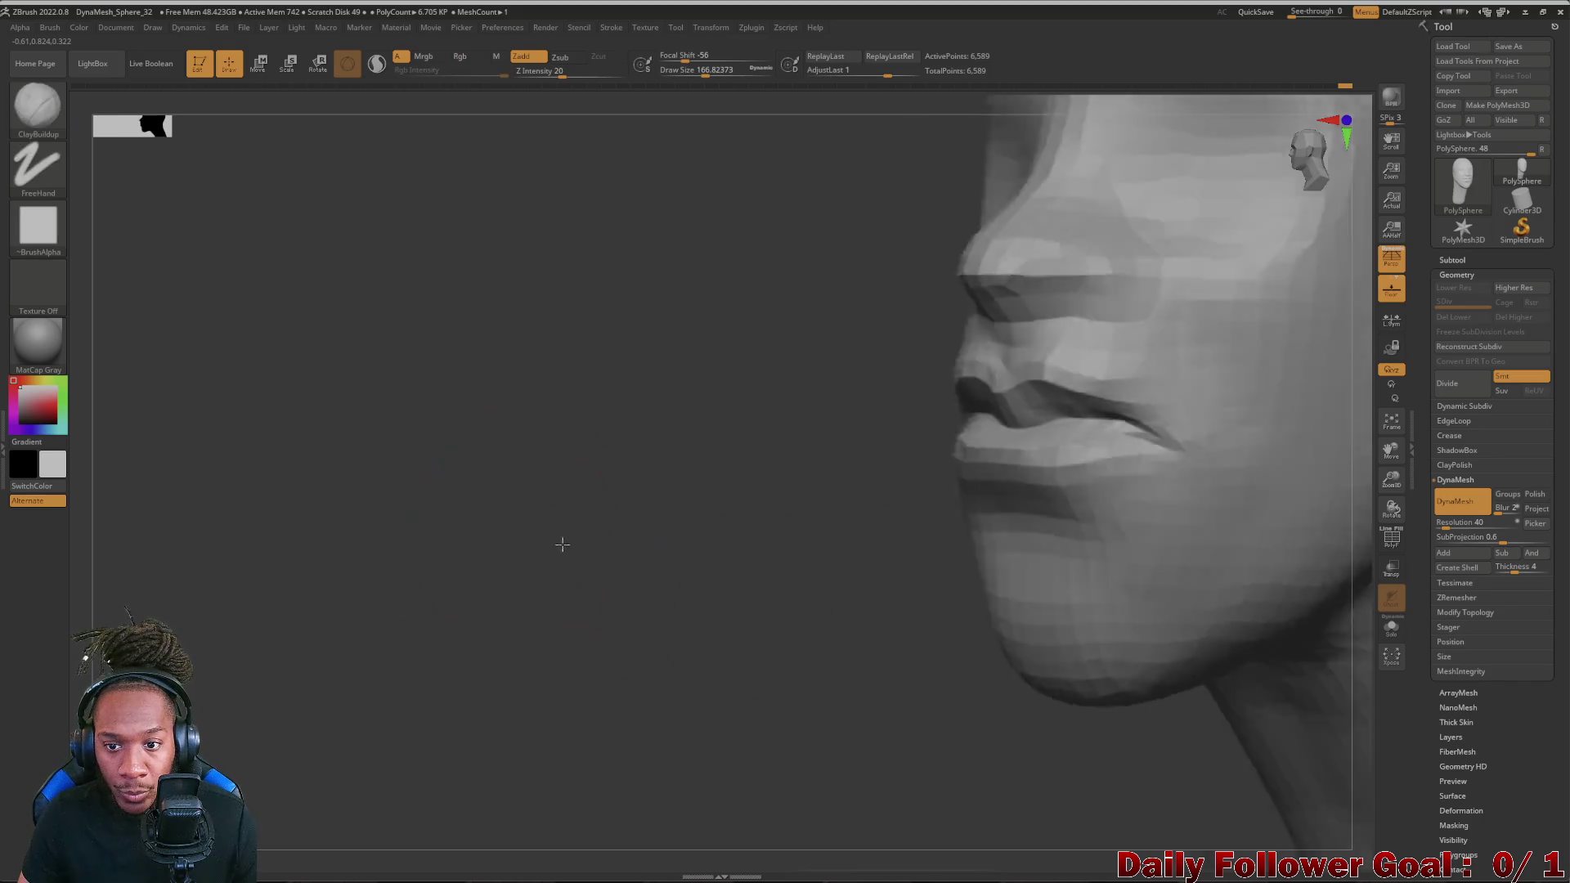
pyautogui.moveTo(552, 540); pyautogui.dragTo(604, 492)
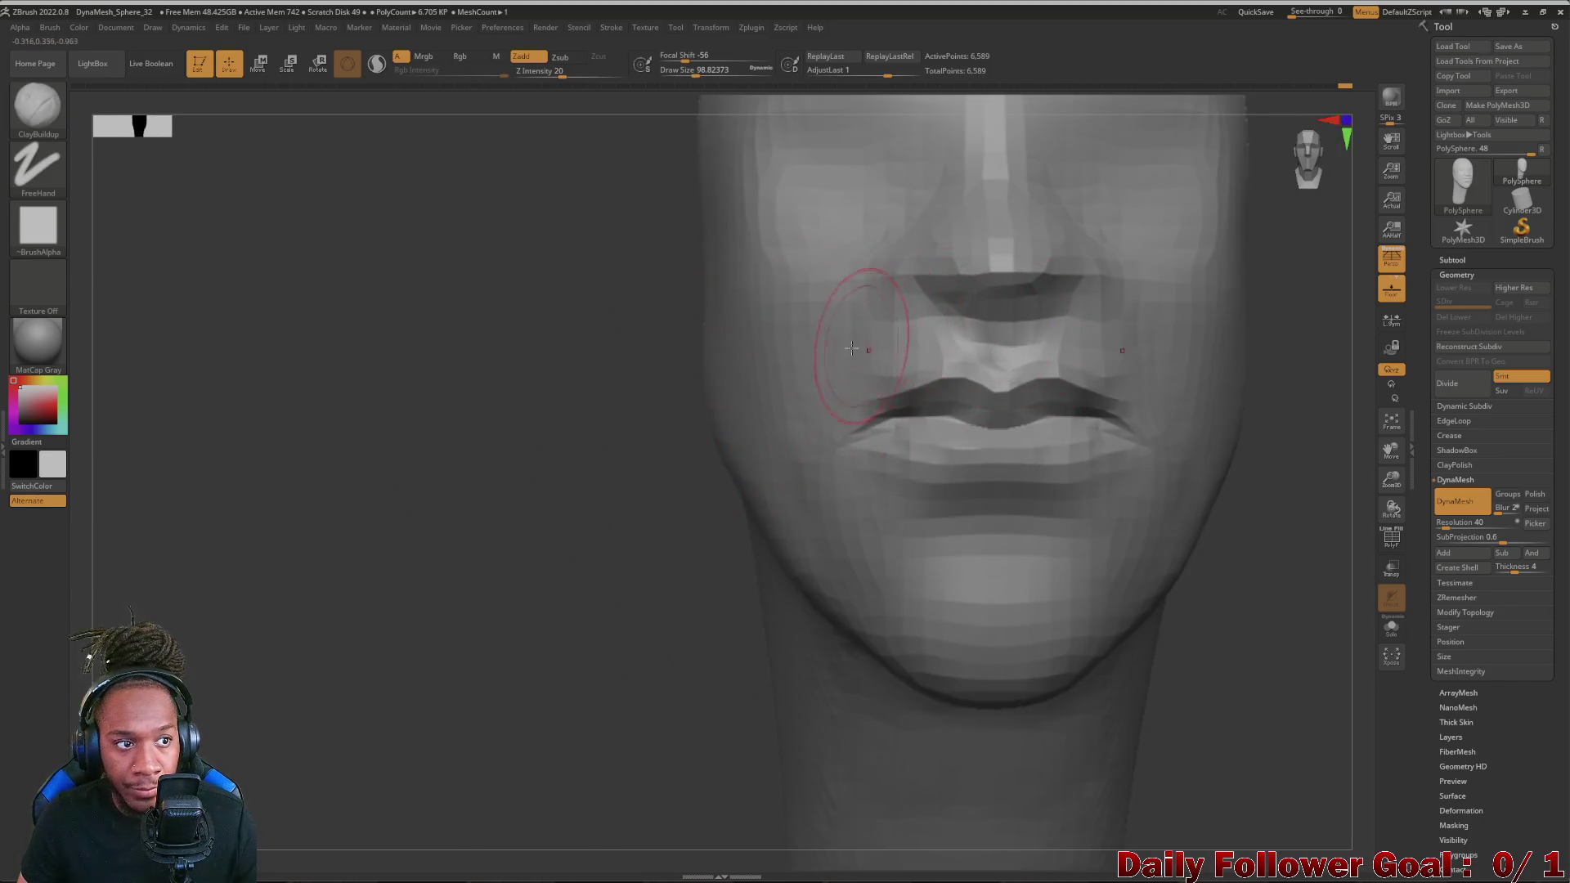
# - Adjust Draw Size in the spacebar menu and make DamStandard the active brush
pyautogui.press('space')
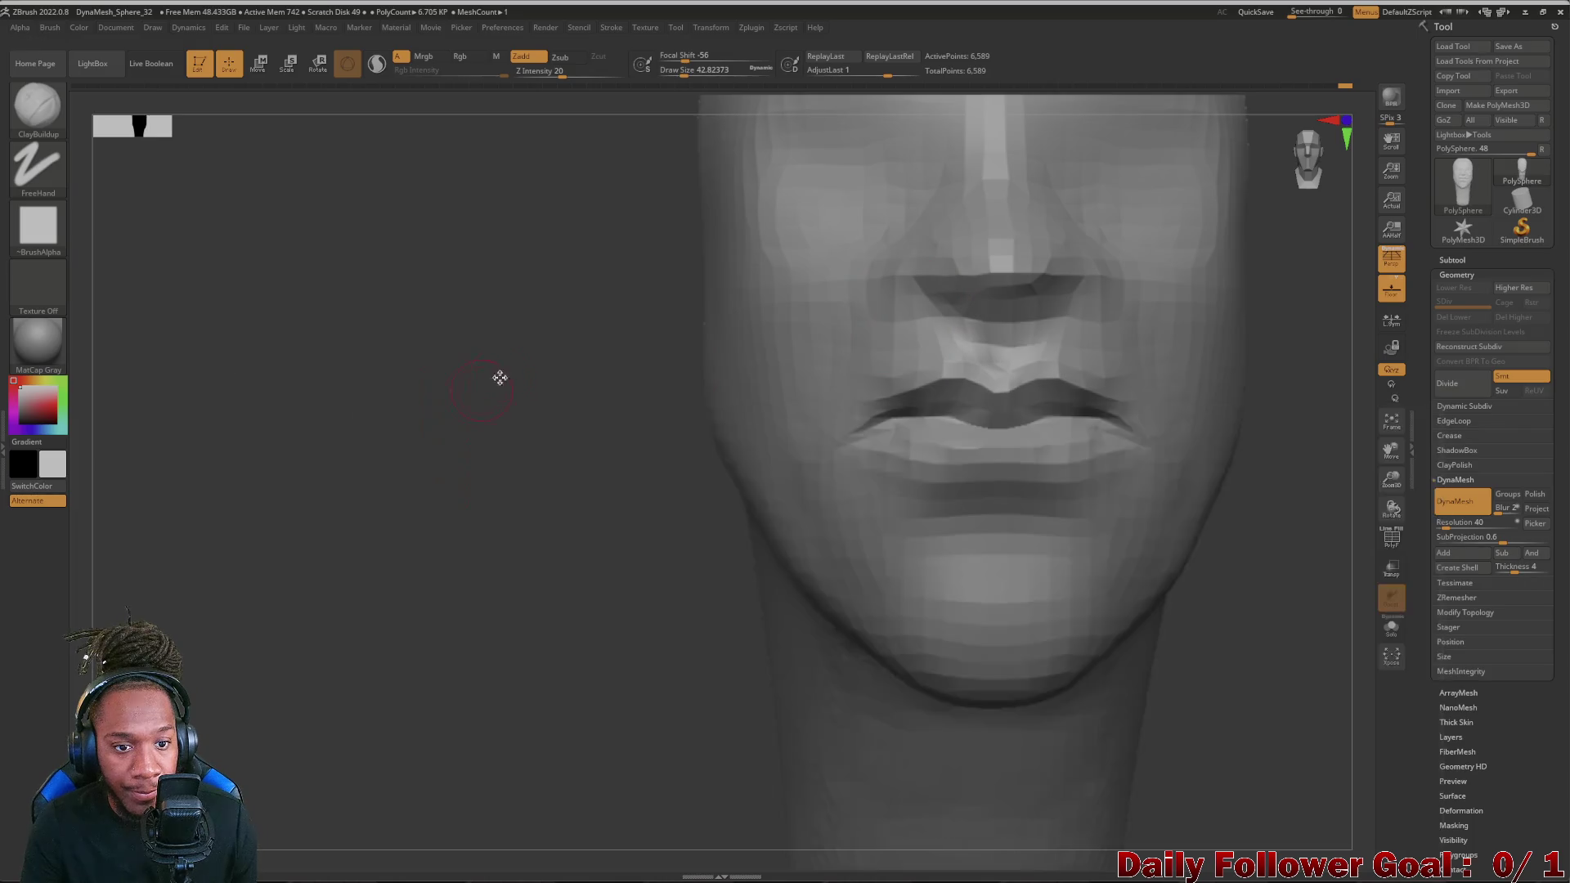
pyautogui.press('space')
pyautogui.moveTo(449, 420); pyautogui.dragTo(430, 420)
pyautogui.click(393, 454)
pyautogui.click(515, 472)
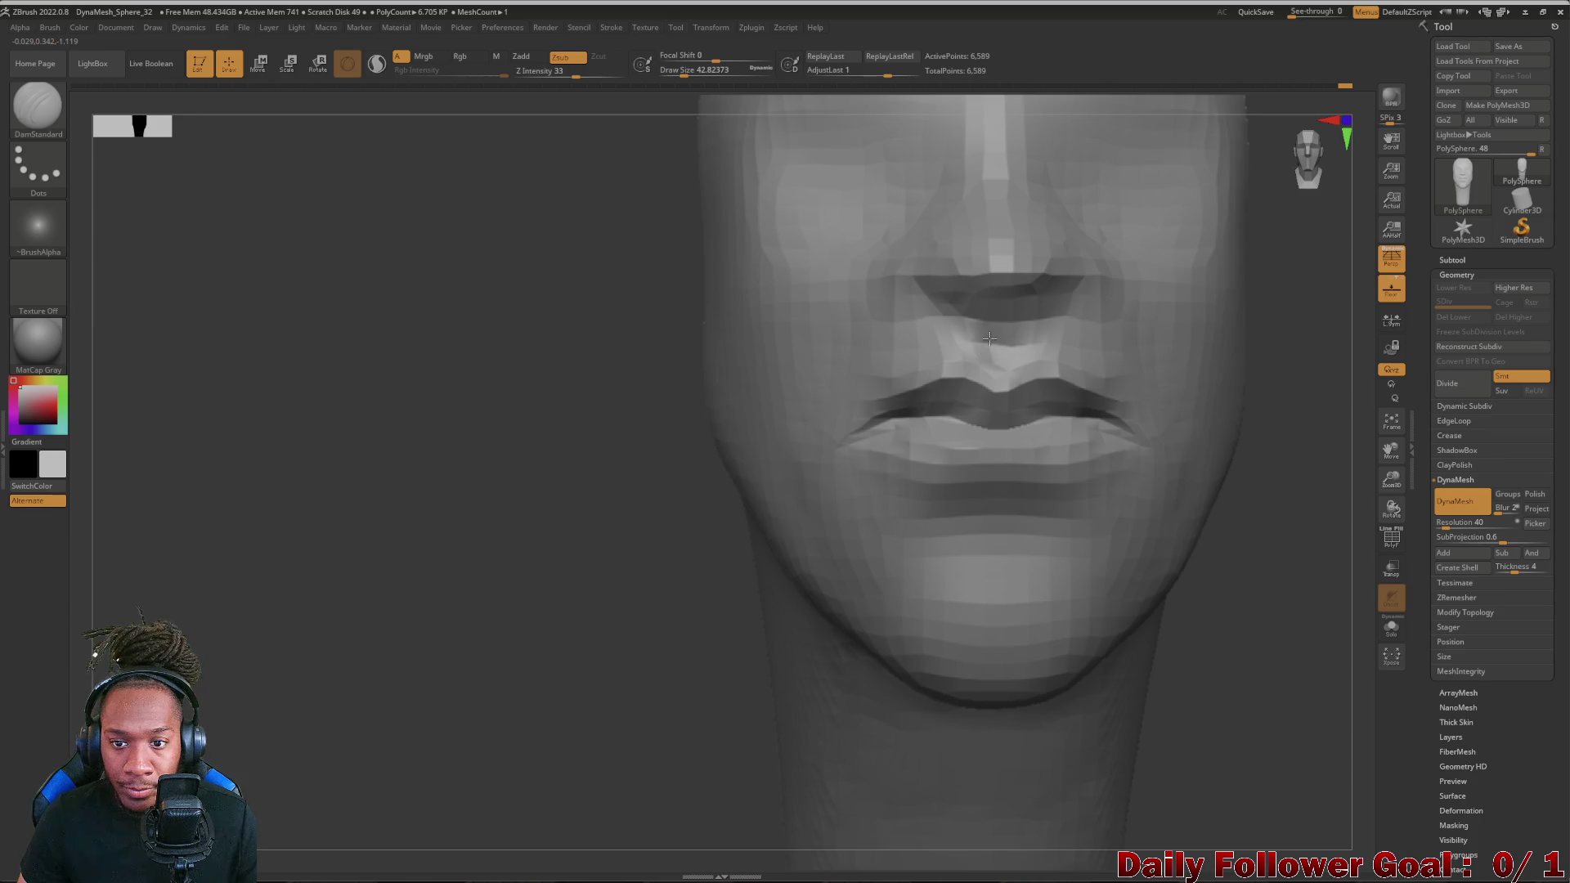
# - Smooth the philtrum groove above the upper lip, then frame the whole head in profile and bring up the brush library
pyautogui.moveTo(564, 461)
pyautogui.mouseDown()
pyautogui.moveTo(536, 466)
pyautogui.moveTo(661, 432)
pyautogui.moveTo(504, 484)
pyautogui.mouseUp()
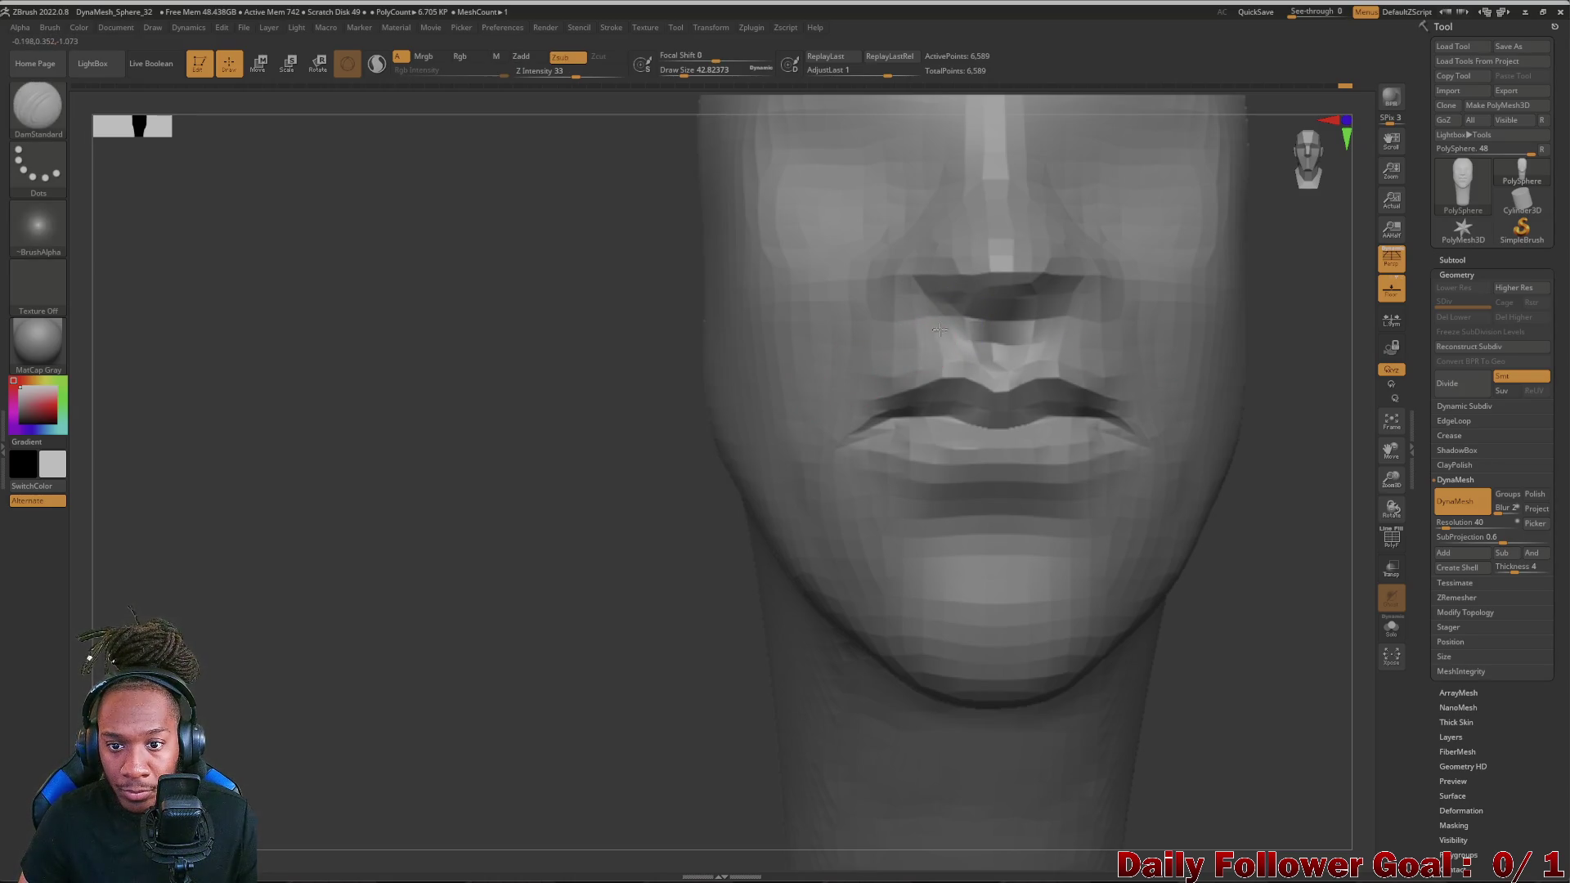
pyautogui.keyDown('shift'); pyautogui.moveTo(986, 328); pyautogui.dragTo(1058, 354); pyautogui.keyUp('shift')
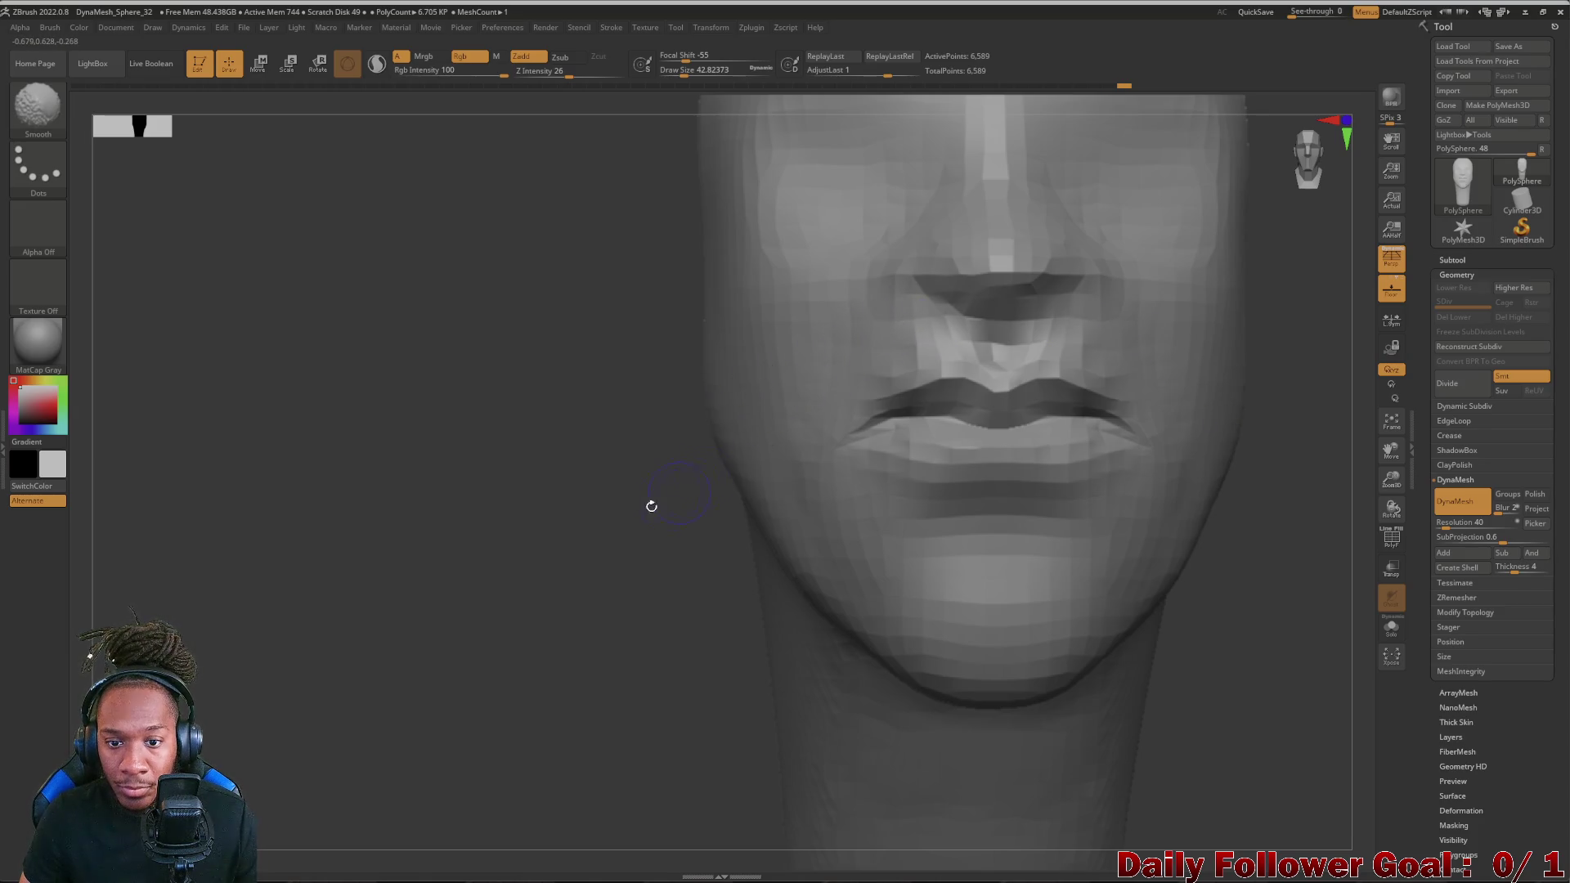
pyautogui.moveTo(667, 498); pyautogui.dragTo(480, 586)
pyautogui.moveTo(874, 690)
pyautogui.keyDown('alt'); pyautogui.mouseDown()
pyautogui.moveTo(970, 651)
pyautogui.moveTo(918, 665)
pyautogui.moveTo(812, 625)
pyautogui.mouseUp(); pyautogui.keyUp('alt')
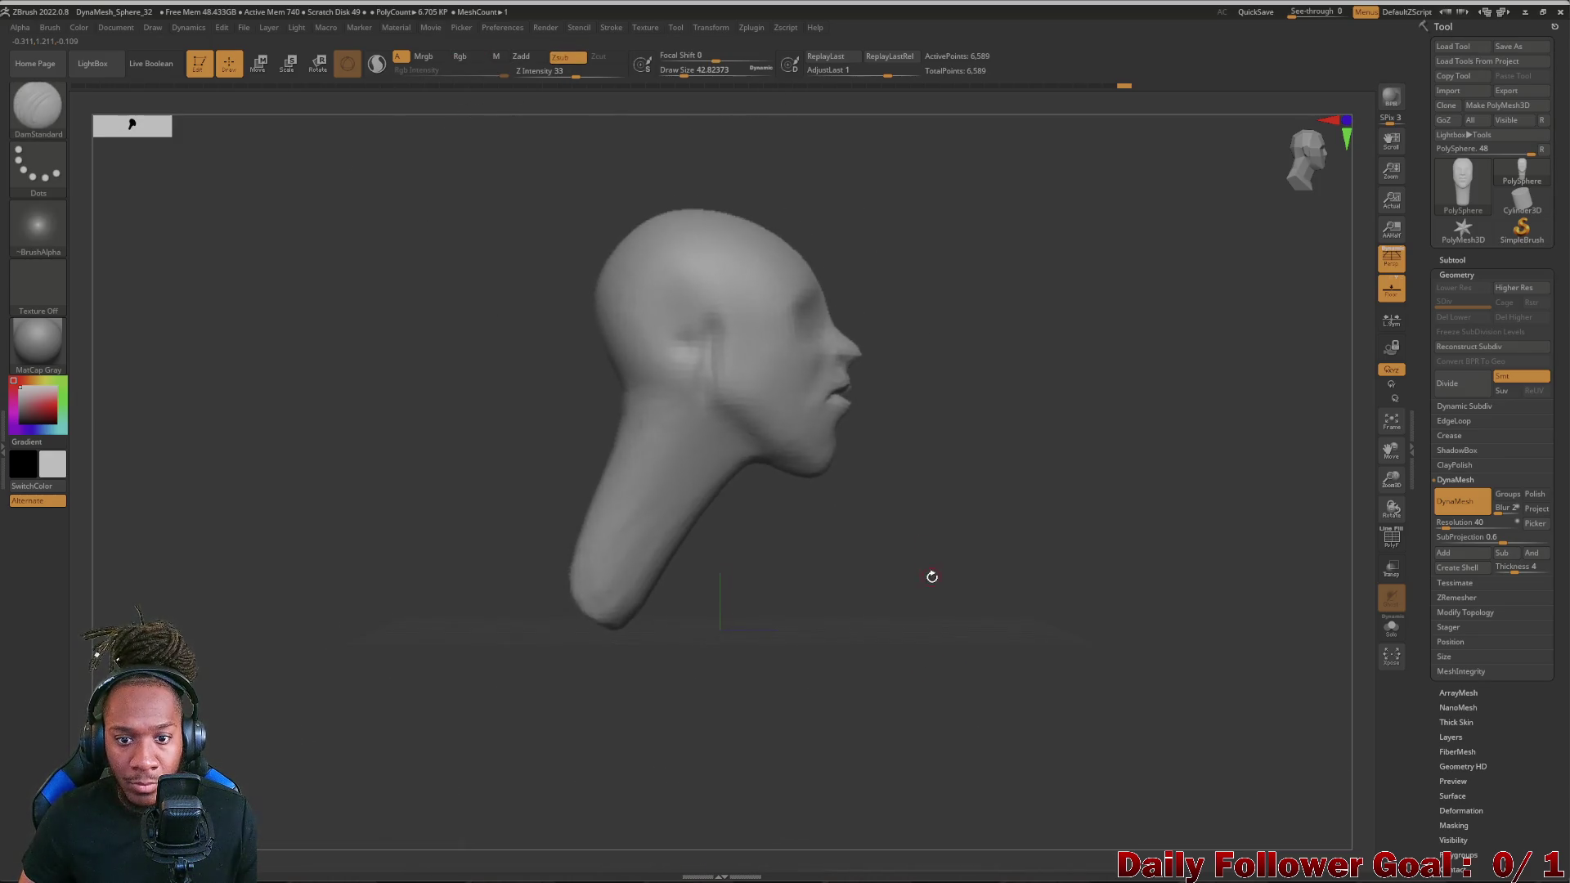
pyautogui.press('b')
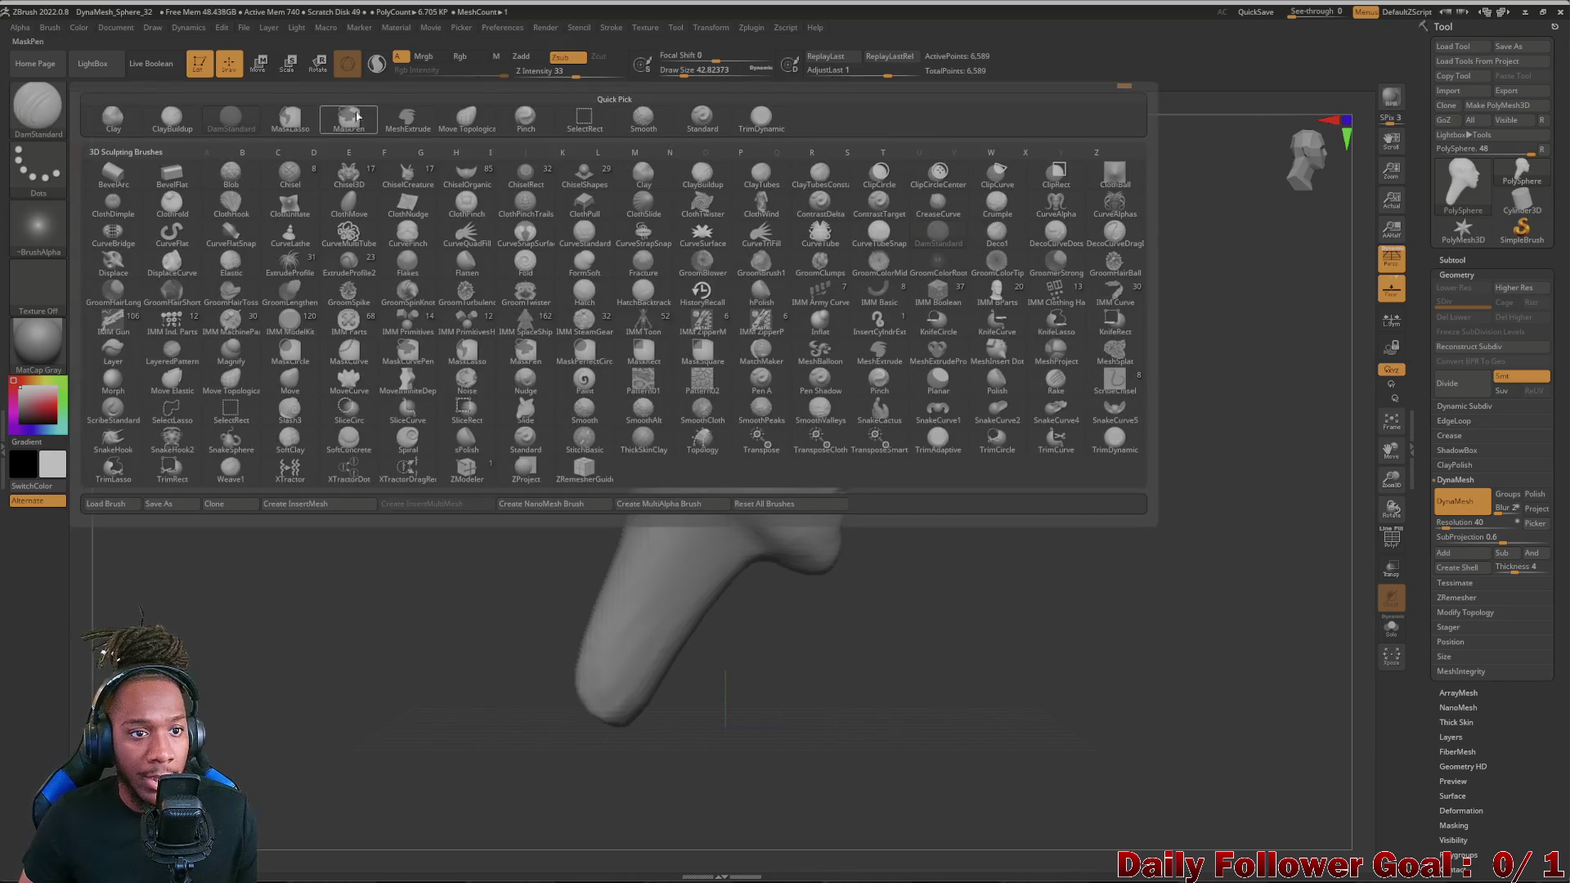
pyautogui.click(525, 249)
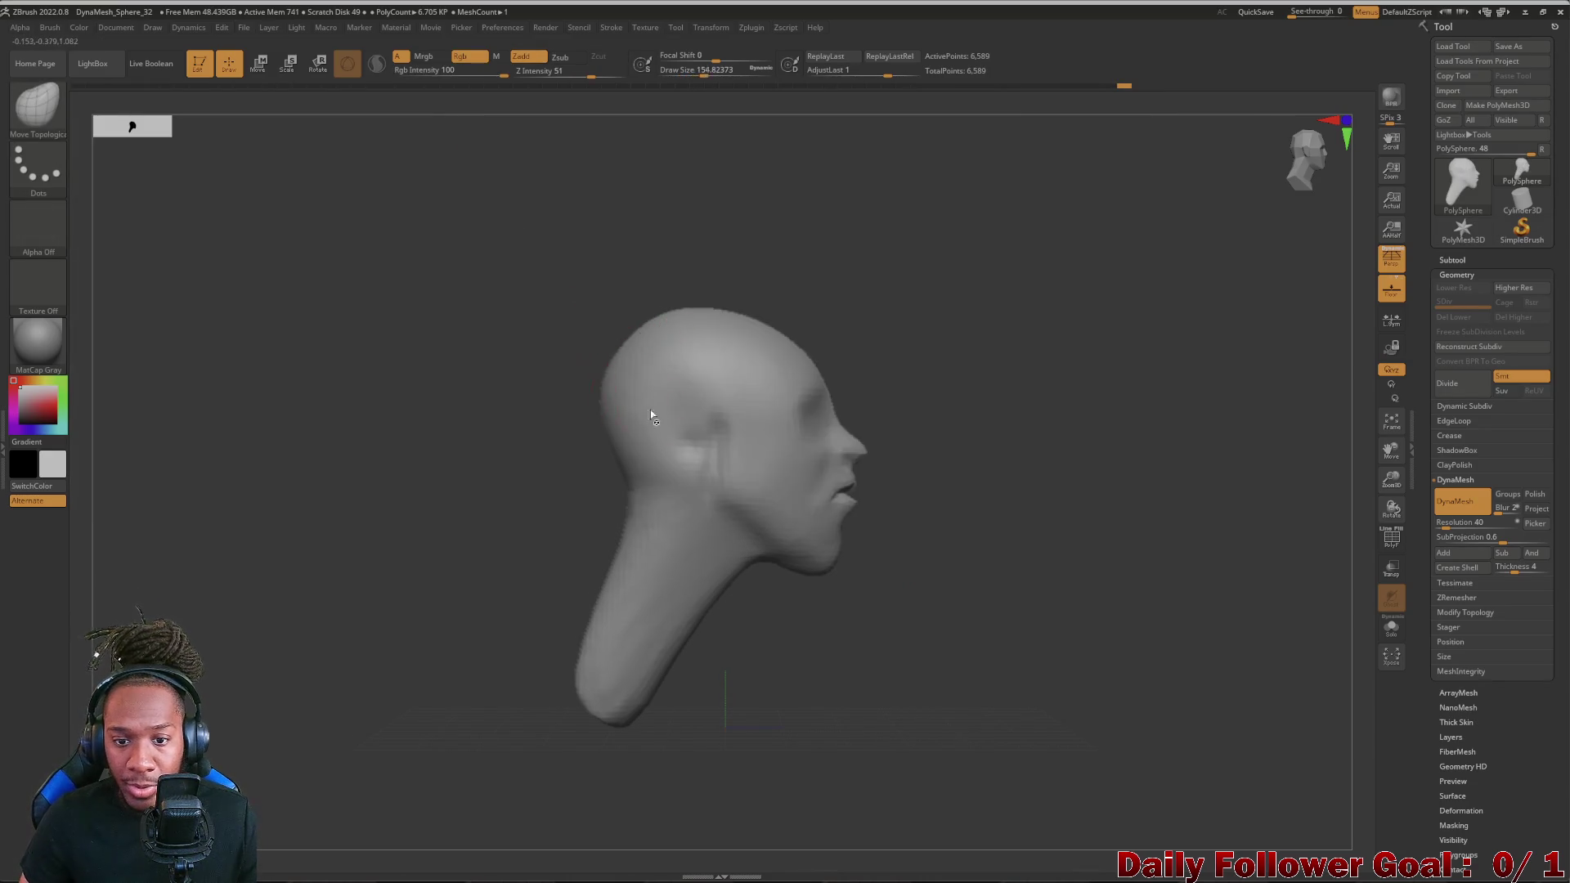
pyautogui.moveTo(663, 416); pyautogui.dragTo(709, 429)
pyautogui.hotkey('ctrl', 'z')
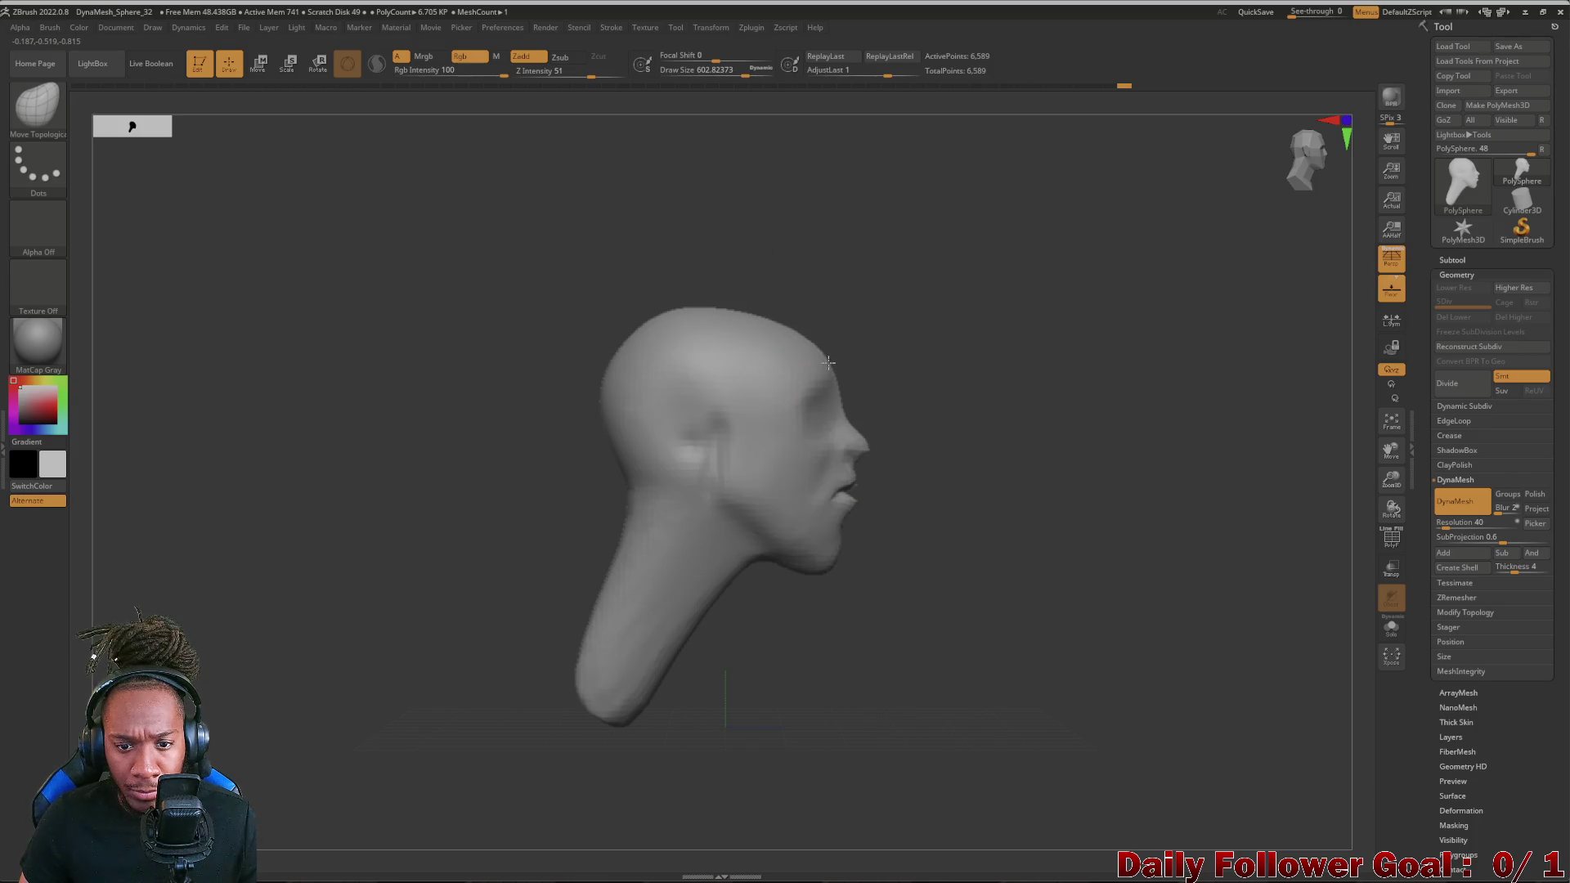
pyautogui.moveTo(829, 573); pyautogui.dragTo(839, 574)
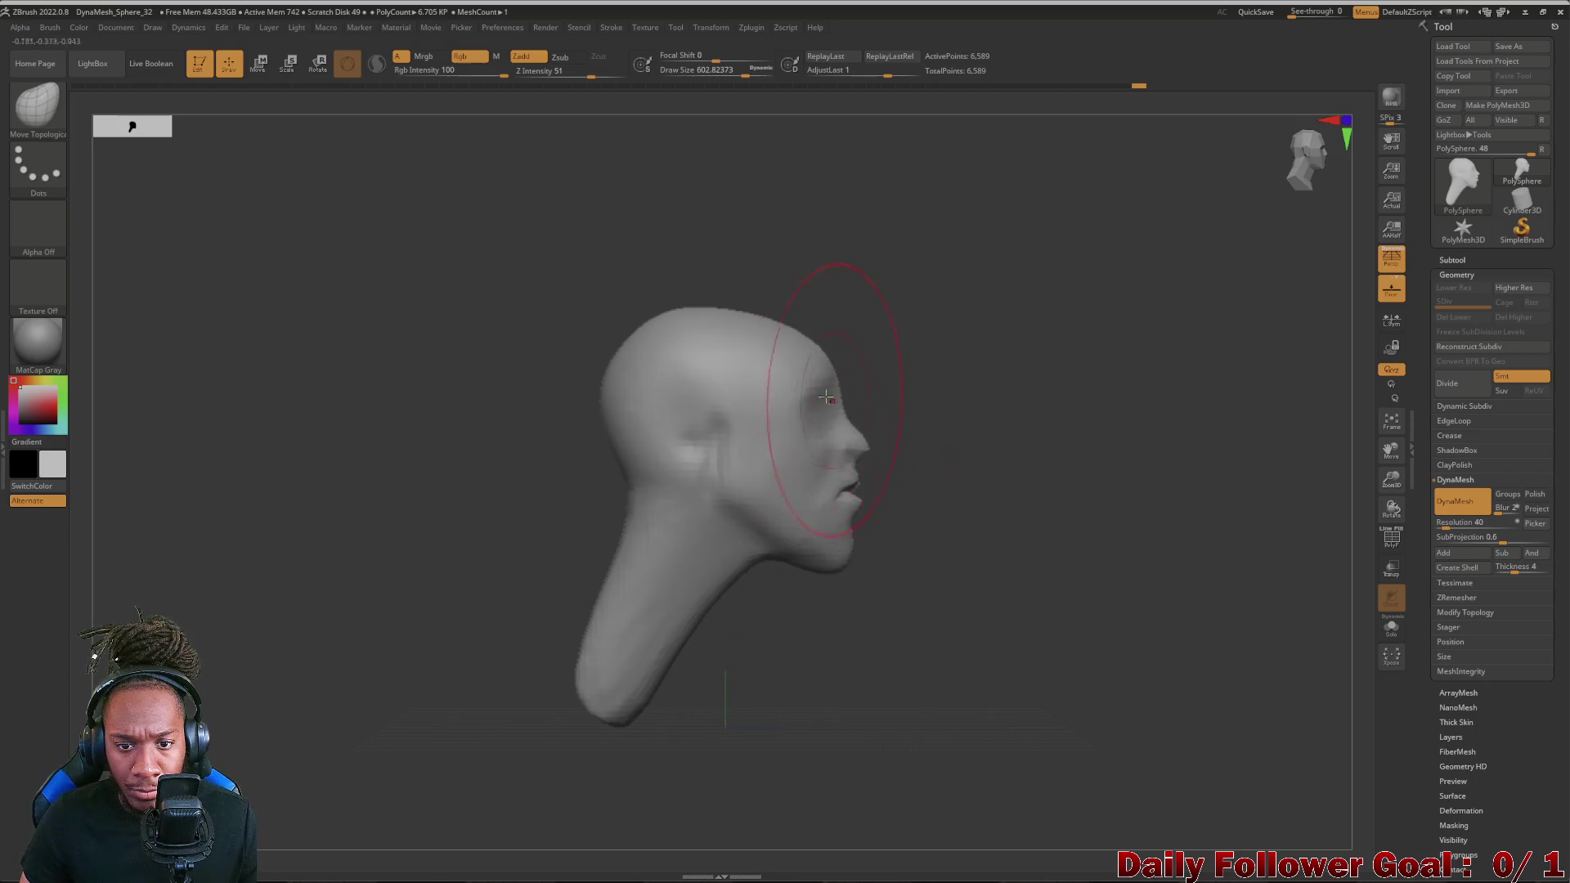
pyautogui.moveTo(308, 478); pyautogui.dragTo(397, 480)
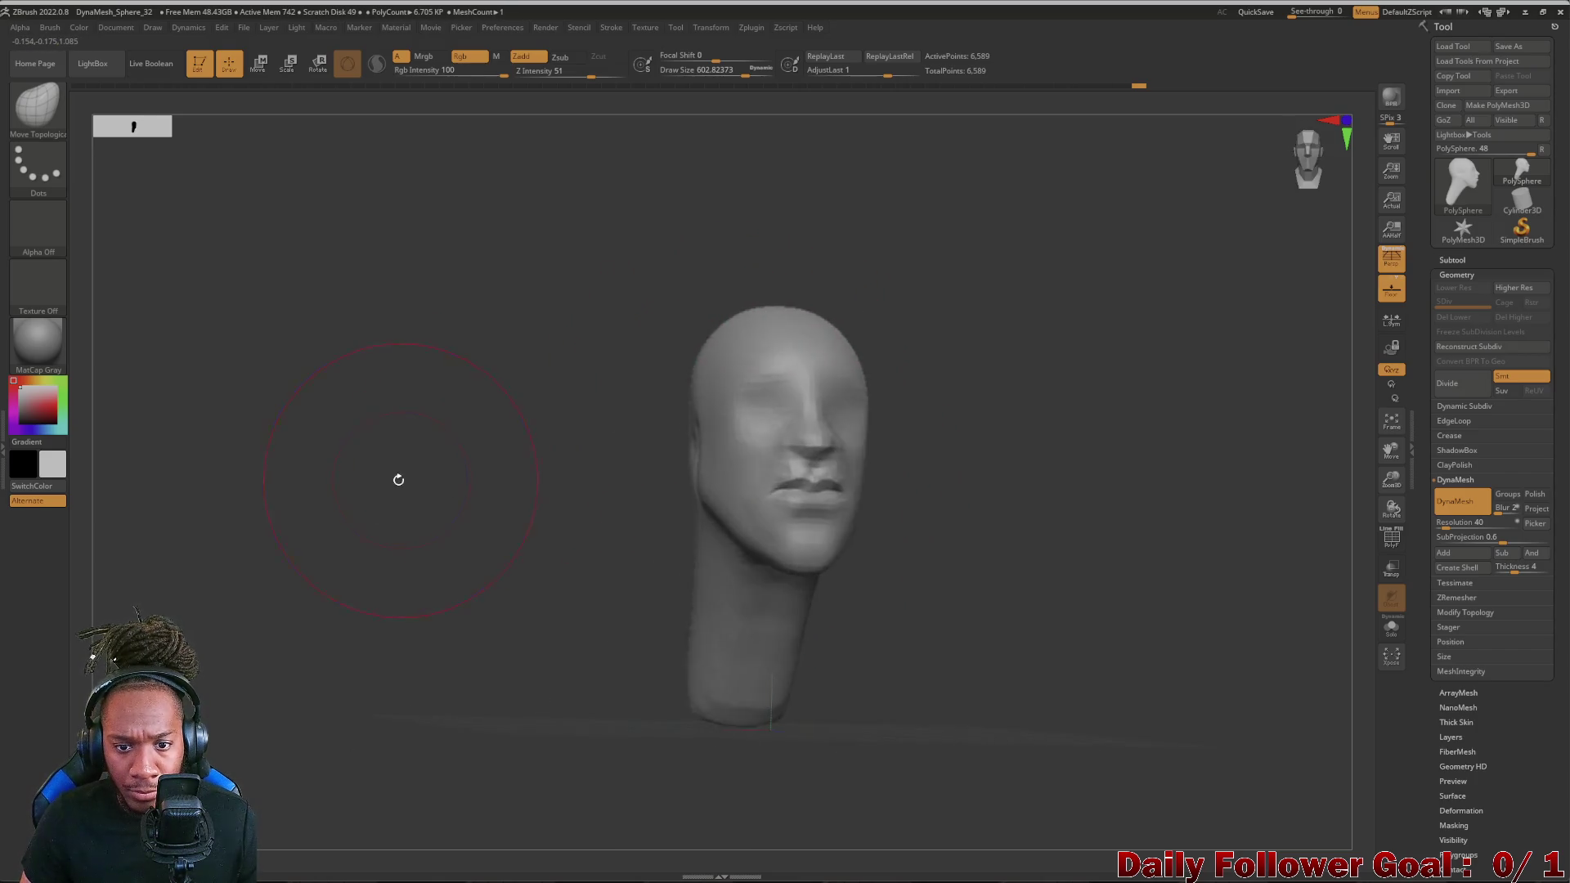
pyautogui.moveTo(485, 410)
pyautogui.mouseDown()
pyautogui.moveTo(593, 544)
pyautogui.moveTo(726, 602)
pyautogui.moveTo(537, 613)
pyautogui.mouseUp()
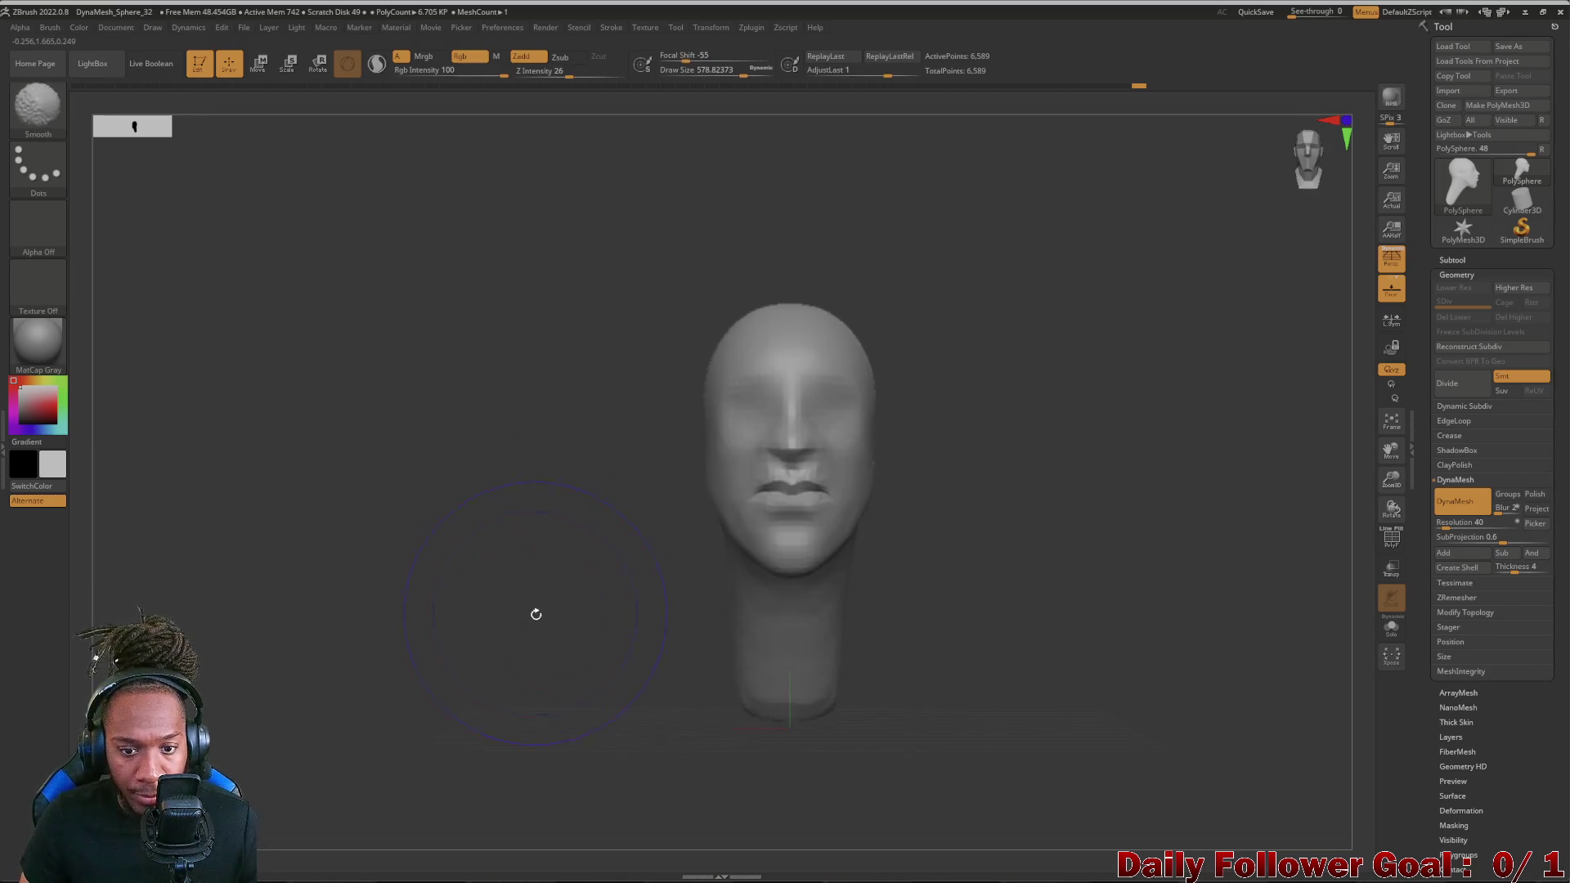
pyautogui.moveTo(503, 540)
pyautogui.keyDown('ctrl'); pyautogui.mouseDown(button='right')
pyautogui.moveTo(476, 688)
pyautogui.moveTo(475, 475)
pyautogui.mouseUp(button='right'); pyautogui.keyUp('ctrl')
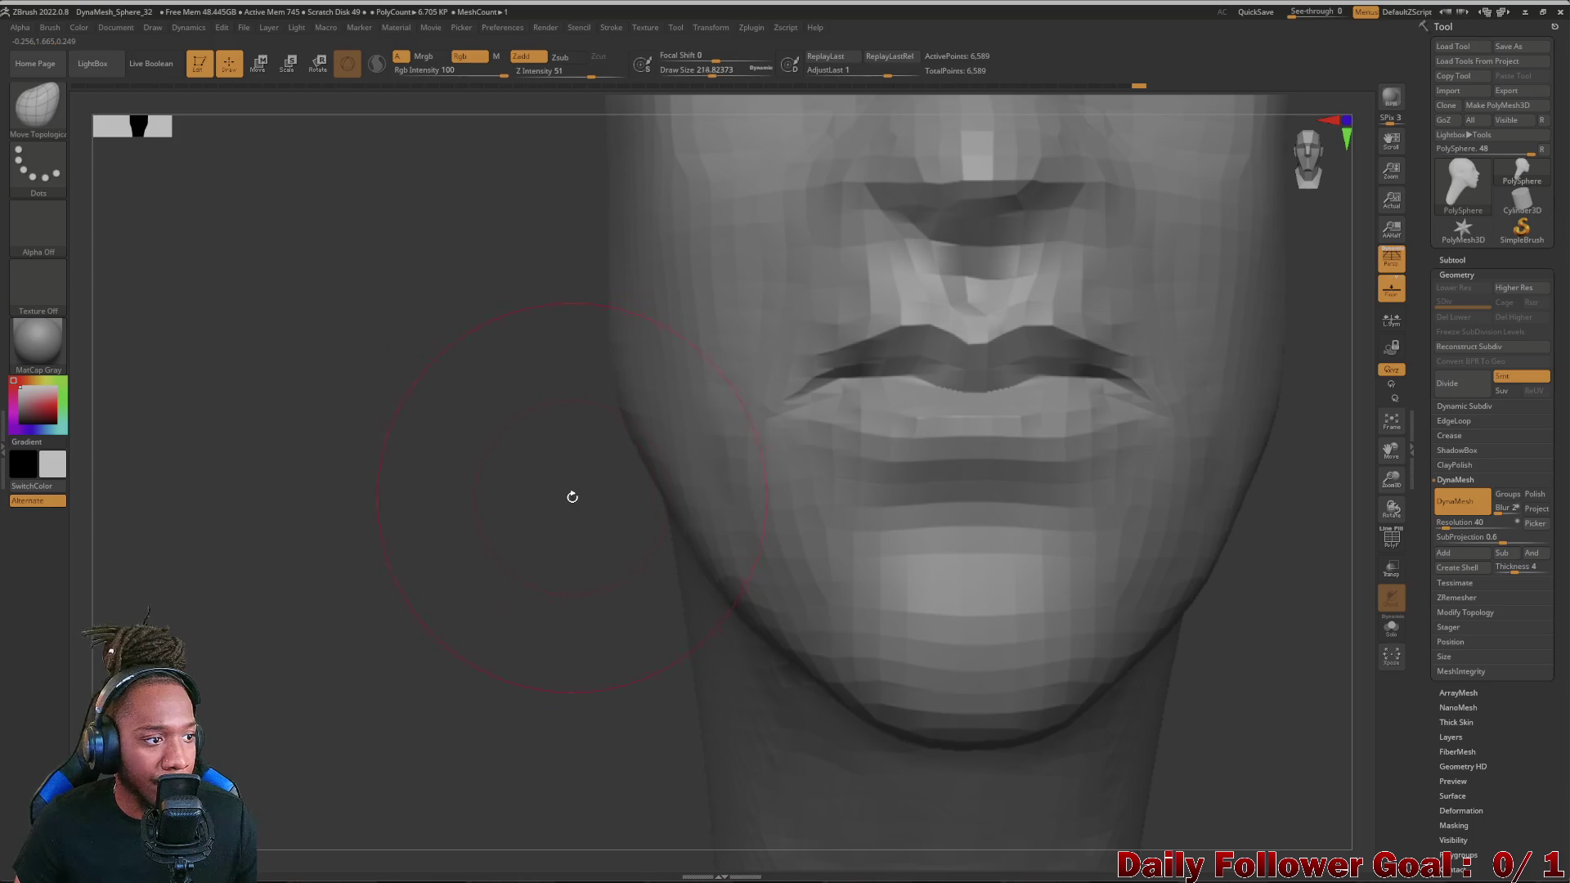
pyautogui.press('[')
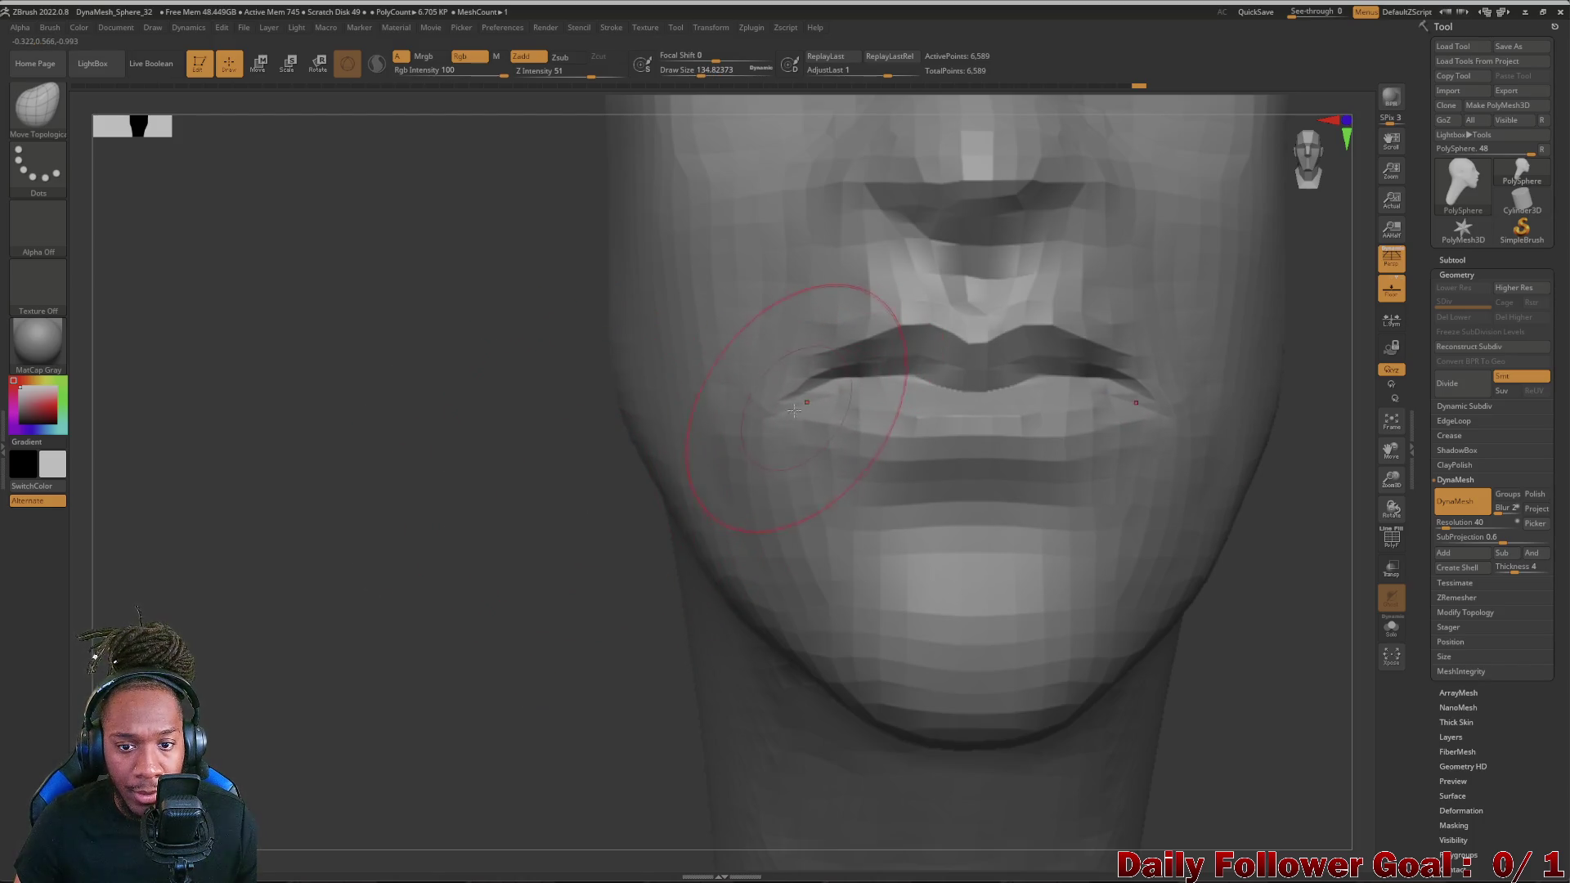
pyautogui.press('f')
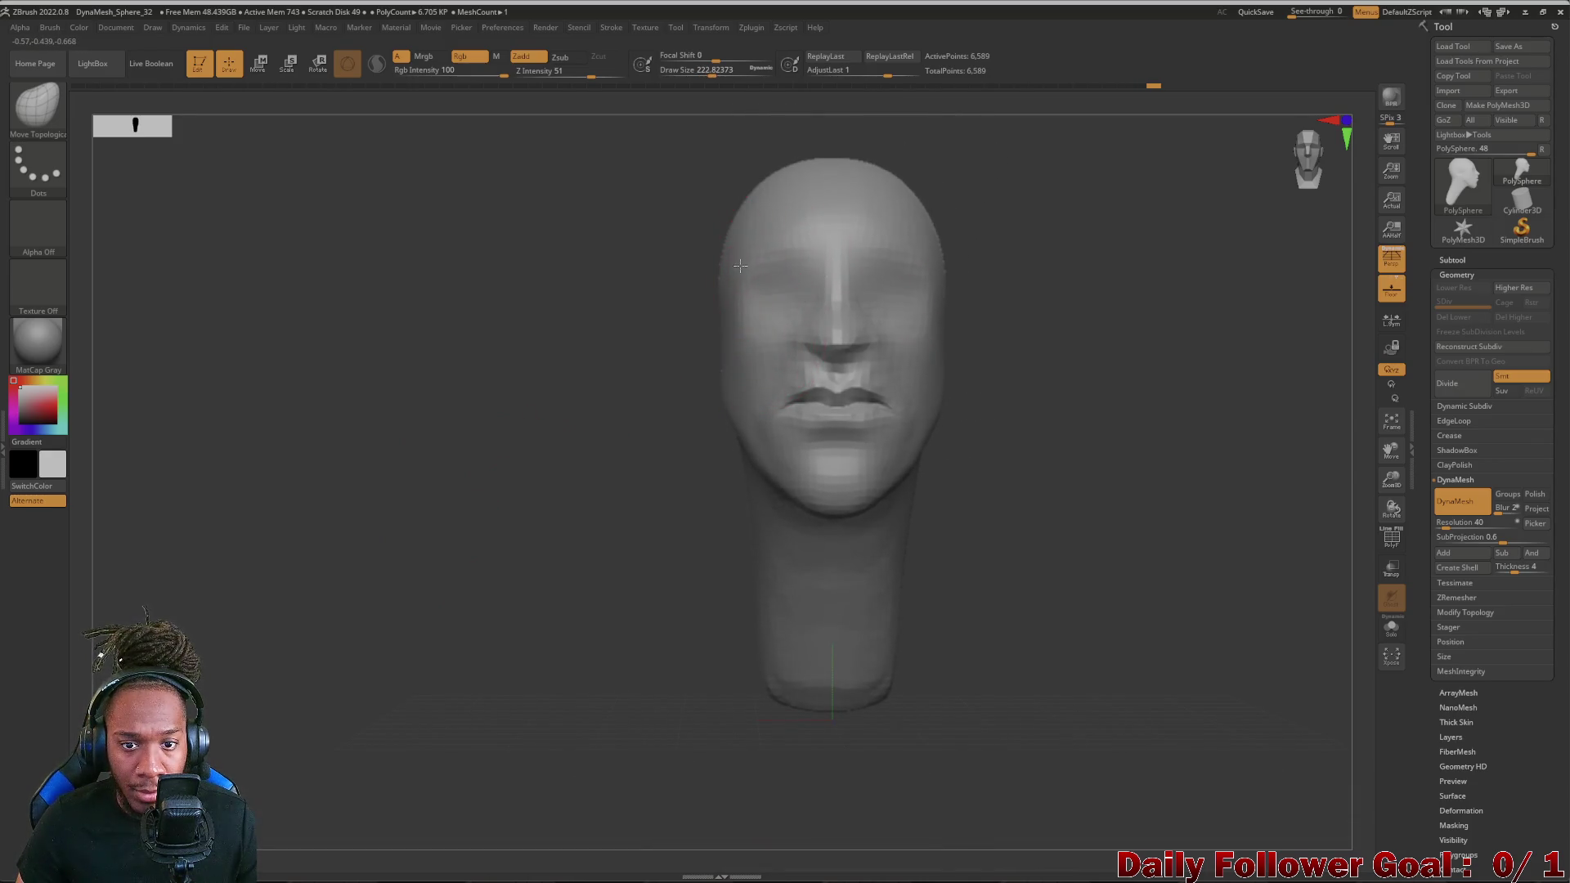
pyautogui.moveTo(664, 316)
pyautogui.mouseDown()
pyautogui.moveTo(683, 719)
pyautogui.moveTo(724, 574)
pyautogui.moveTo(875, 500)
pyautogui.mouseUp()
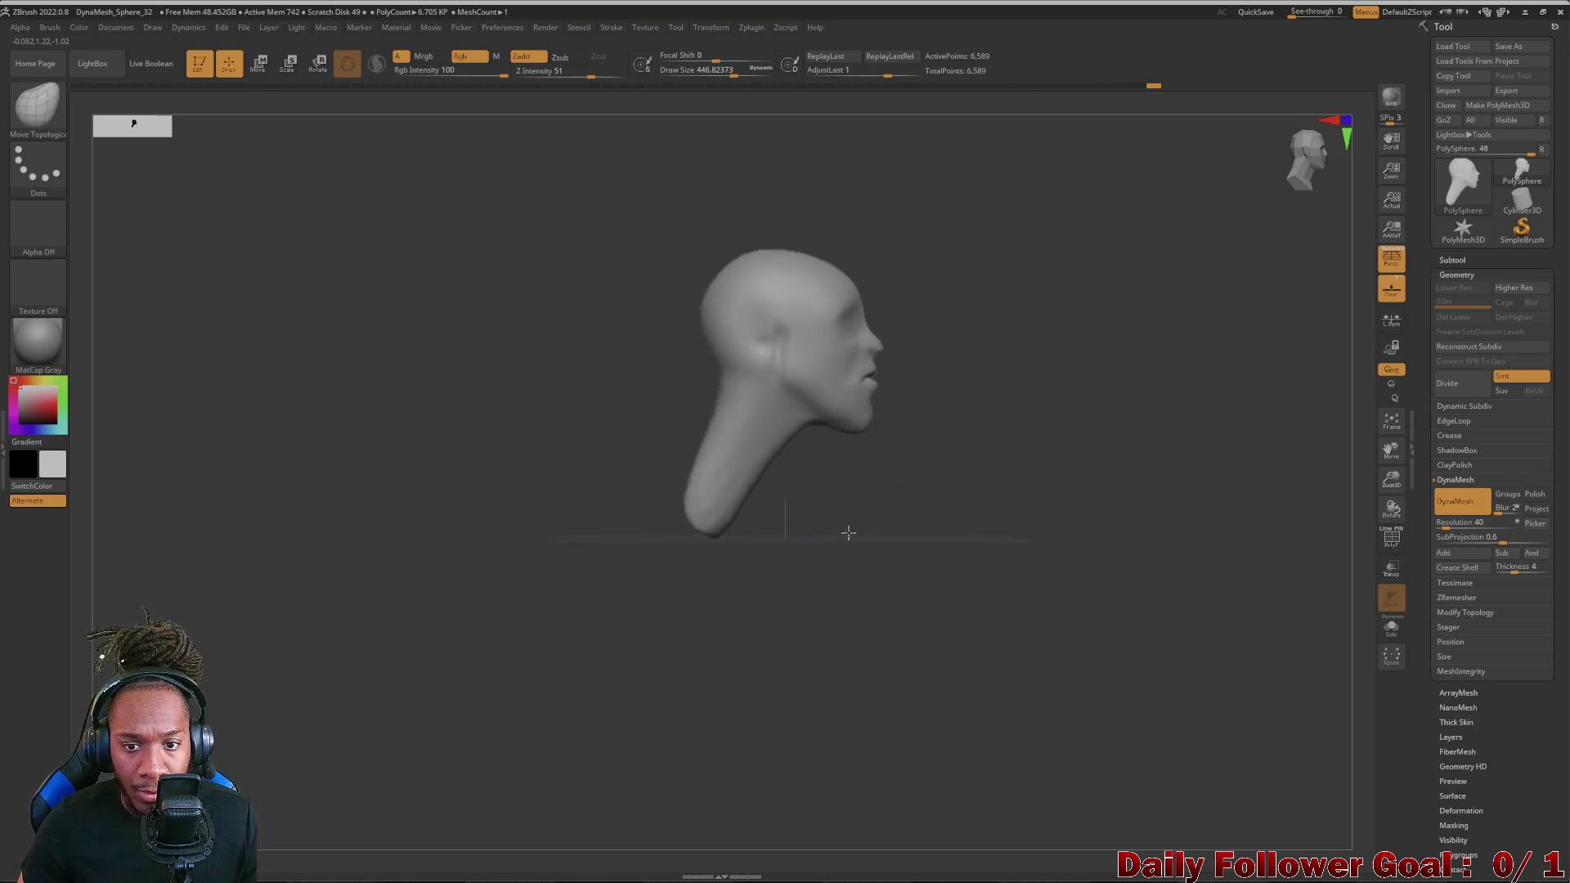
# - Shift-smooth the top of the head and pull the jaw area upward with Move Topological
pyautogui.keyDown('ctrl'); pyautogui.moveTo(782, 535); pyautogui.dragTo(855, 607); pyautogui.keyUp('ctrl')
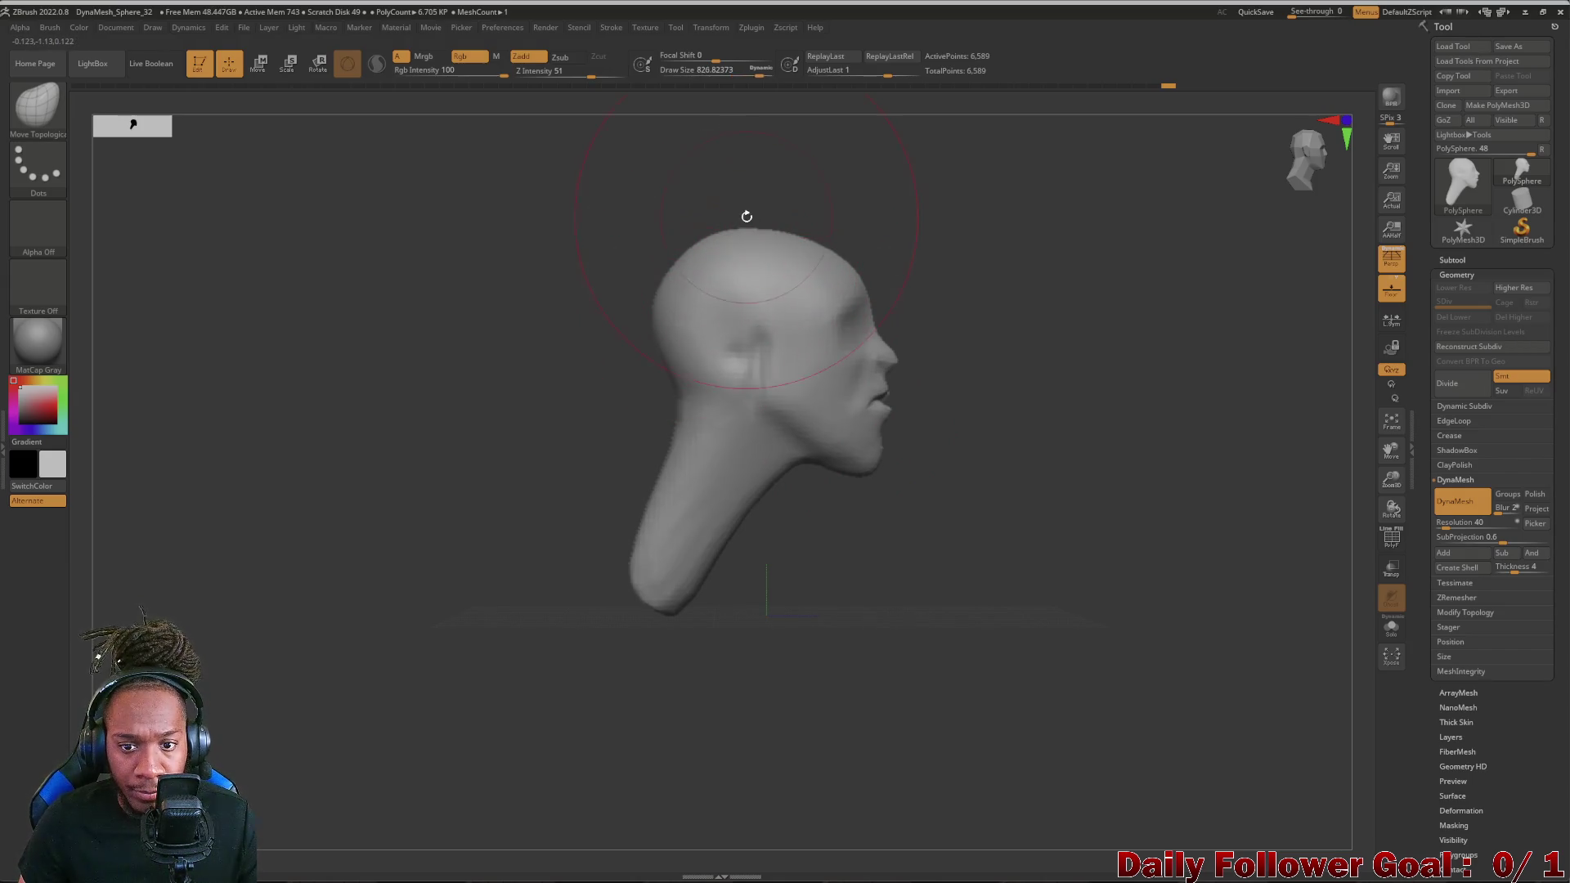
pyautogui.keyDown('shift'); pyautogui.moveTo(725, 319); pyautogui.dragTo(759, 240); pyautogui.keyUp('shift')
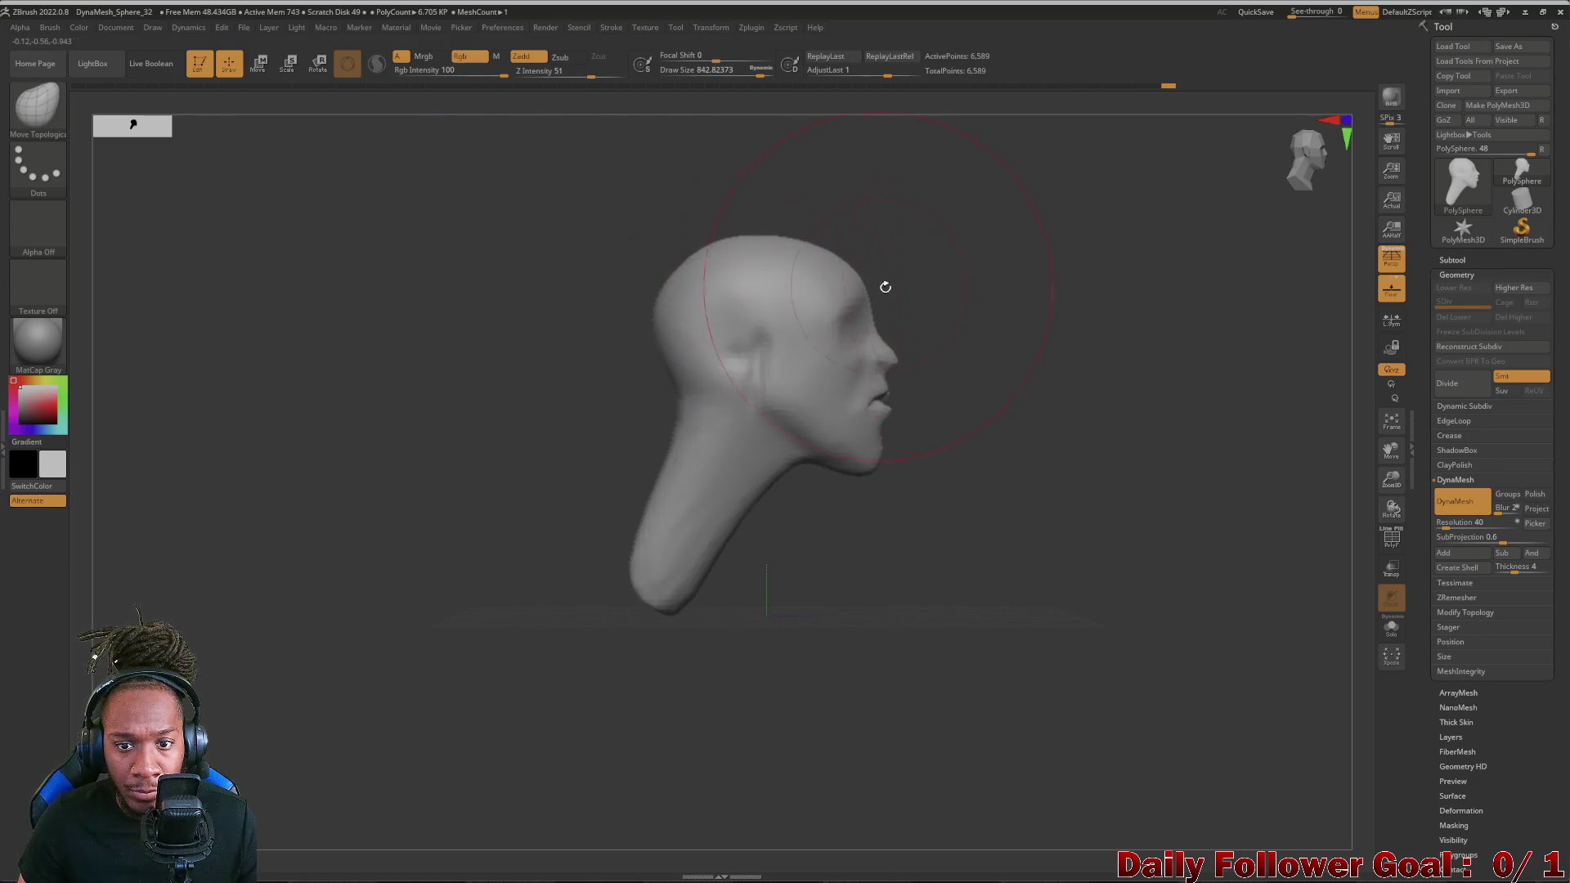
pyautogui.moveTo(881, 456); pyautogui.dragTo(883, 444)
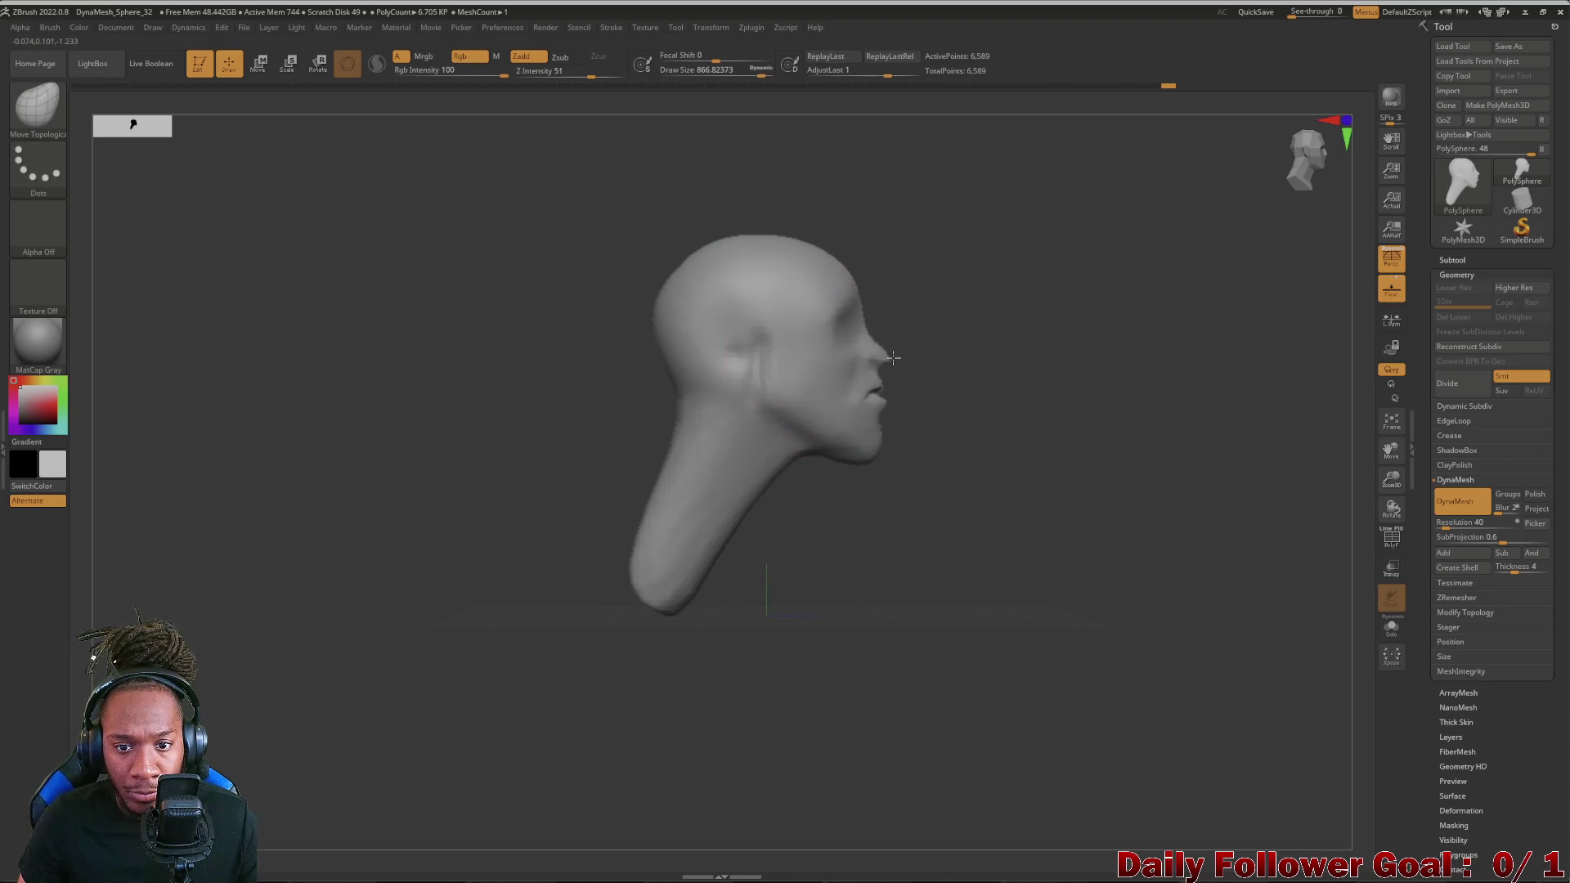
# - Reshape the cheek beside the jaw, checking between front and side views of the whole head
pyautogui.moveTo(936, 475)
pyautogui.mouseDown()
pyautogui.moveTo(602, 471)
pyautogui.moveTo(790, 531)
pyautogui.moveTo(479, 541)
pyautogui.mouseUp()
pyautogui.moveTo(825, 669)
pyautogui.mouseDown()
pyautogui.moveTo(468, 571)
pyautogui.moveTo(491, 577)
pyautogui.mouseUp()
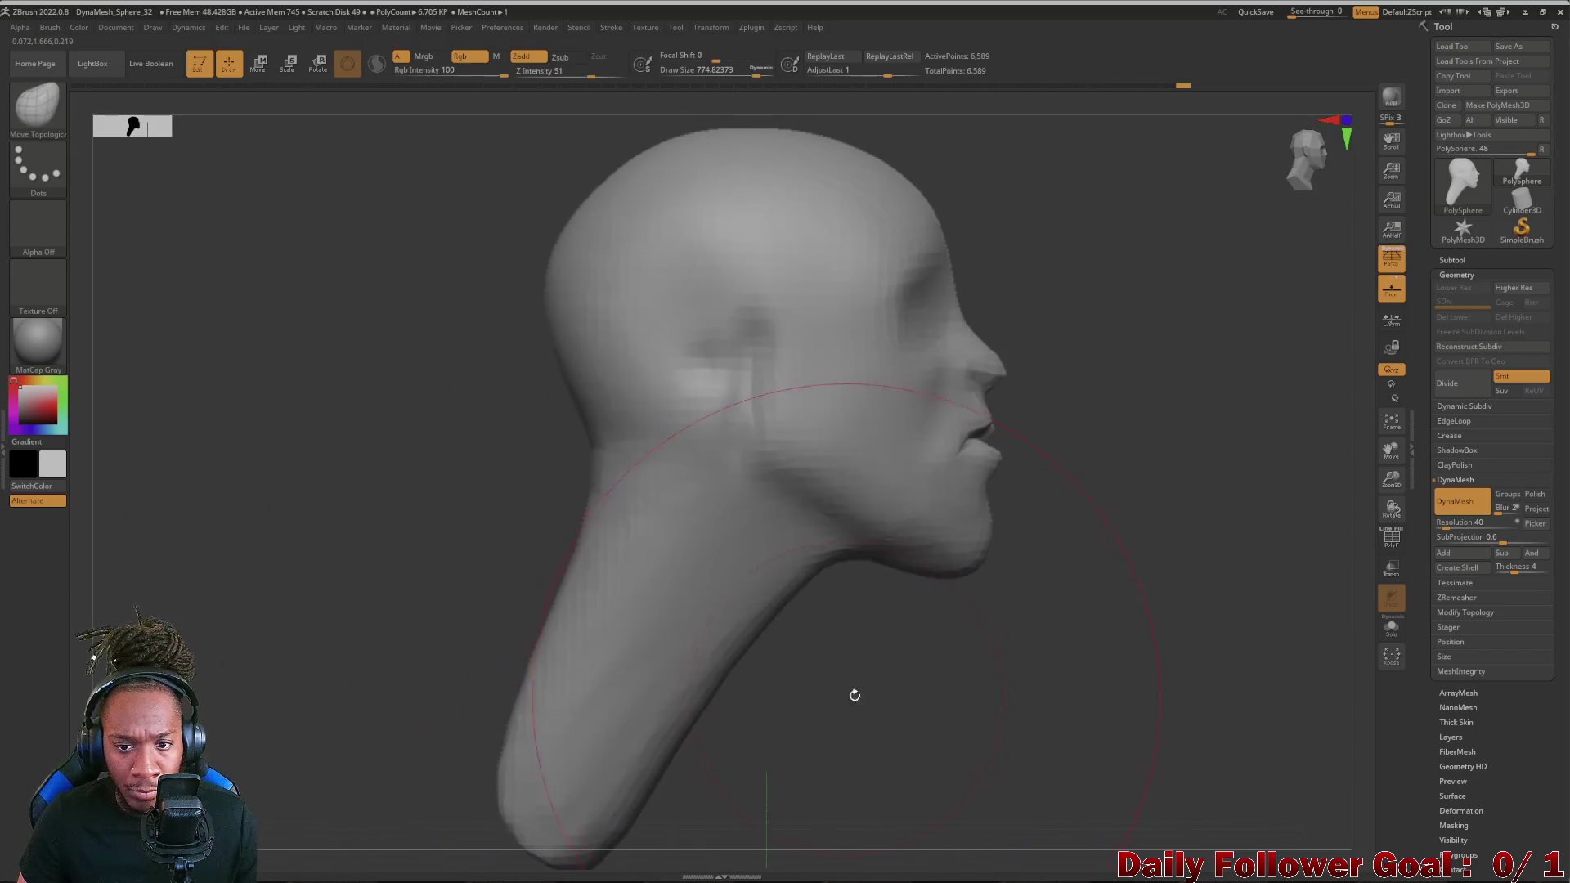
pyautogui.moveTo(846, 687); pyautogui.dragTo(748, 694)
pyautogui.moveTo(490, 509)
pyautogui.keyDown('alt'); pyautogui.mouseDown()
pyautogui.moveTo(492, 577)
pyautogui.moveTo(530, 542)
pyautogui.mouseUp(); pyautogui.keyUp('alt')
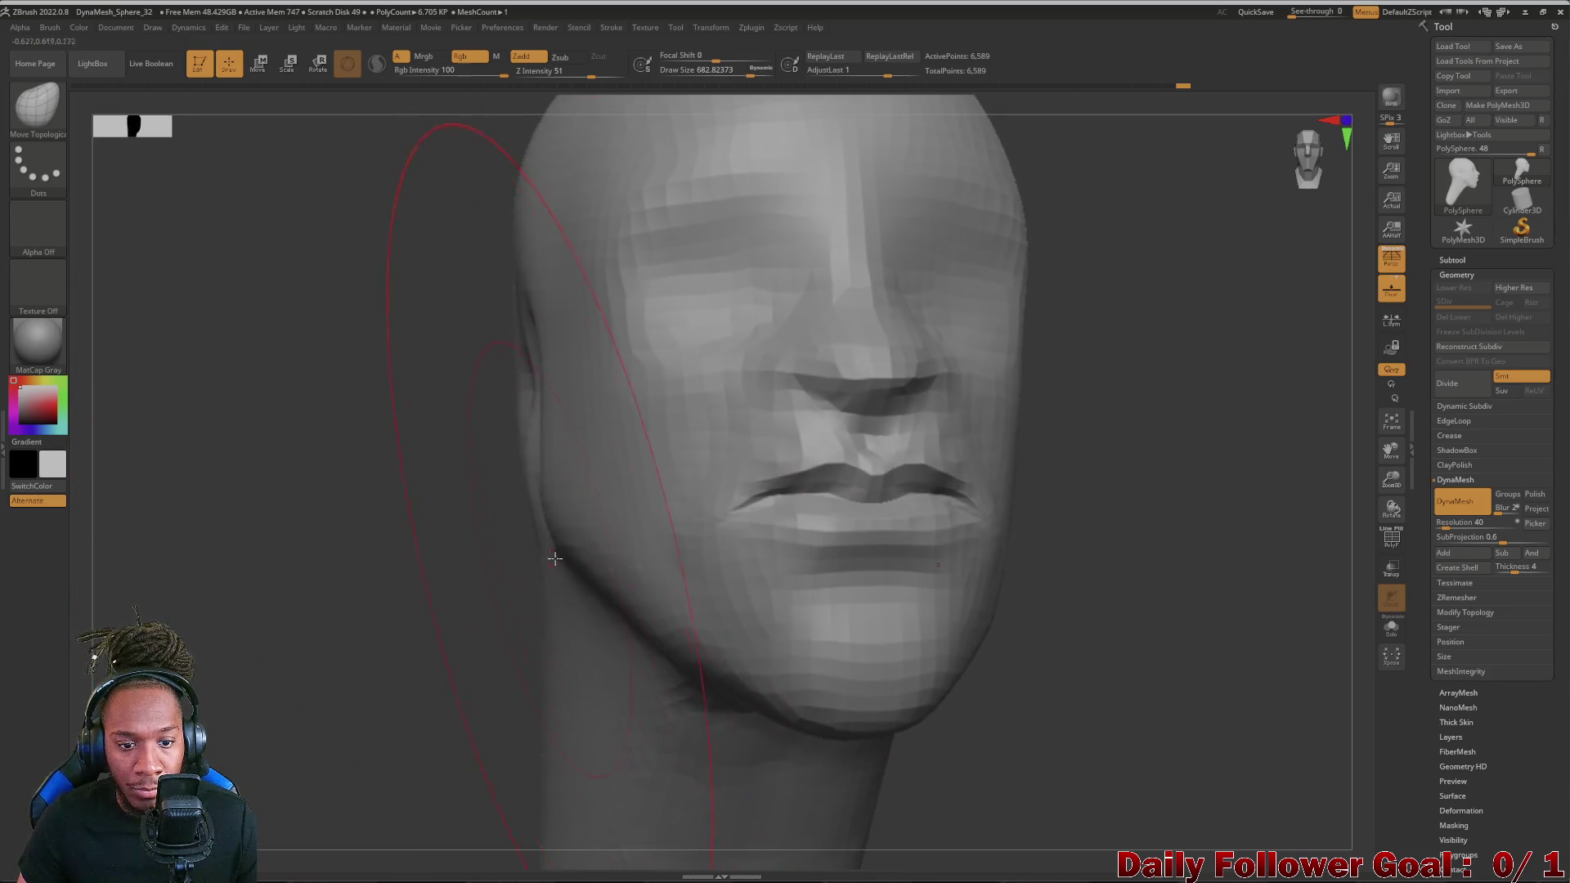
pyautogui.moveTo(586, 554); pyautogui.dragTo(591, 560)
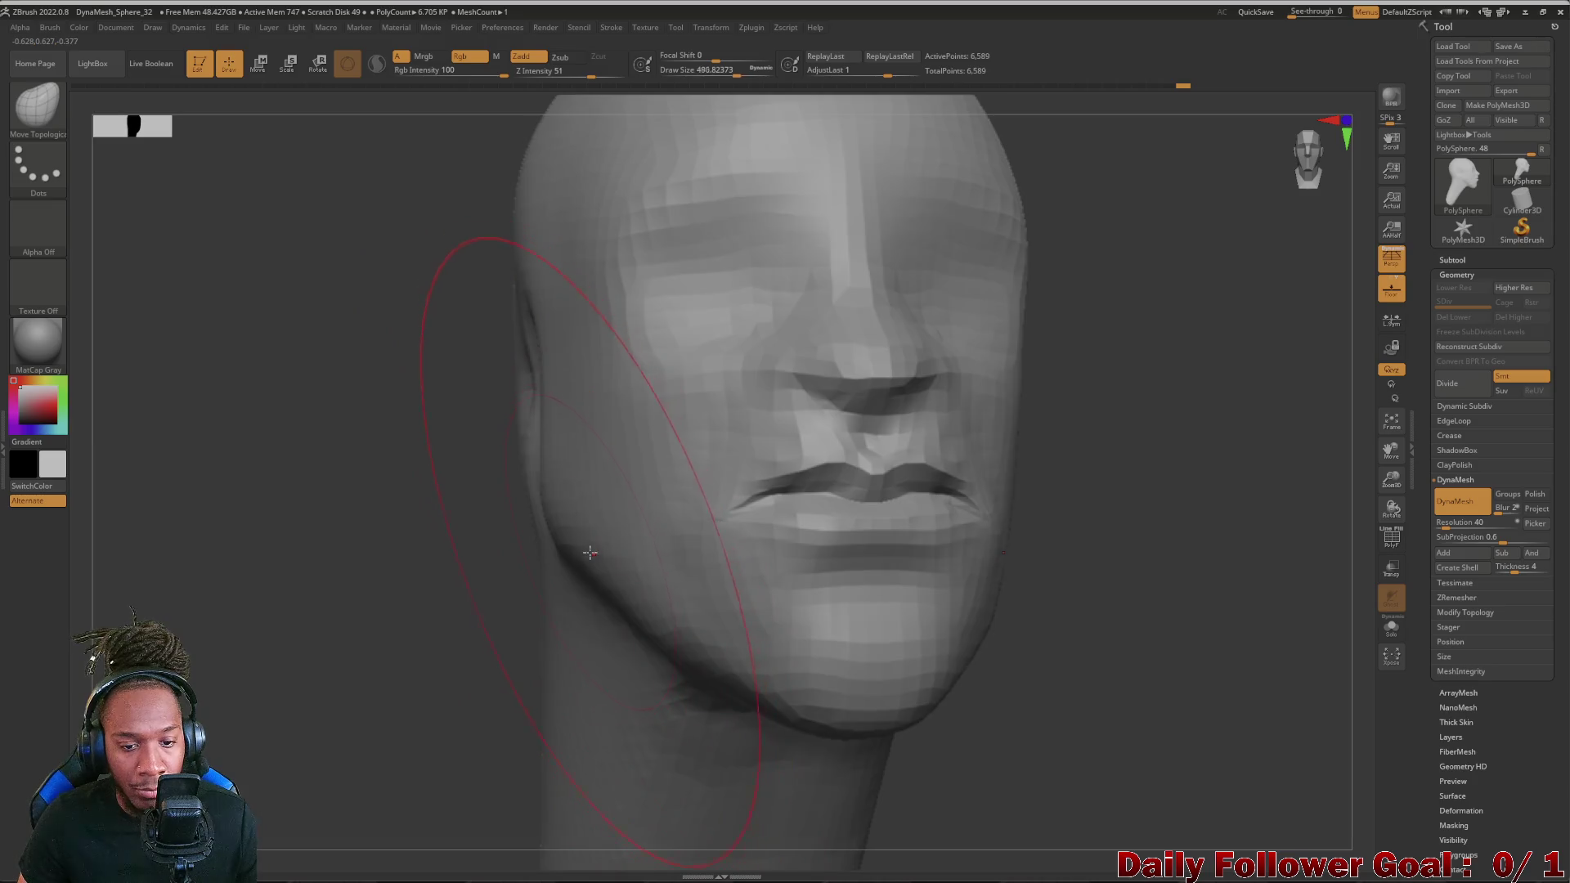
pyautogui.keyDown('shift'); pyautogui.moveTo(375, 579); pyautogui.dragTo(417, 577); pyautogui.keyUp('shift')
pyautogui.moveTo(424, 656)
pyautogui.keyDown('ctrl'); pyautogui.mouseDown()
pyautogui.moveTo(431, 556)
pyautogui.moveTo(369, 553)
pyautogui.moveTo(392, 552)
pyautogui.mouseUp(); pyautogui.keyUp('ctrl')
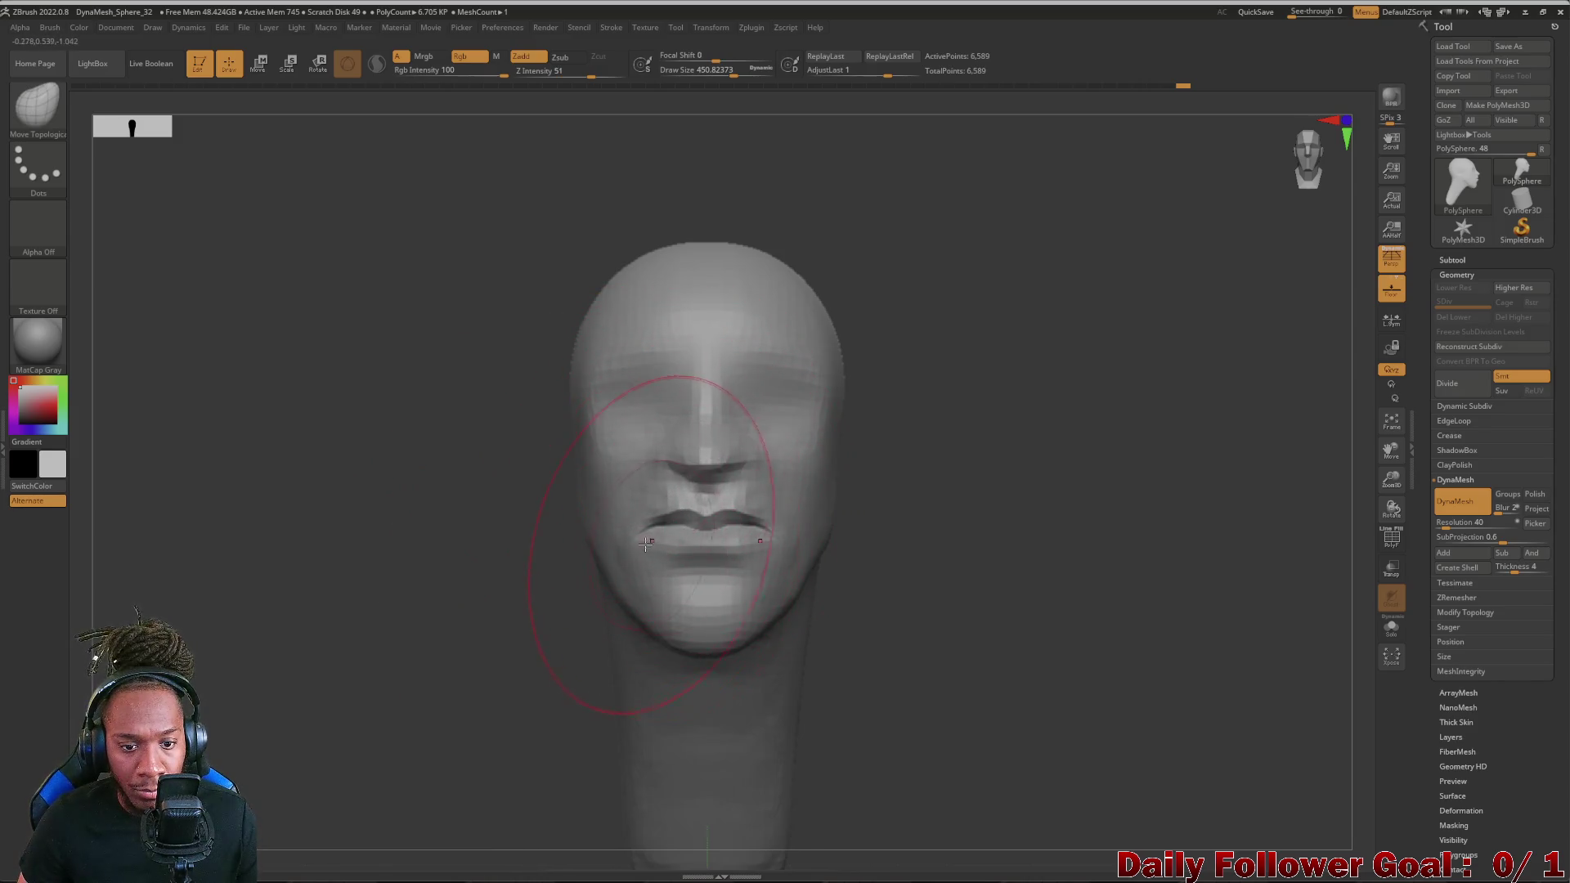
# - Shrink the Move Topological brush twice and raise the underside of the chin, then check the profile
pyautogui.press('[')
pyautogui.press('[')
pyautogui.press('[')
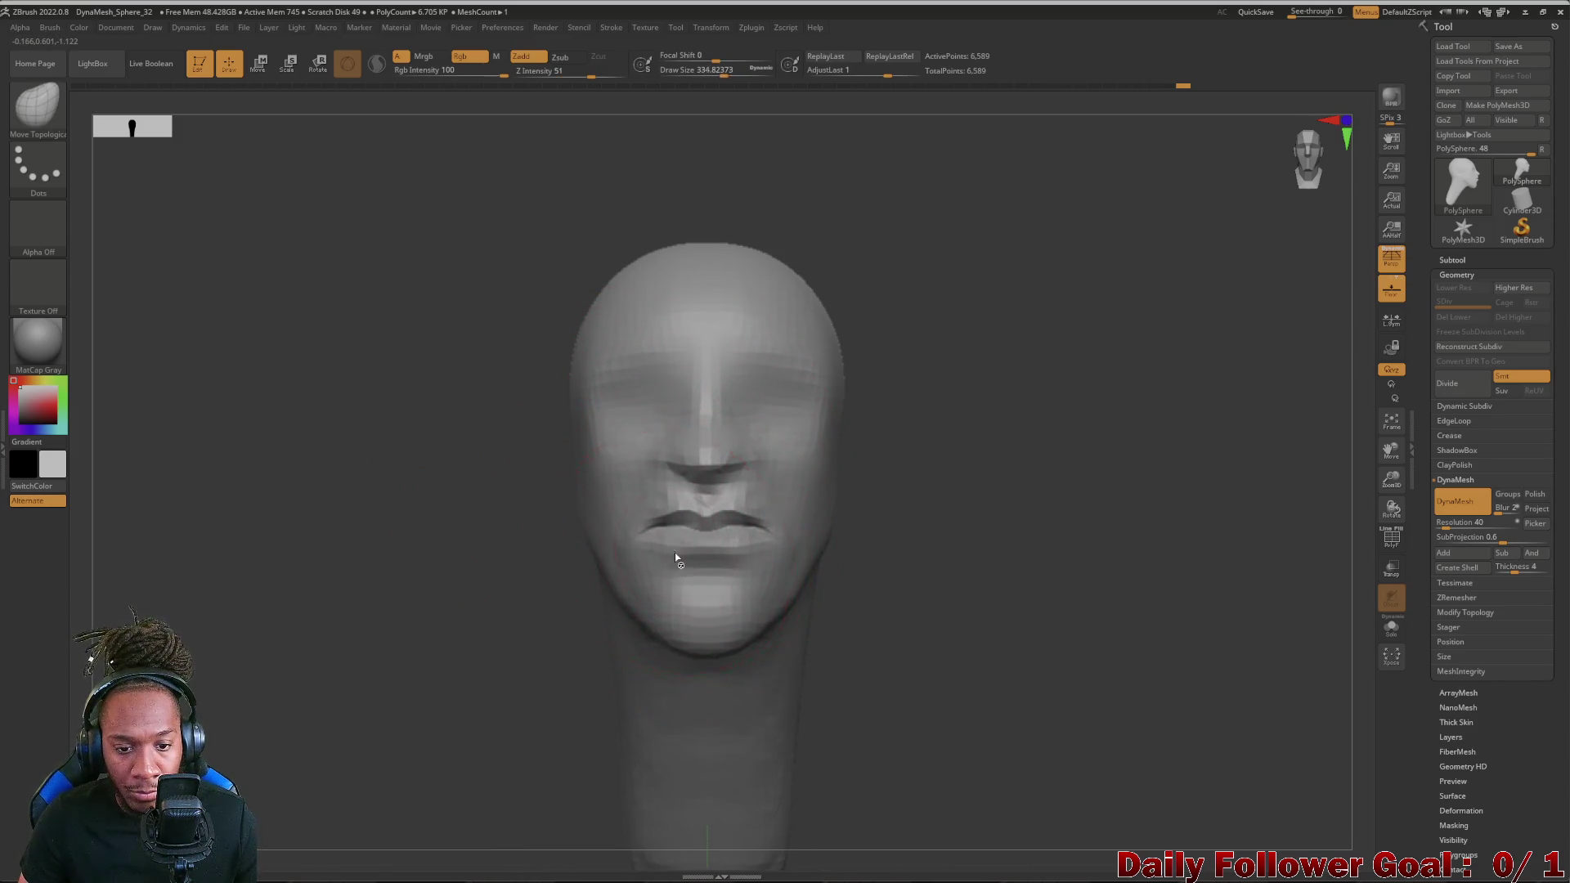
pyautogui.press('[')
pyautogui.press('[')
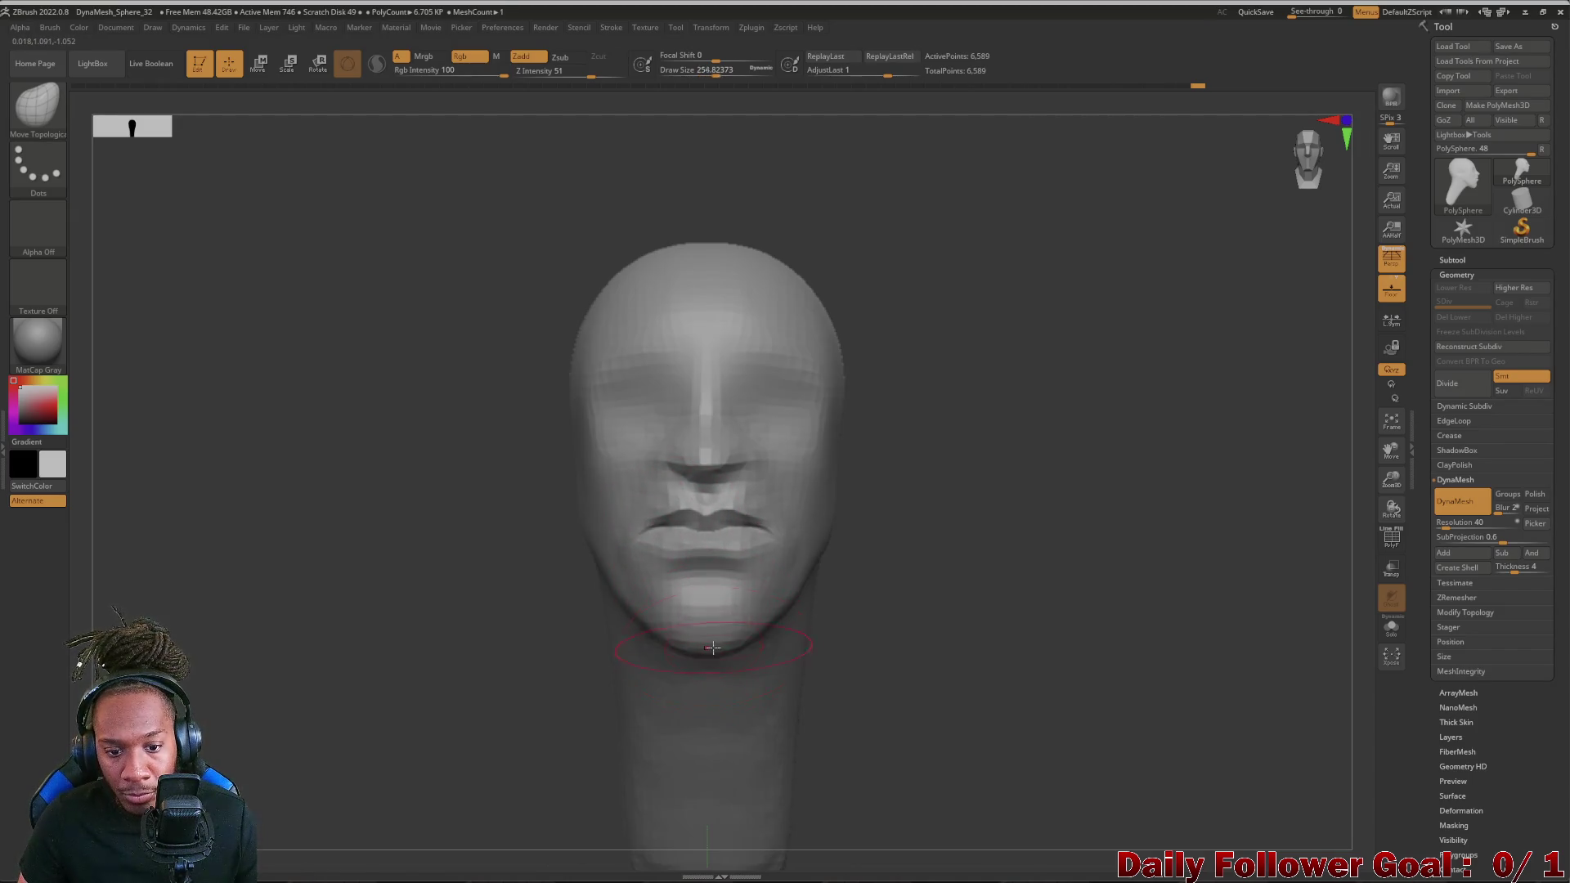
pyautogui.moveTo(713, 647); pyautogui.dragTo(709, 624)
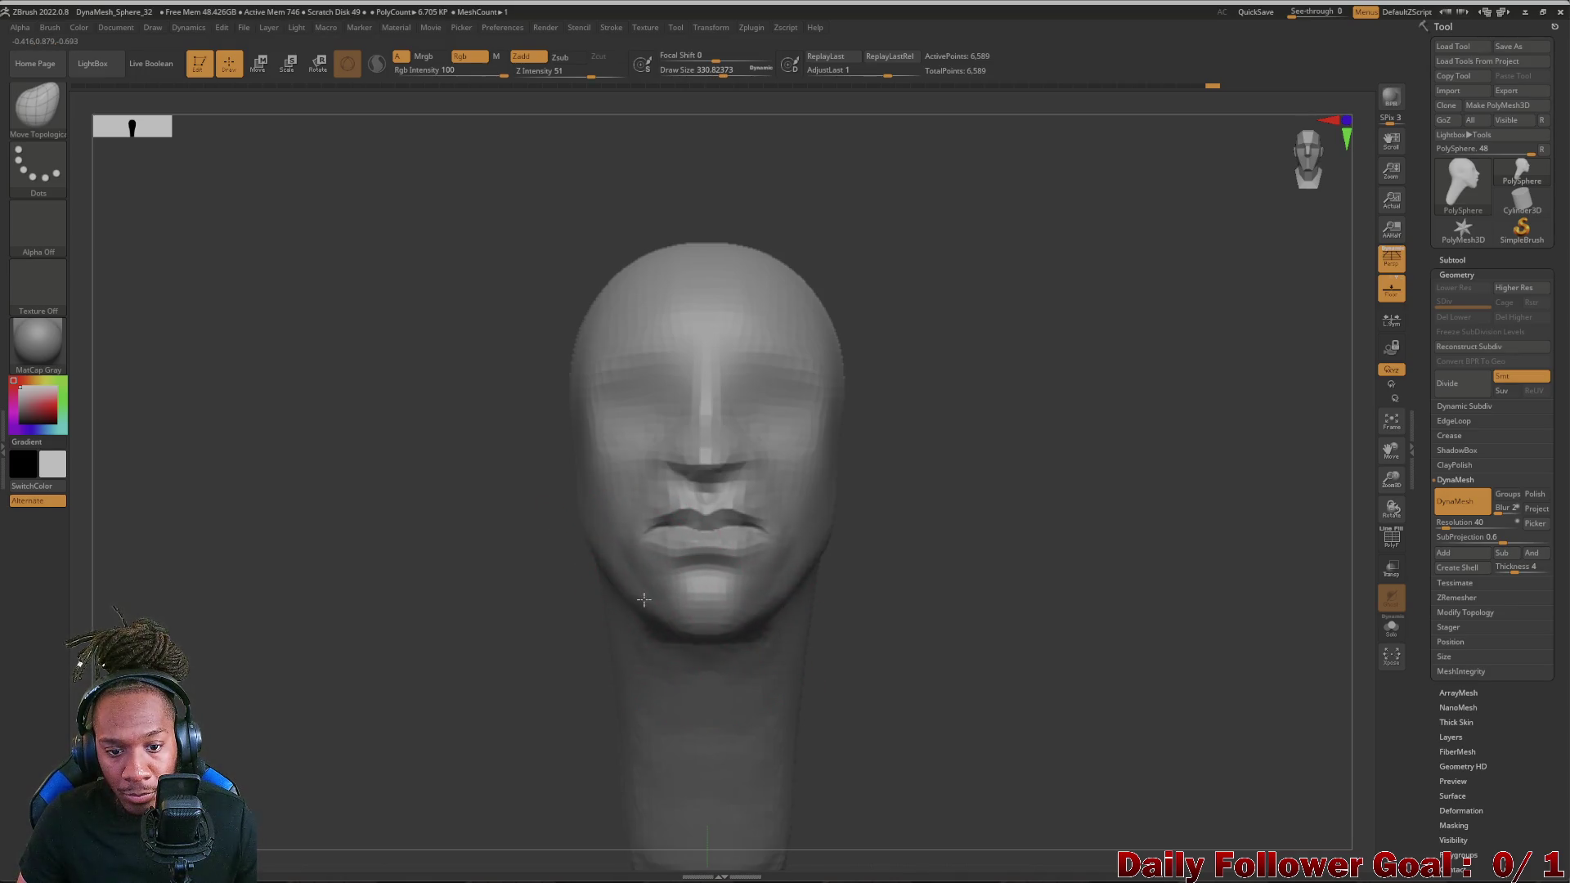
pyautogui.moveTo(508, 643)
pyautogui.mouseDown()
pyautogui.moveTo(423, 649)
pyautogui.moveTo(684, 646)
pyautogui.moveTo(610, 622)
pyautogui.mouseUp()
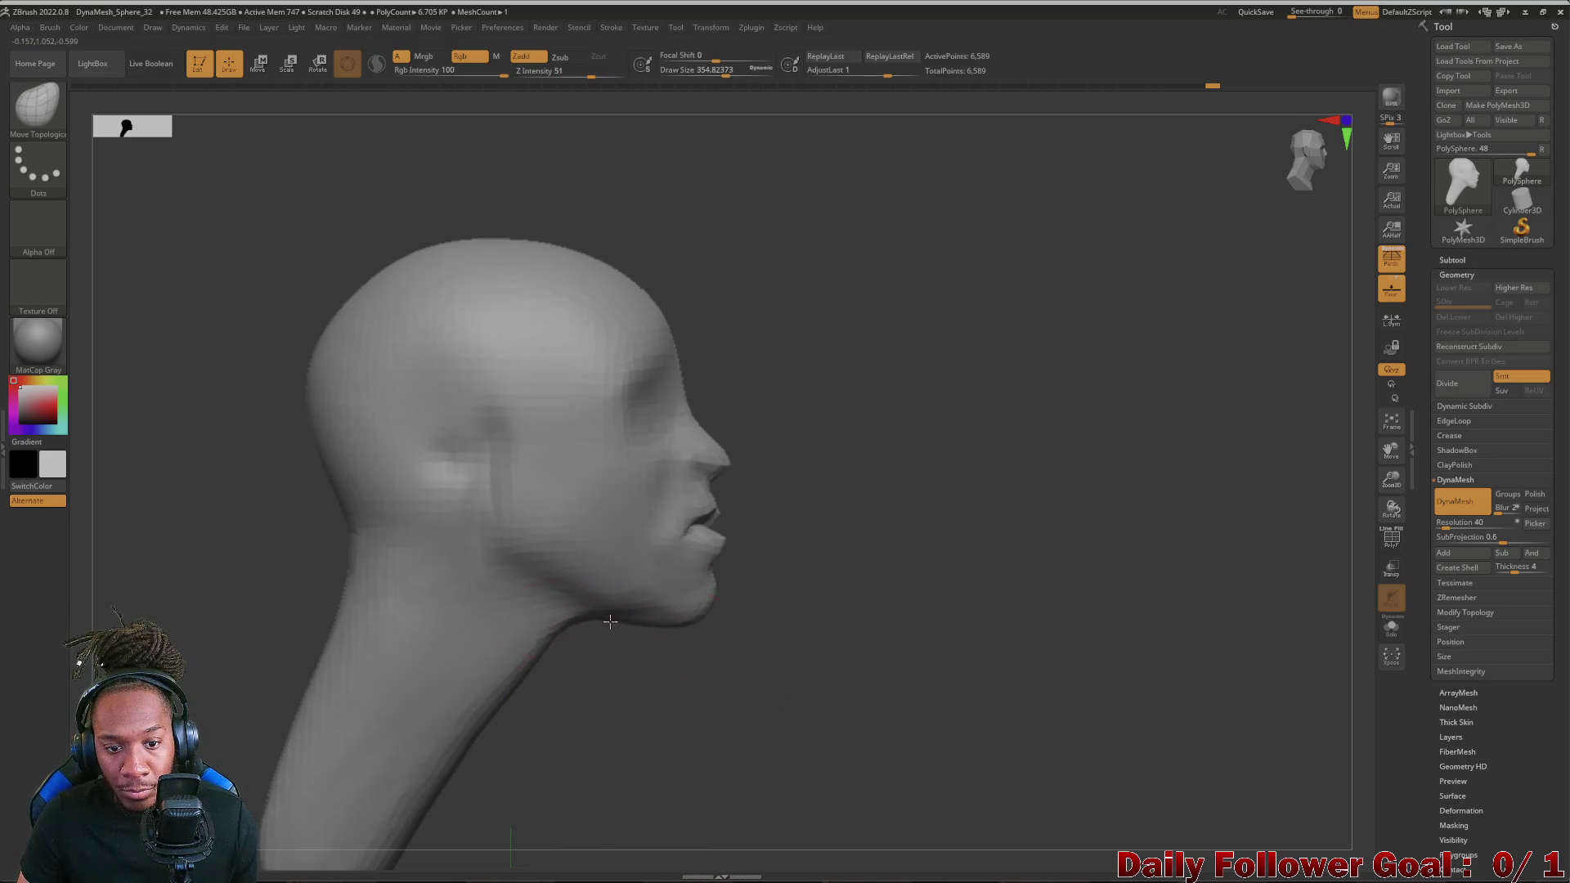
pyautogui.moveTo(712, 664)
pyautogui.mouseDown()
pyautogui.moveTo(219, 645)
pyautogui.moveTo(257, 589)
pyautogui.moveTo(323, 776)
pyautogui.moveTo(331, 516)
pyautogui.mouseUp()
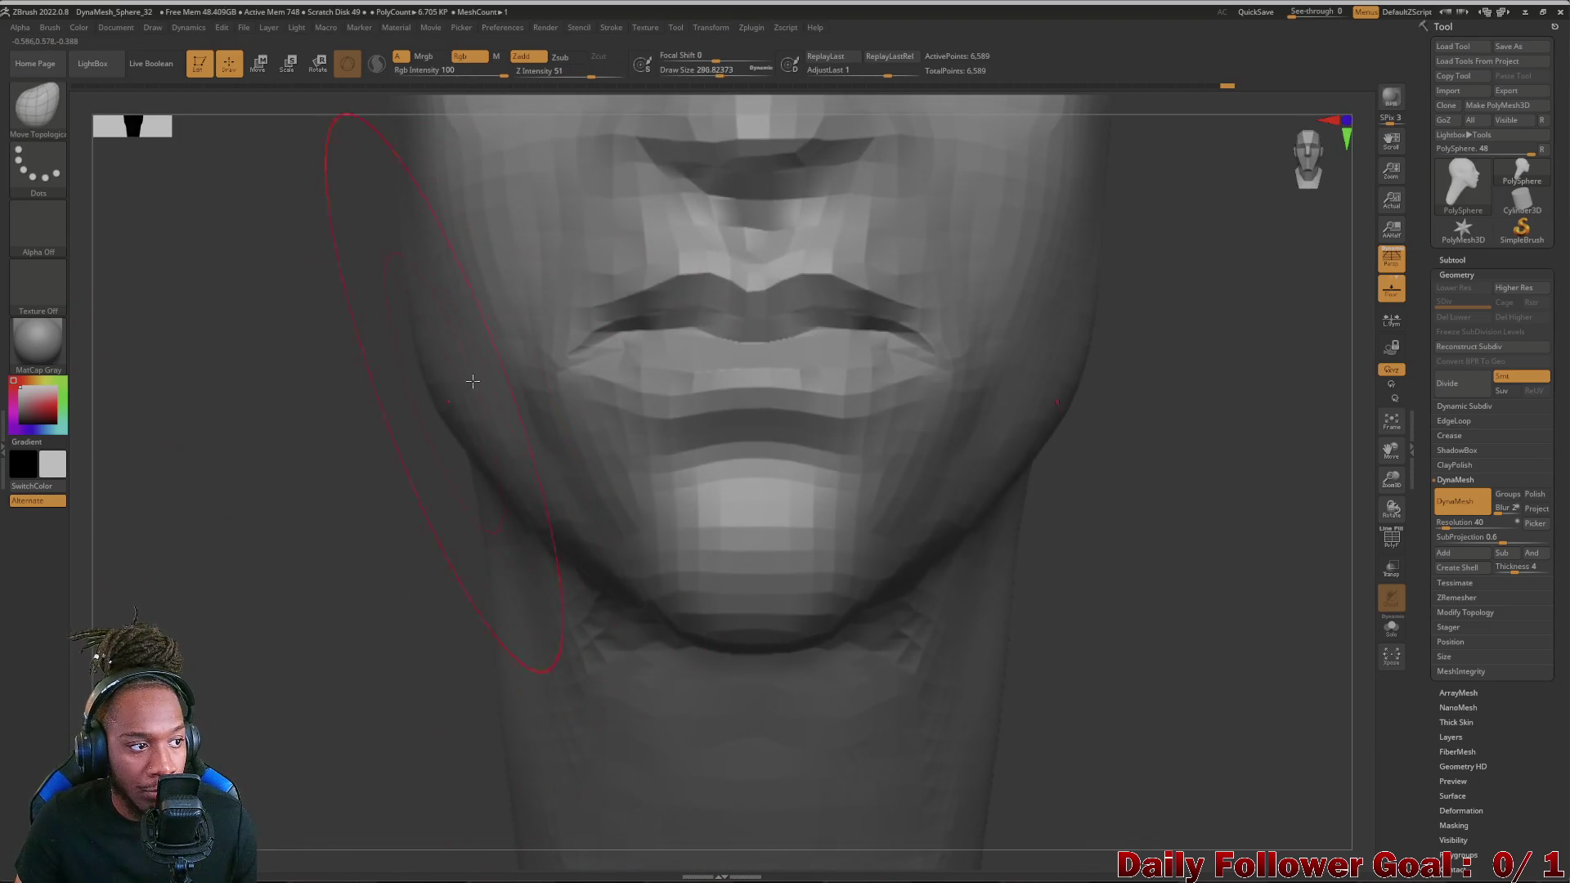
# - Push the chin profile inward from the side view with Move Topological
pyautogui.moveTo(219, 534)
pyautogui.mouseDown()
pyautogui.moveTo(604, 592)
pyautogui.moveTo(835, 539)
pyautogui.mouseUp()
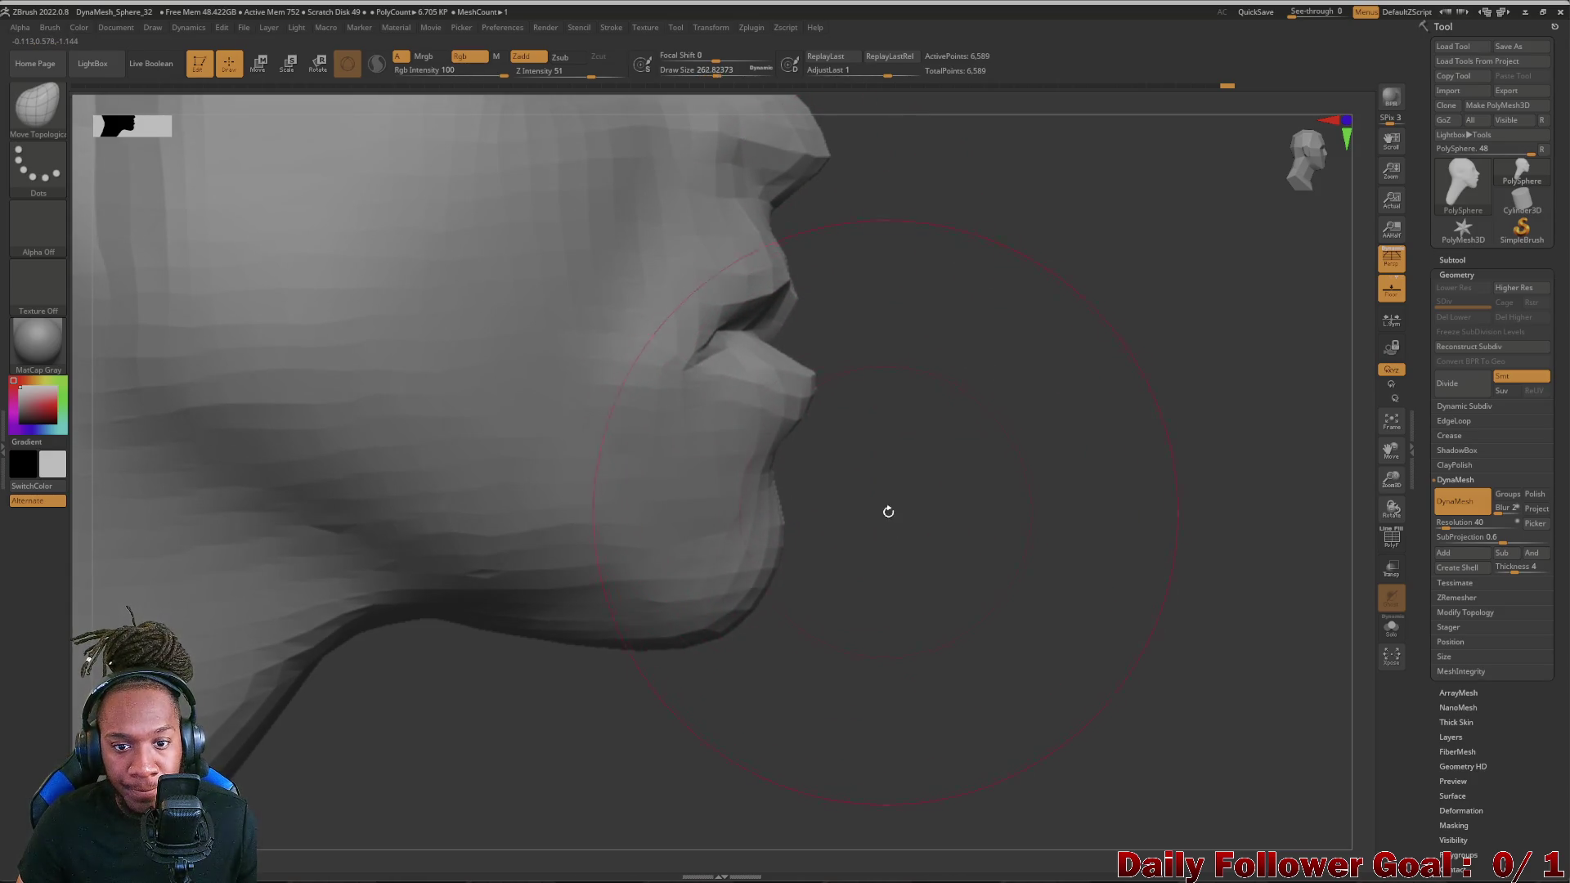
pyautogui.moveTo(785, 527); pyautogui.dragTo(774, 369)
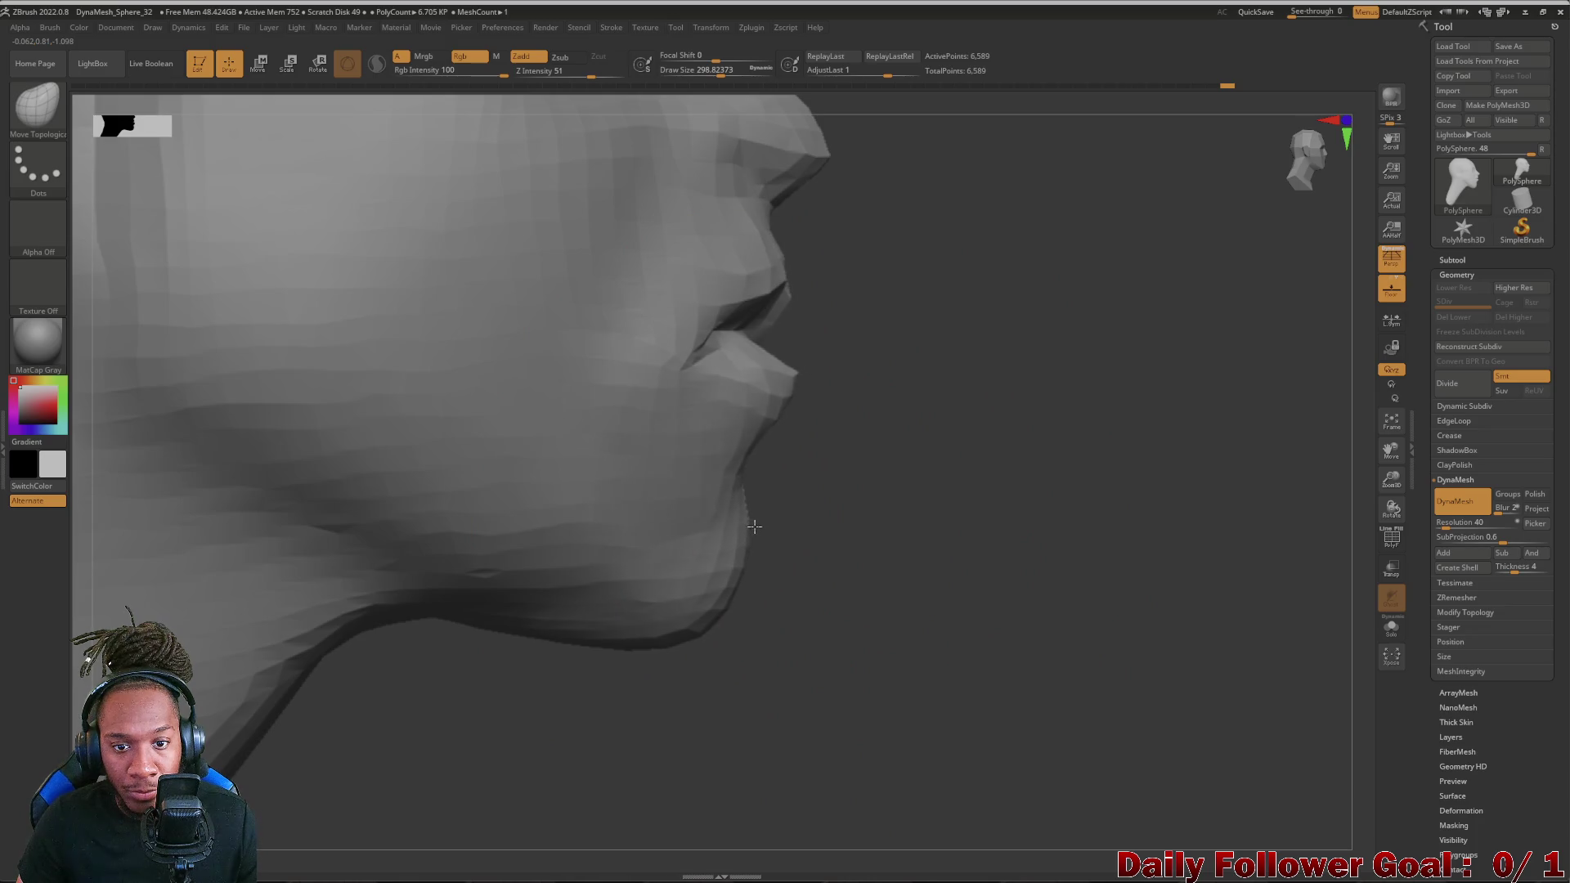
pyautogui.moveTo(791, 306); pyautogui.dragTo(786, 208)
pyautogui.moveTo(932, 405)
pyautogui.mouseDown()
pyautogui.moveTo(489, 579)
pyautogui.moveTo(479, 662)
pyautogui.mouseUp()
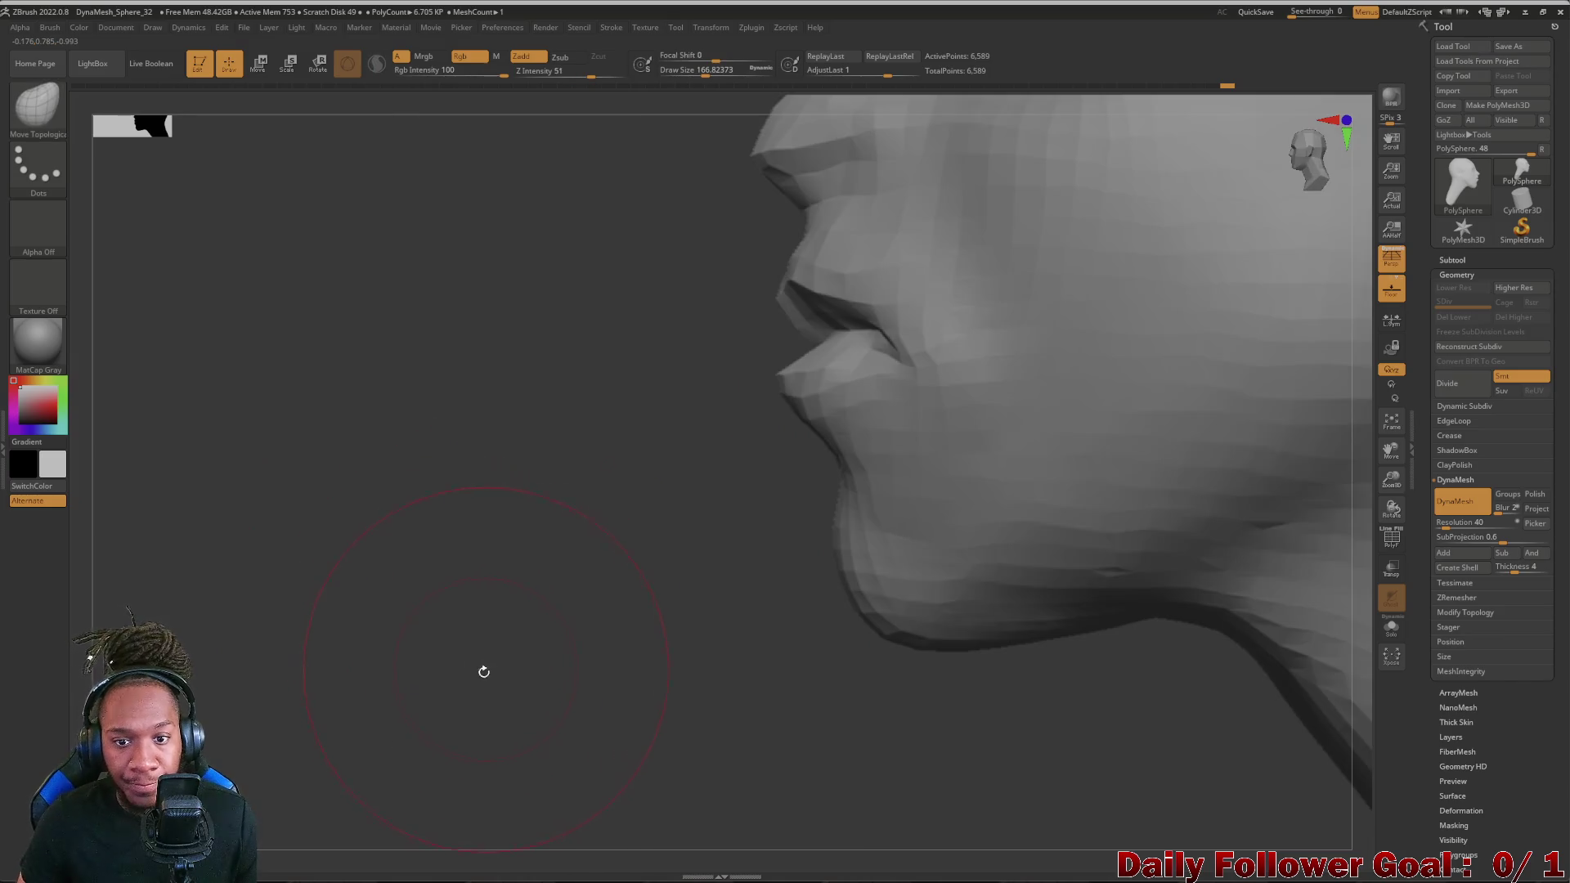
# - Orbit around the whole head and neck to inspect both jaw profiles
pyautogui.moveTo(479, 528)
pyautogui.mouseDown()
pyautogui.moveTo(403, 489)
pyautogui.moveTo(404, 368)
pyautogui.mouseUp()
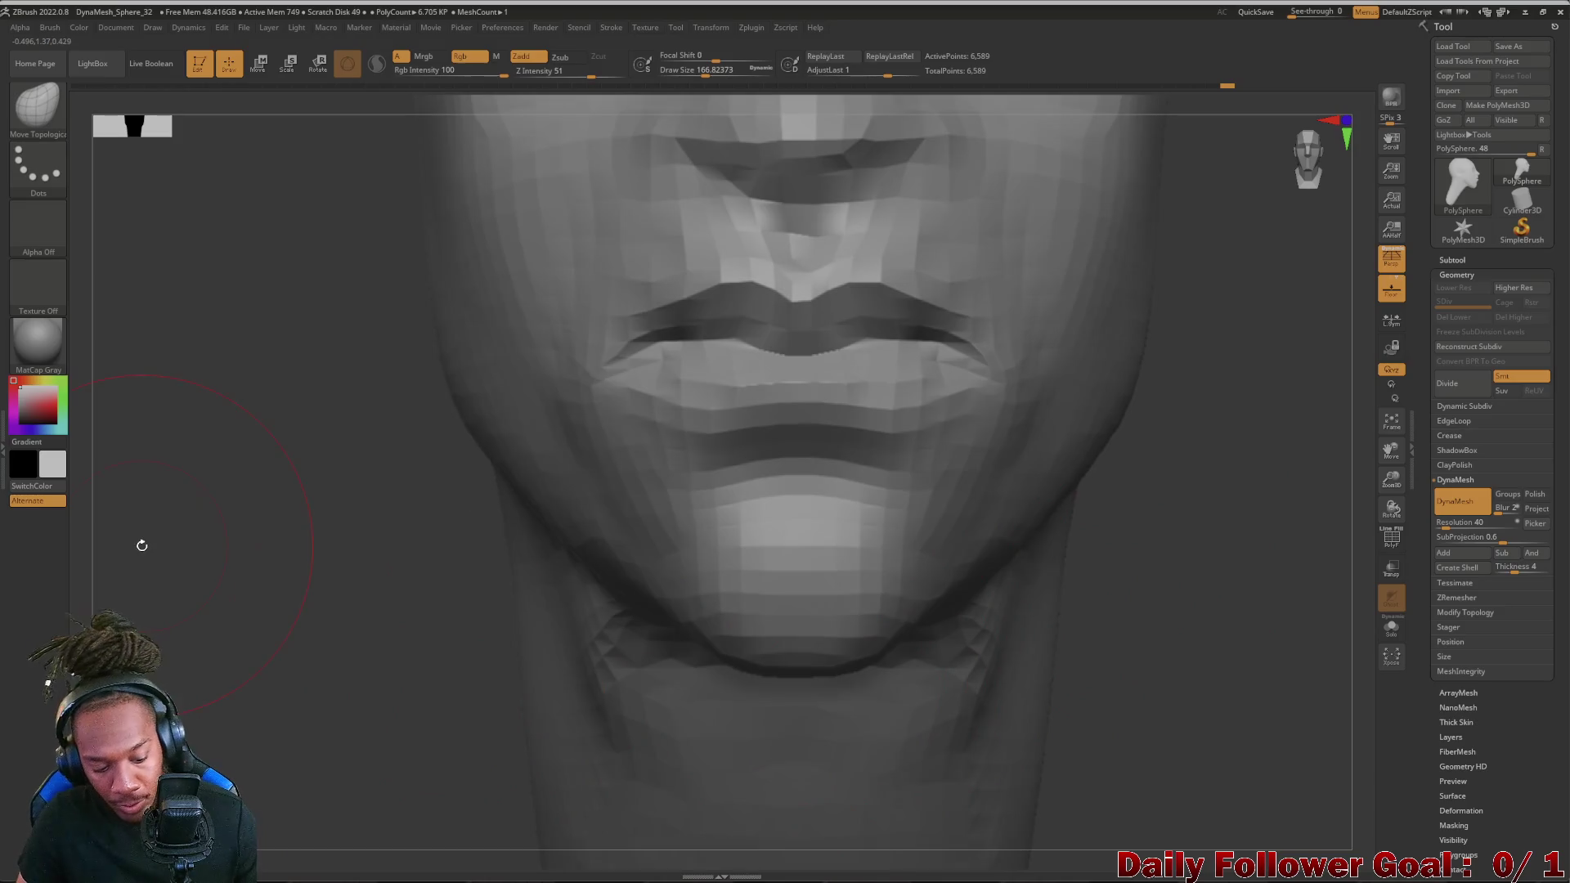
pyautogui.moveTo(397, 507); pyautogui.dragTo(1055, 516)
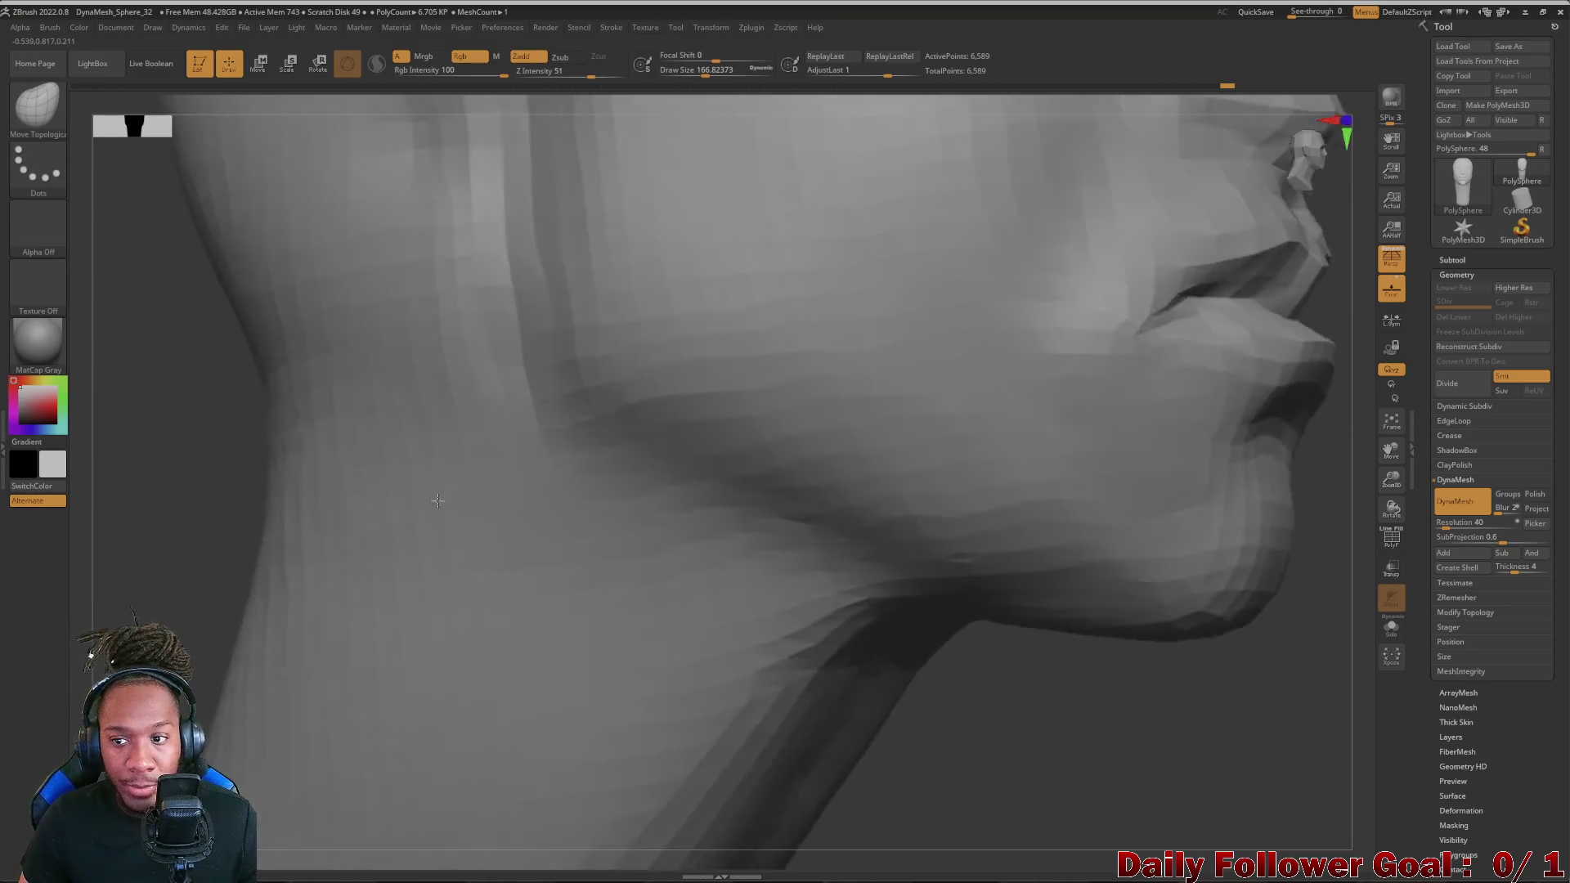
pyautogui.moveTo(1044, 736)
pyautogui.mouseDown()
pyautogui.moveTo(988, 672)
pyautogui.moveTo(922, 774)
pyautogui.mouseUp()
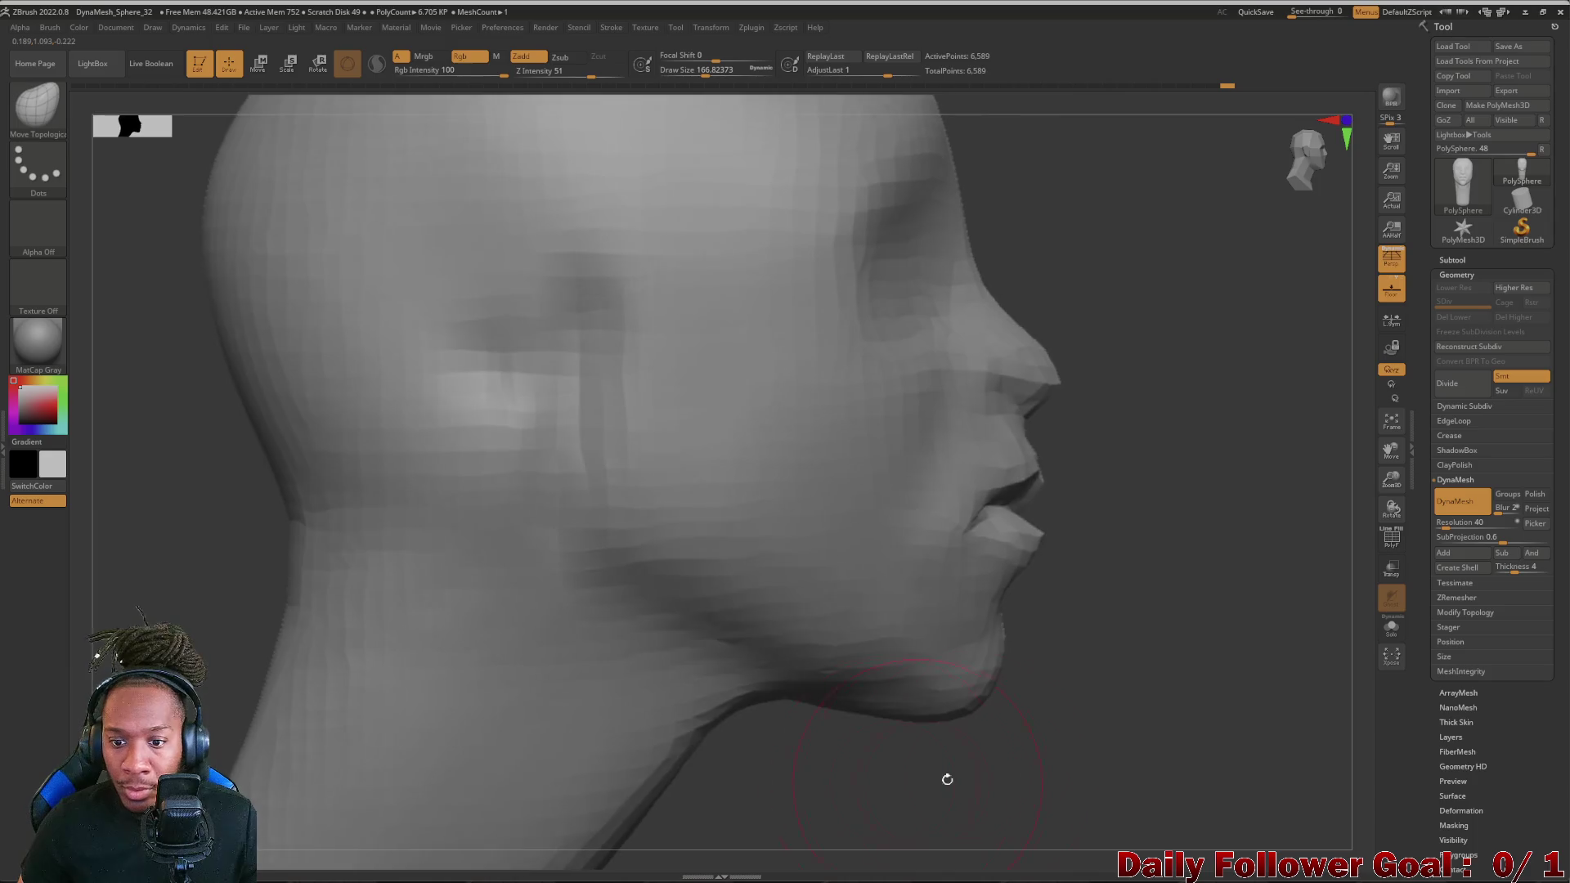
pyautogui.moveTo(1093, 743); pyautogui.dragTo(735, 786)
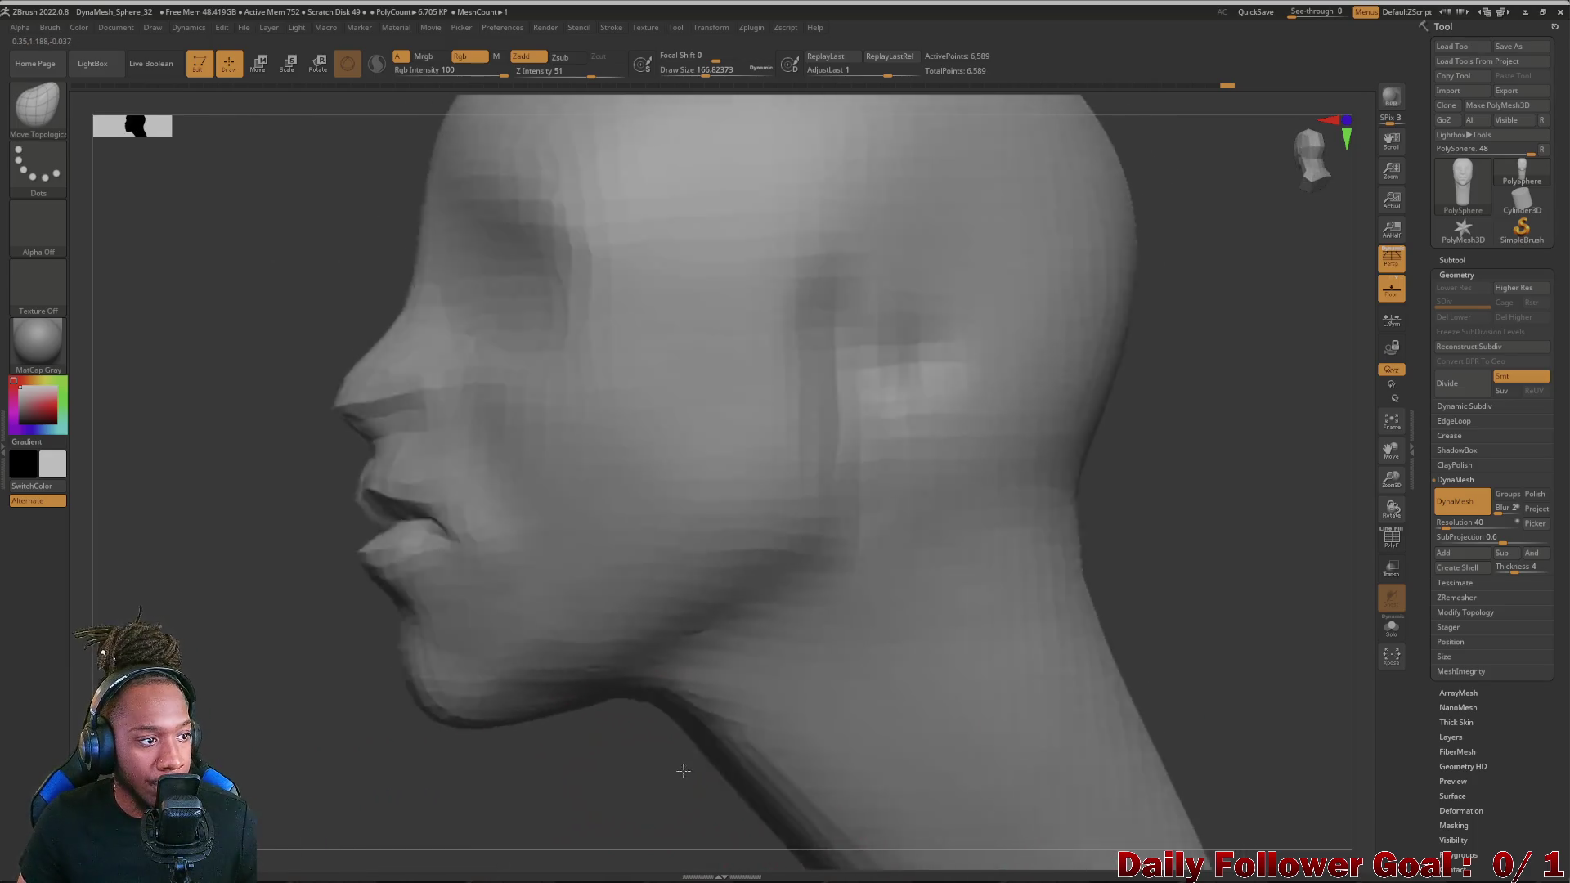